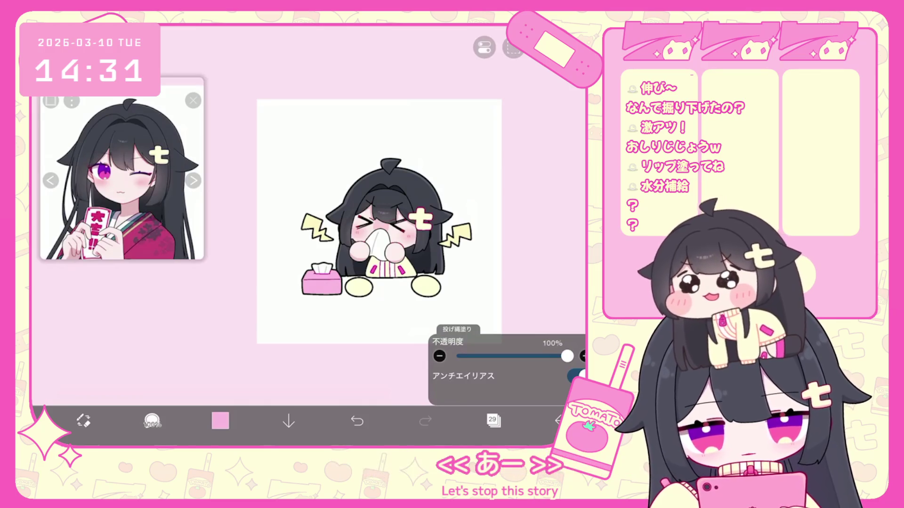
Zoom over the finished tissue-box sticker, then leave it via 'マイギャラリーに戻る' for the gallery.
scroll(358, 226, "up", 3)
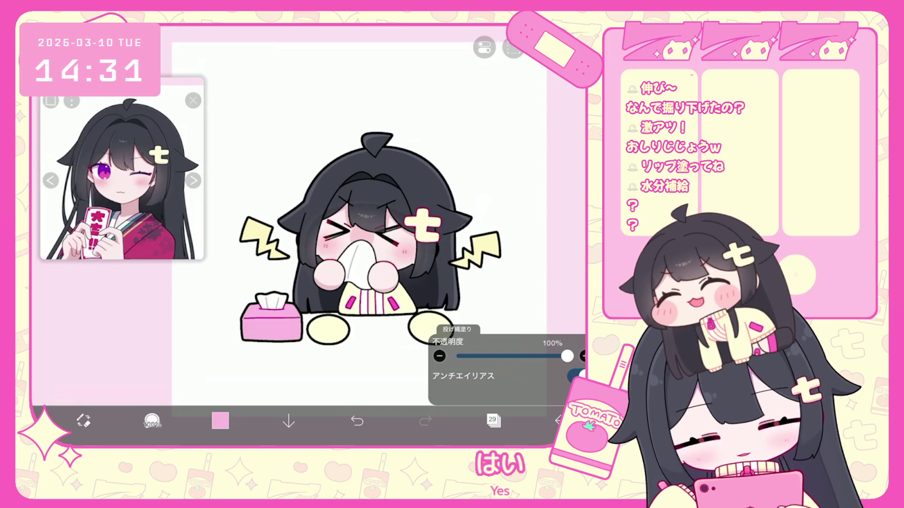
scroll(387, 240, "down", 3)
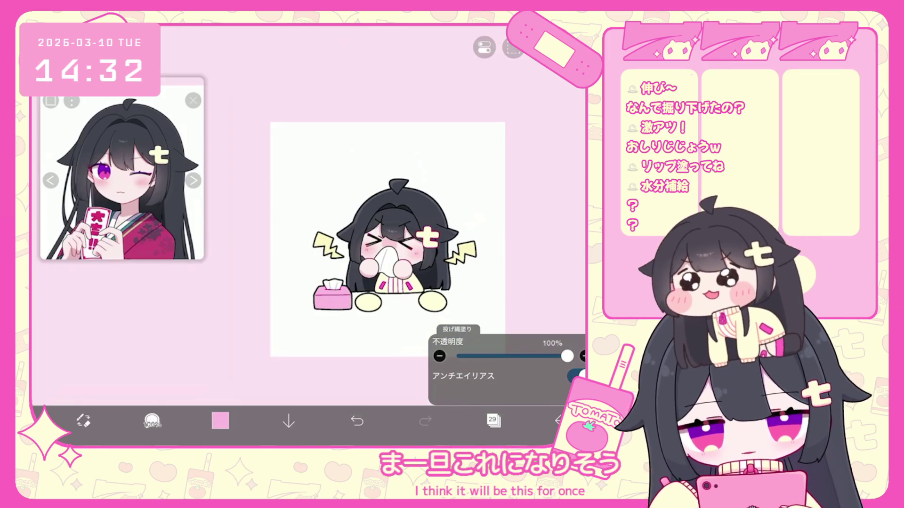
left_click(558, 420)
left_click(532, 384)
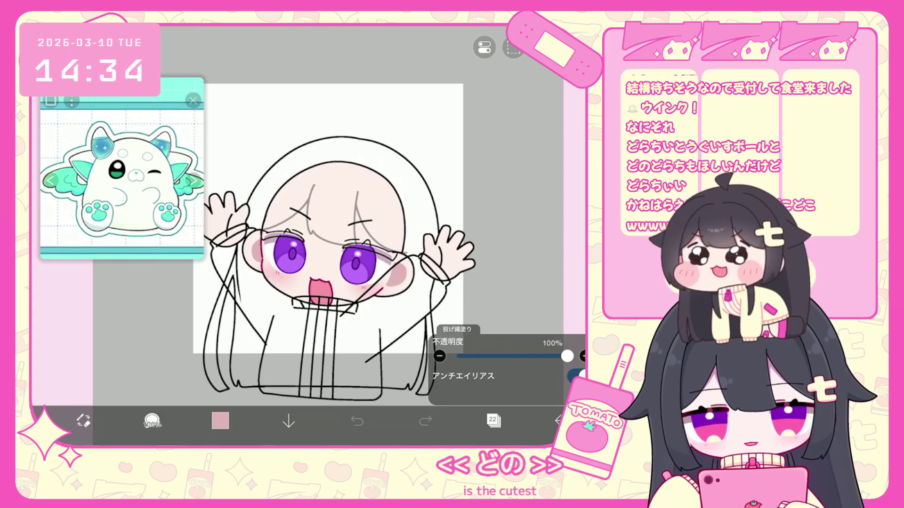
Fade the sketch folder to 29% opacity and add a new vector layer above it.
left_click(493, 421)
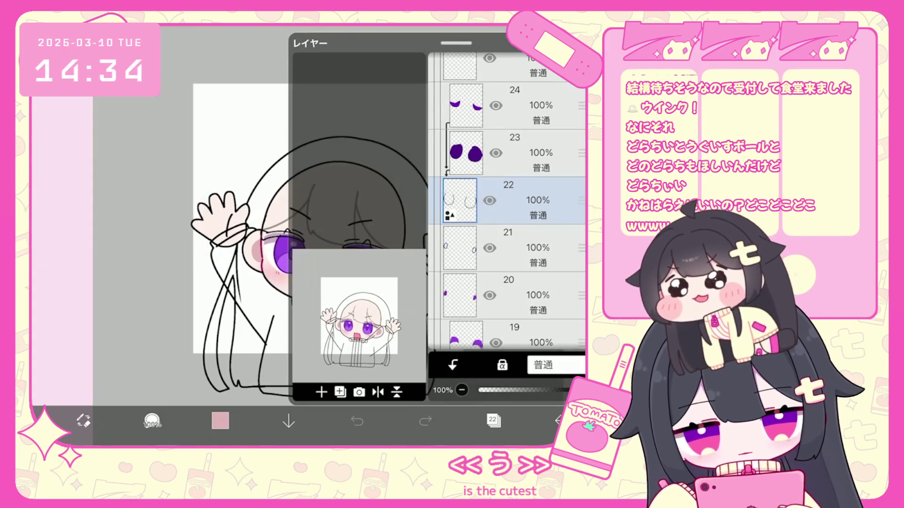
scroll(507, 202, "up", 3)
scroll(506, 203, "up", 3)
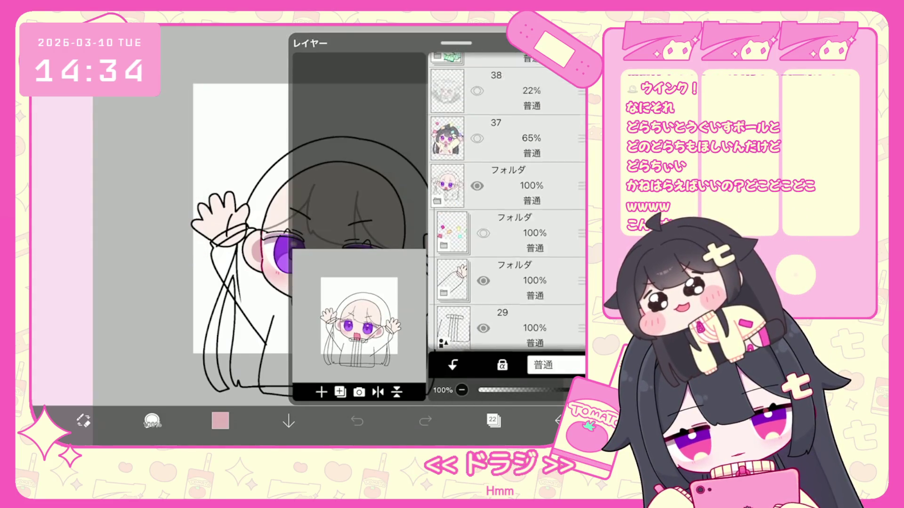
left_click(509, 205)
left_click(437, 220)
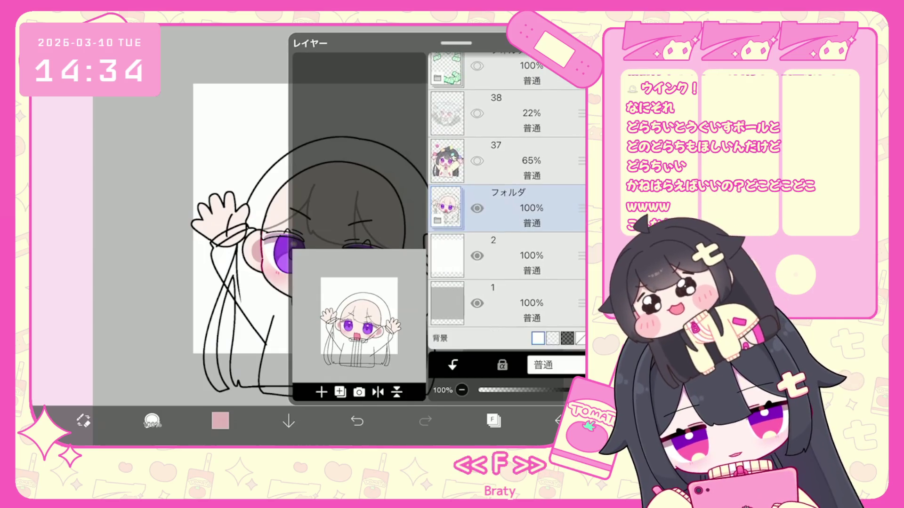
left_click_drag(579, 390, 509, 391)
left_click(321, 392)
left_click(342, 288)
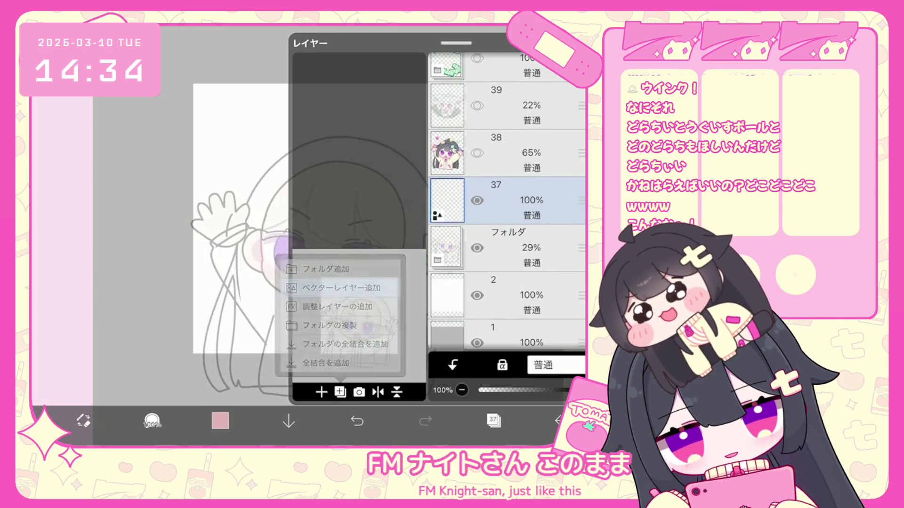
left_click(324, 268)
mouse_move(582, 257)
left_mouse_down()
mouse_move(582, 217)
mouse_move(582, 248)
left_mouse_up()
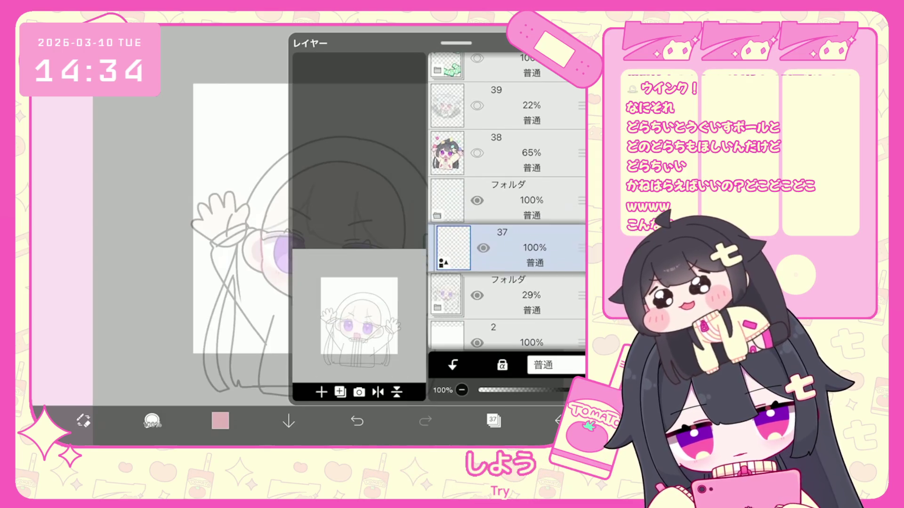
left_click(493, 420)
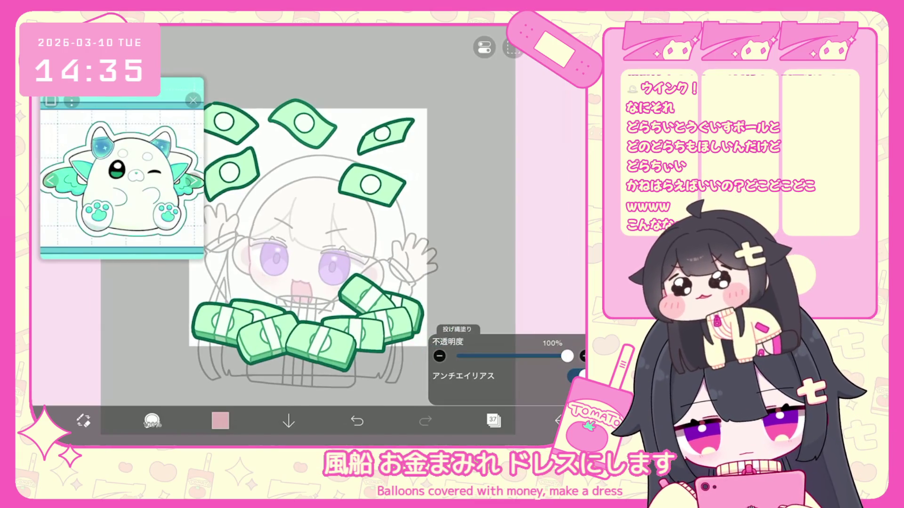
Choose the HB pencil brush at 7.4px with black as the drawing colour.
left_click(152, 420)
left_click(220, 421)
left_click(152, 421)
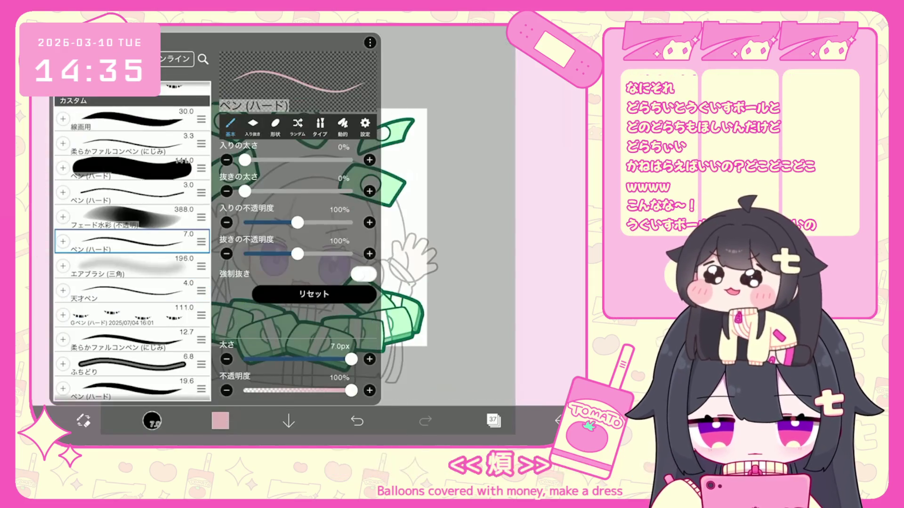
left_click(131, 388)
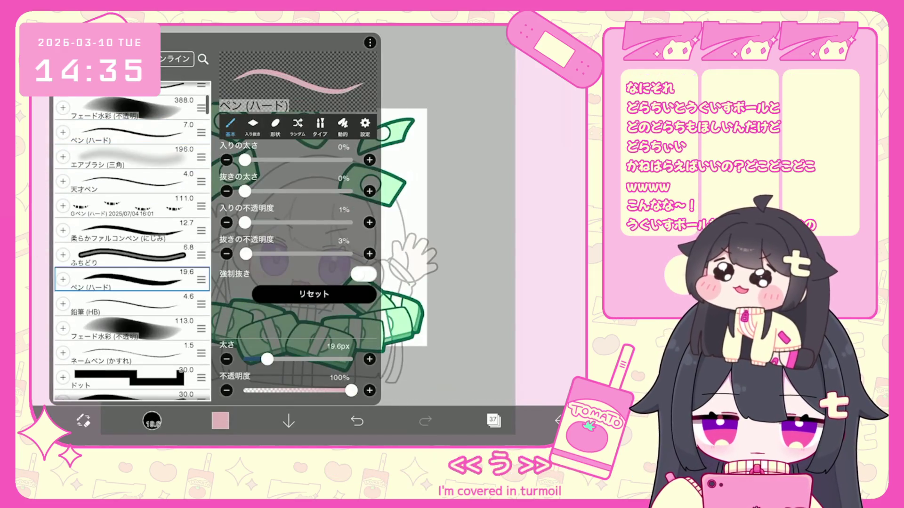
left_click(132, 303)
left_click(152, 421)
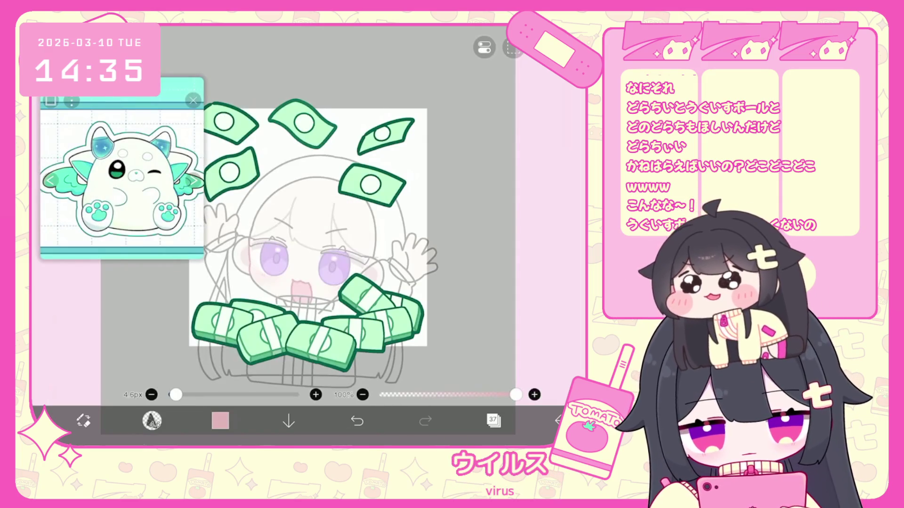
left_click_drag(175, 394, 179, 394)
left_click(221, 421)
left_click(309, 219)
left_click(220, 421)
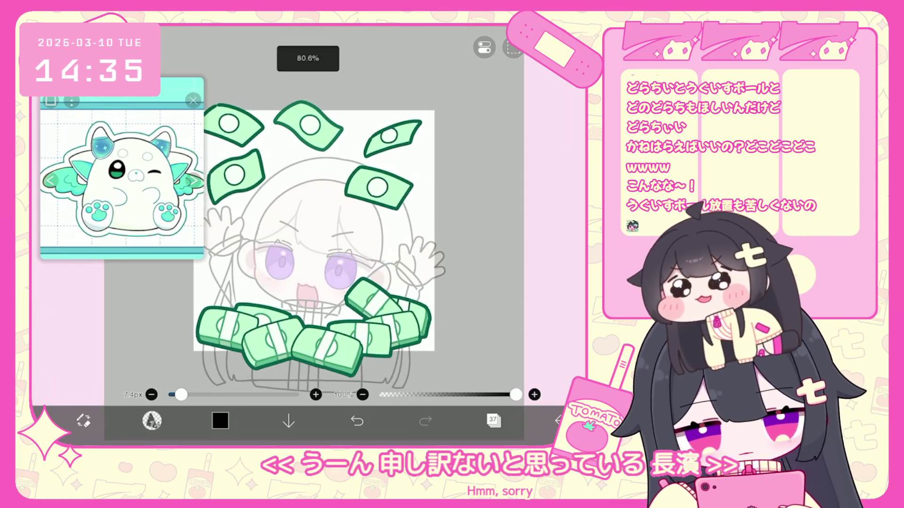
Ink the arc over the head, redraw it higher, and undo the extra thick left stroke.
left_click_drag(255, 238, 424, 228)
key("ctrl+z")
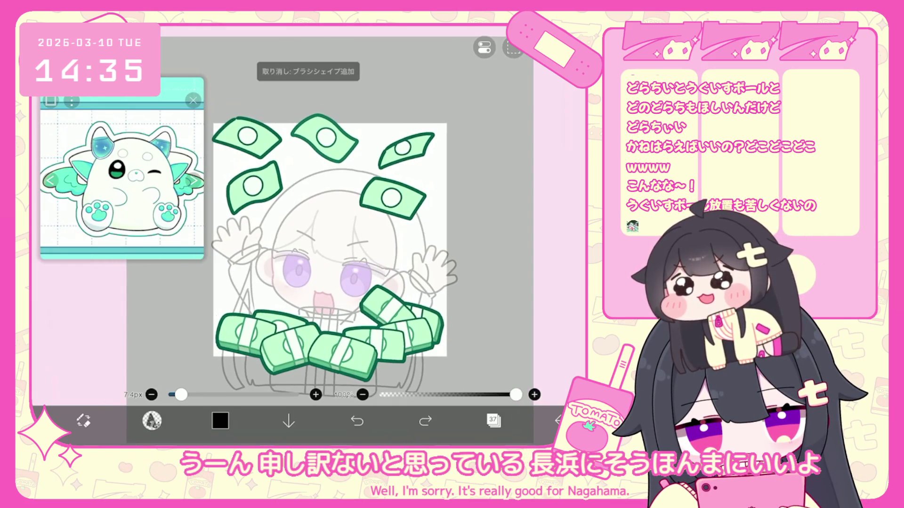
mouse_move(262, 235)
left_mouse_down()
mouse_move(358, 182)
mouse_move(425, 254)
left_mouse_up()
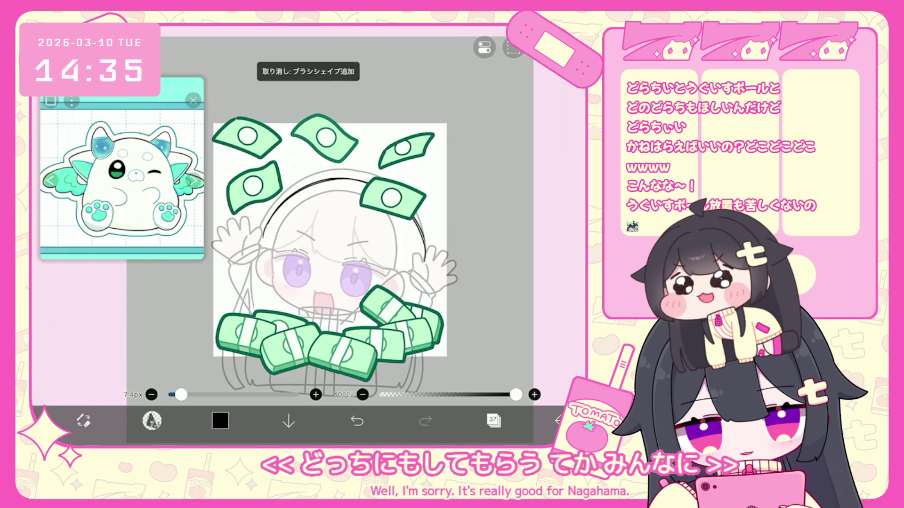
mouse_move(365, 178)
left_mouse_down()
mouse_move(262, 245)
mouse_move(256, 270)
left_mouse_up()
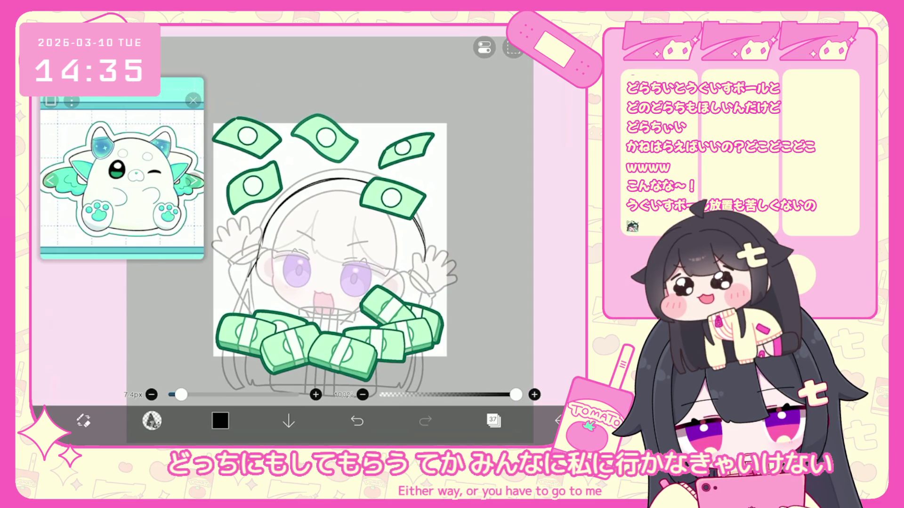
left_click(357, 421)
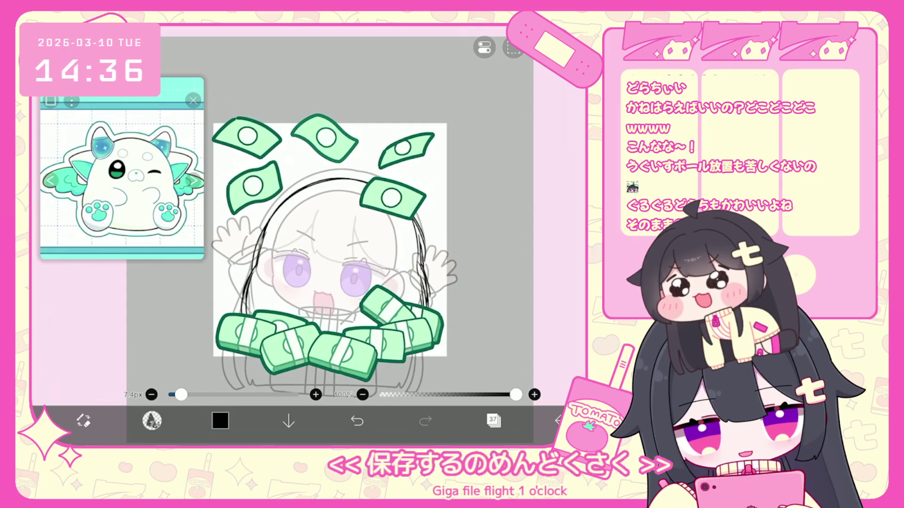
Draw the left ear with a curl and the right ear outline, undoing a stray stroke.
mouse_move(298, 161)
left_mouse_down()
mouse_move(306, 197)
mouse_move(268, 214)
left_mouse_up()
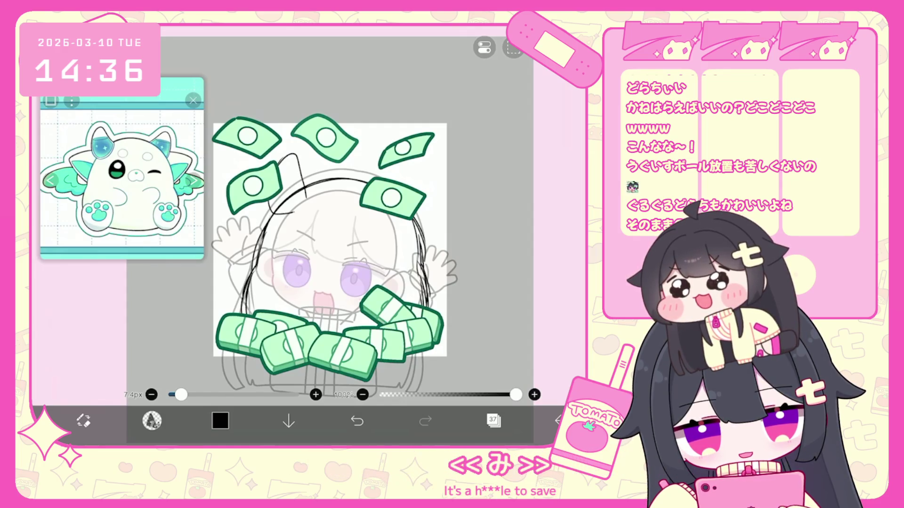
mouse_move(306, 188)
left_mouse_down()
mouse_move(301, 212)
mouse_move(270, 202)
left_mouse_up()
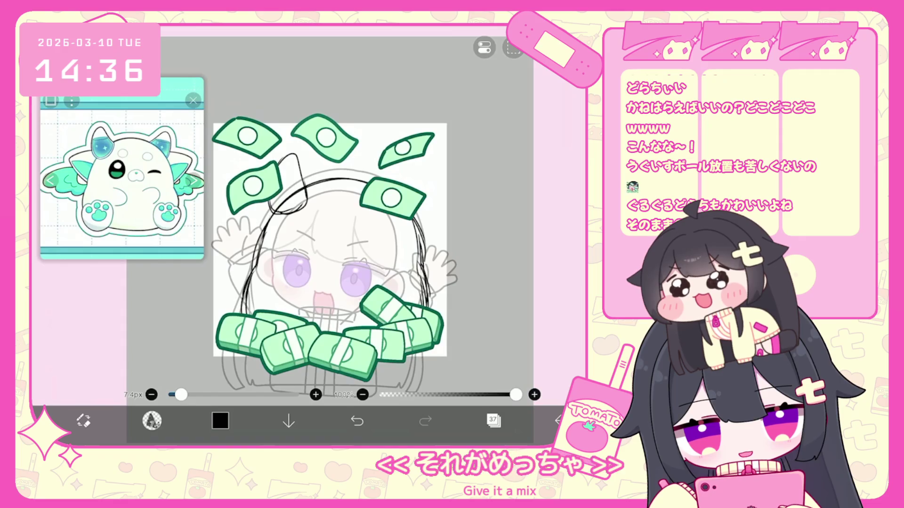
mouse_move(392, 180)
left_mouse_down()
mouse_move(411, 165)
mouse_move(417, 221)
mouse_move(380, 225)
left_mouse_up()
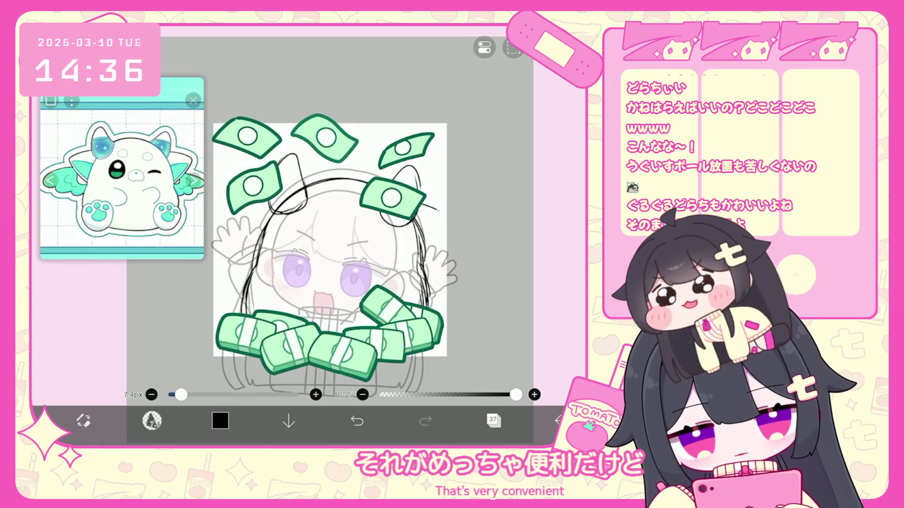
key("ctrl+z")
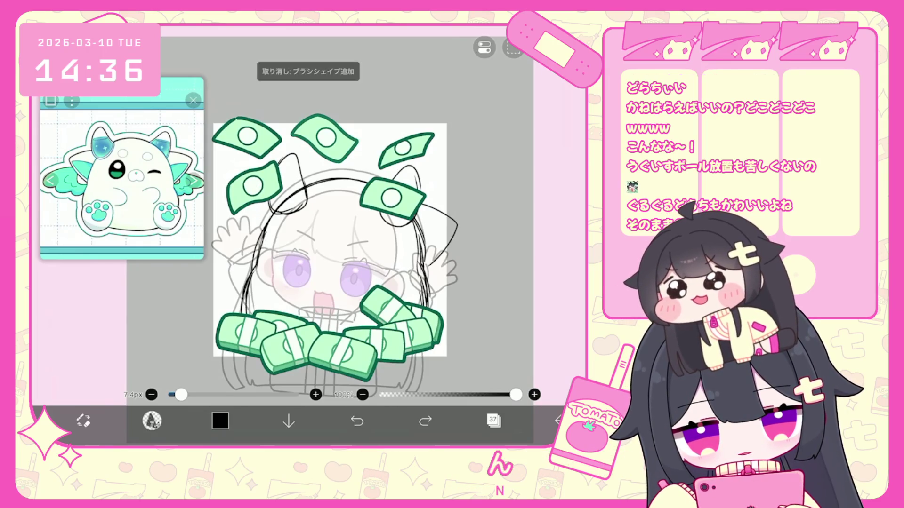
Draw a loop around the left eye, then redo it as a smaller oval.
scroll(330, 240, "down", 2)
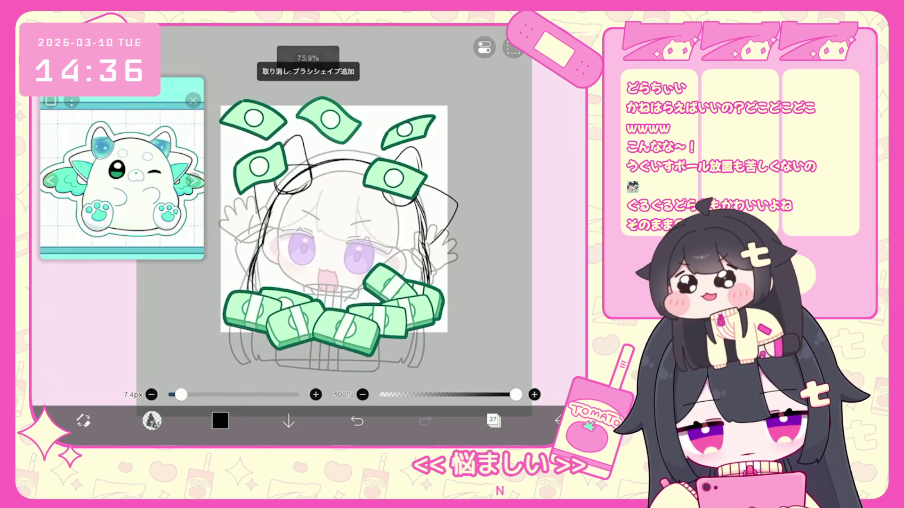
left_click_drag(310, 220, 305, 249)
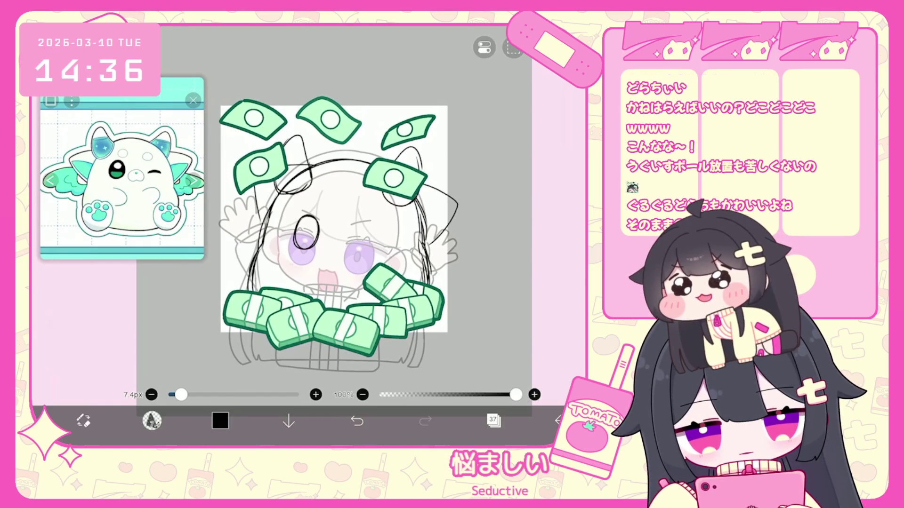
key("ctrl+z")
mouse_move(304, 216)
left_mouse_down()
mouse_move(306, 244)
mouse_move(295, 219)
mouse_move(314, 193)
left_mouse_up()
Lasso the small stroke above the forehead, move it against the head, and fit the canvas in view.
left_click(152, 420)
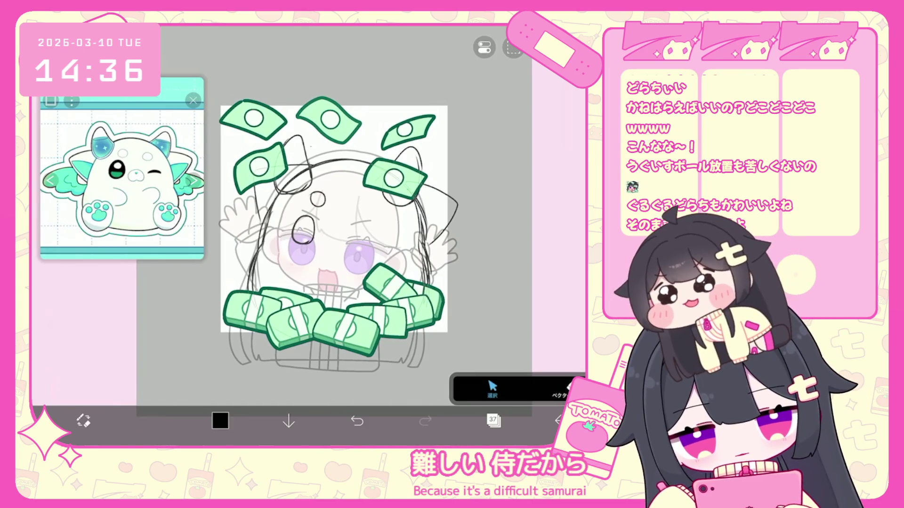
left_click_drag(289, 185, 315, 197)
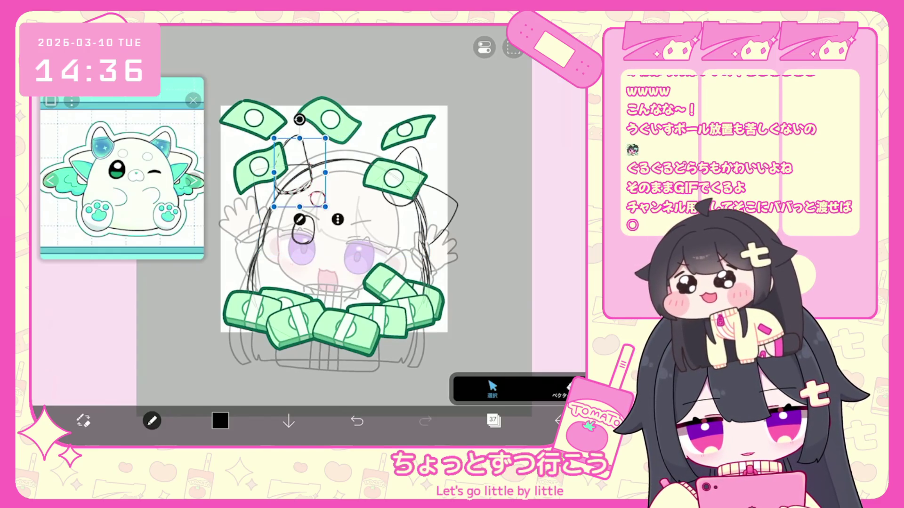
scroll(334, 219, "up", 2)
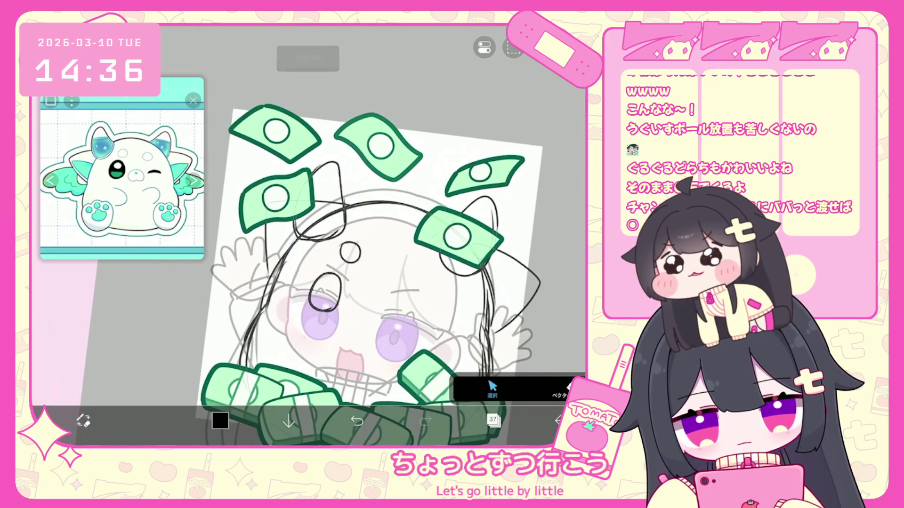
mouse_move(330, 162)
left_mouse_down()
mouse_move(346, 188)
mouse_move(311, 236)
left_mouse_up()
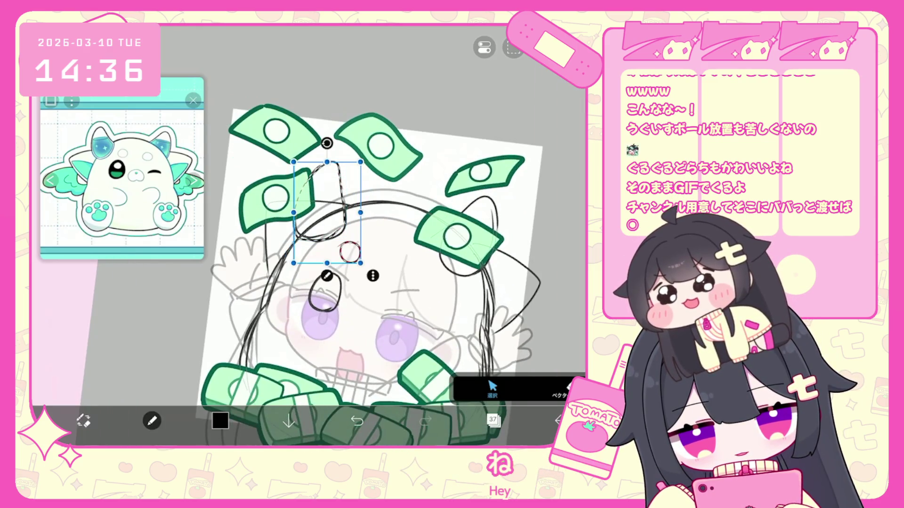
left_click(330, 211)
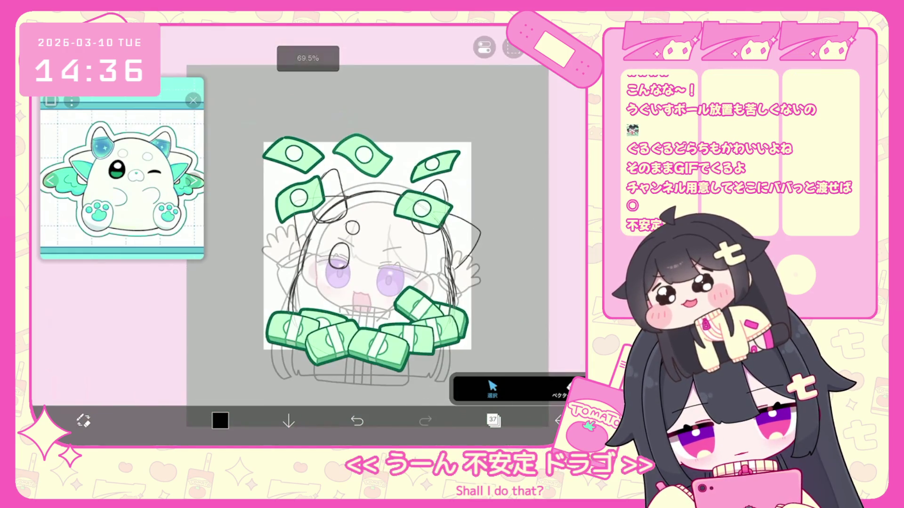
left_click(513, 47)
Hide the old character sketch layer and draw the arc for the top of the body.
left_click(493, 390)
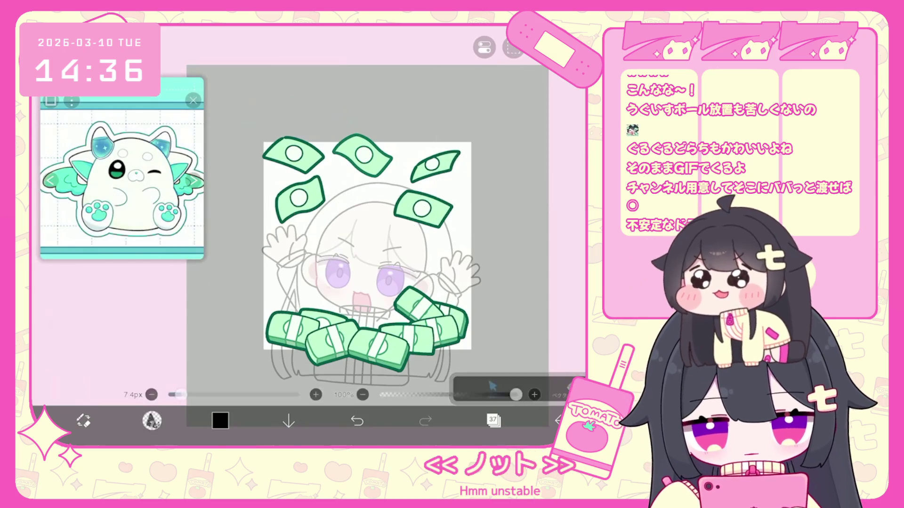
left_click(151, 420)
left_click(492, 420)
left_click(448, 246)
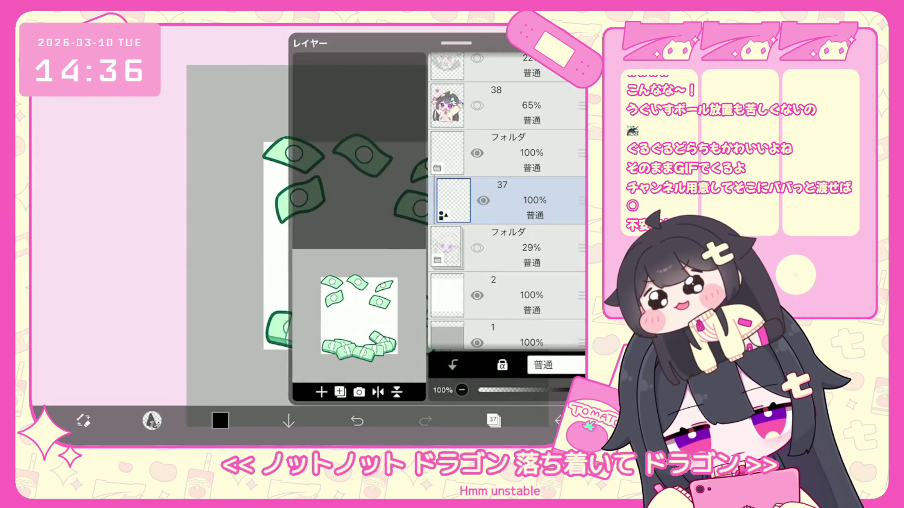
left_click(492, 420)
left_click_drag(311, 242, 399, 194)
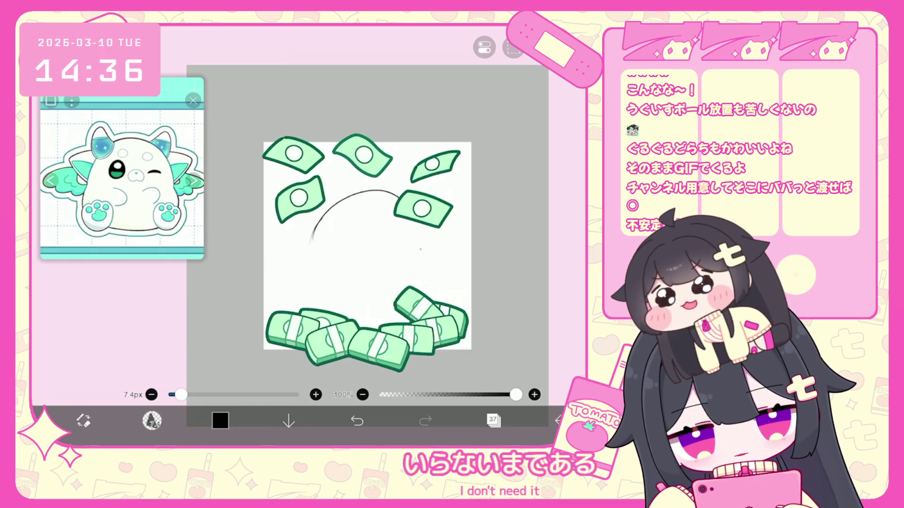
mouse_move(312, 242)
left_mouse_down()
mouse_move(426, 233)
mouse_move(431, 256)
left_mouse_up()
Fade the money artwork folder to 32% opacity and return to layer 37.
left_click(492, 420)
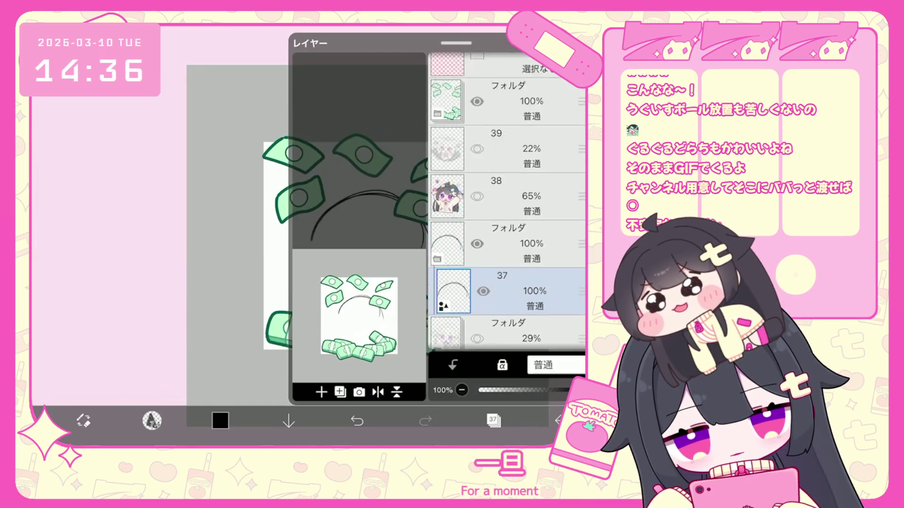
scroll(506, 202, "up", 3)
left_click(517, 123)
left_click_drag(581, 390, 512, 391)
left_click(518, 313)
left_click(493, 420)
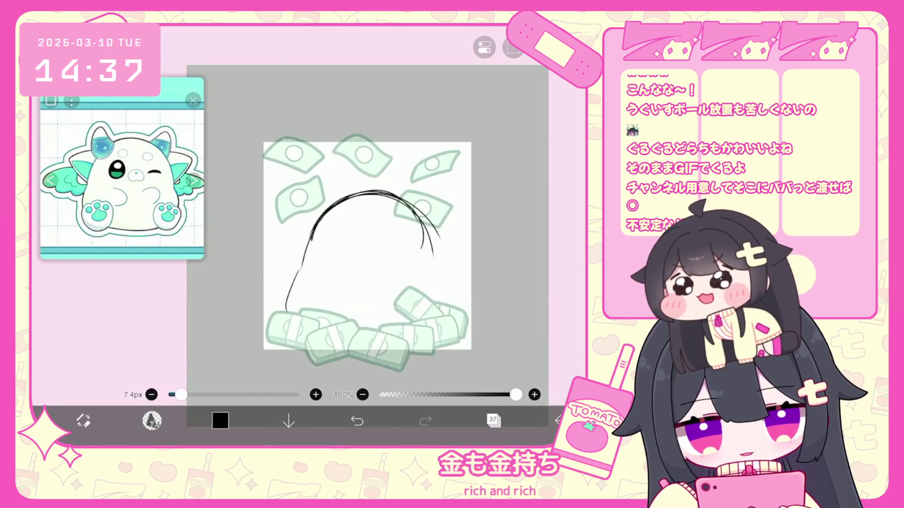
Draw the left and right sides of the body outline, undoing the last stroke.
left_click_drag(300, 270, 288, 327)
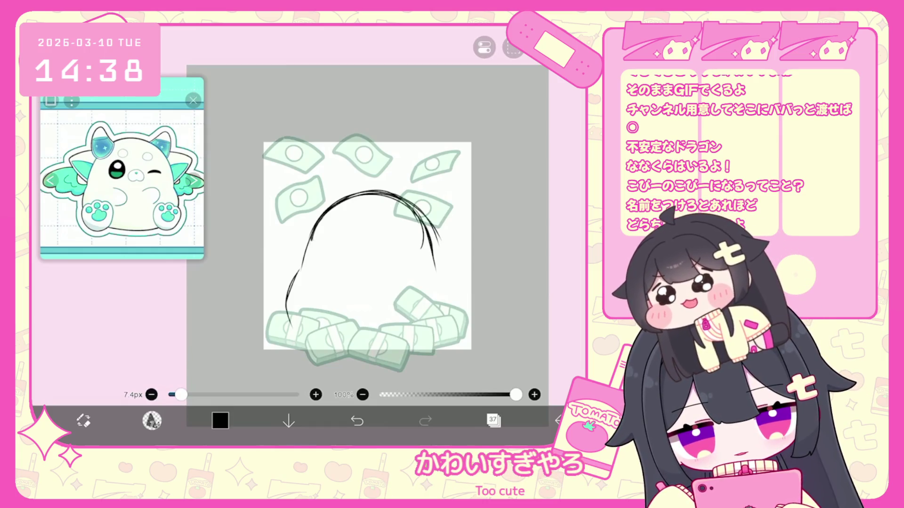
mouse_move(437, 269)
left_mouse_down()
mouse_move(446, 288)
mouse_move(442, 276)
left_mouse_up()
left_click_drag(433, 243, 452, 330)
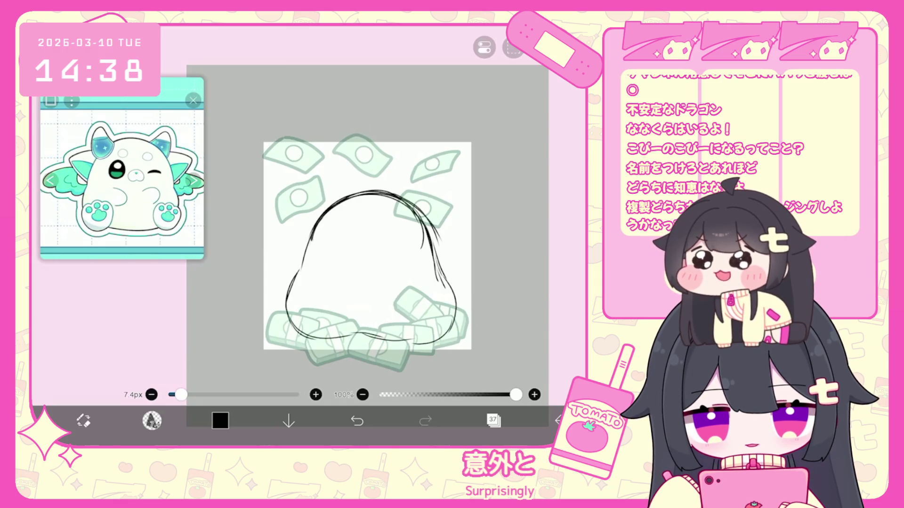
key("ctrl+z")
Draw a round right foot and a bumpy left foot at the base of the body.
left_click(357, 421)
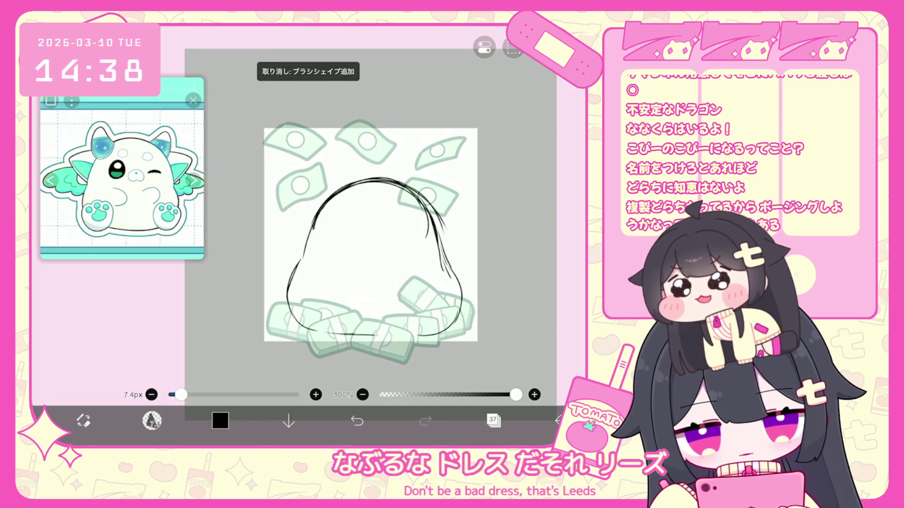
mouse_move(429, 291)
left_mouse_down()
mouse_move(426, 335)
mouse_move(459, 294)
mouse_move(436, 338)
mouse_move(412, 311)
left_mouse_up()
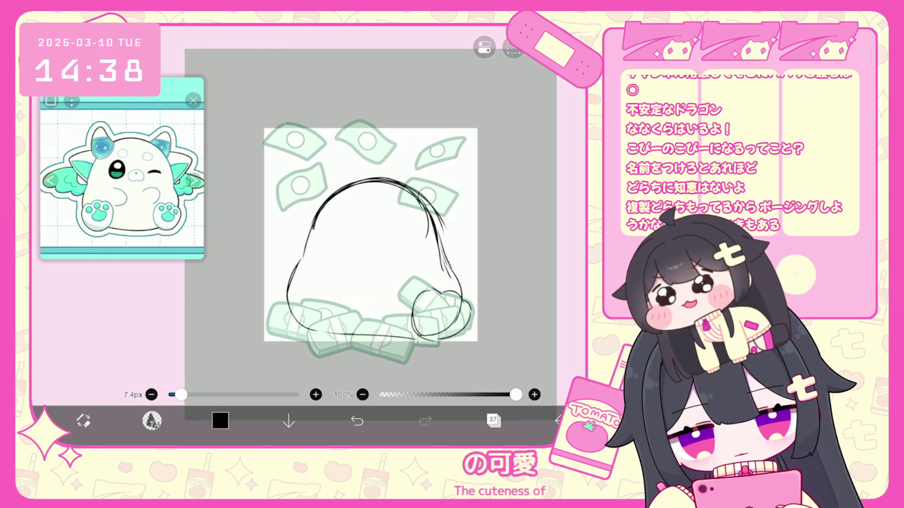
left_click_drag(283, 289, 278, 299)
left_click(357, 420)
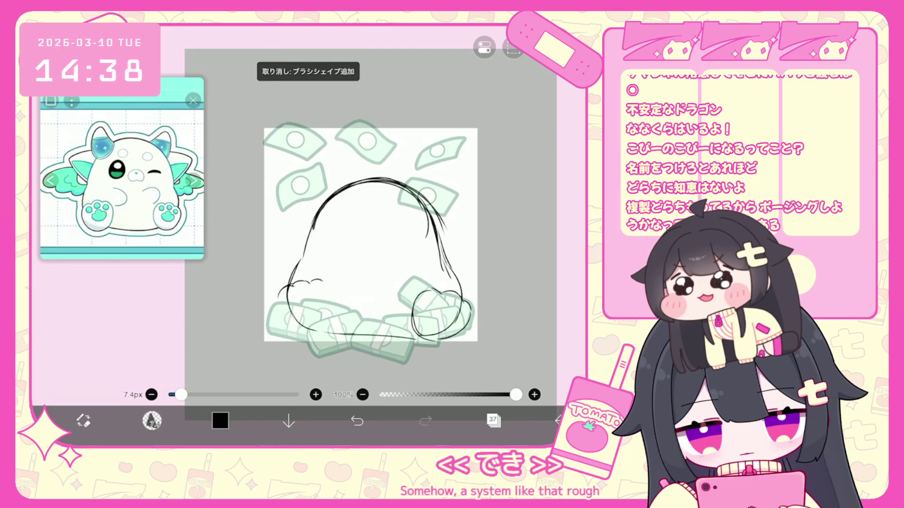
mouse_move(286, 288)
left_mouse_down()
mouse_move(325, 284)
mouse_move(328, 317)
mouse_move(306, 335)
mouse_move(329, 312)
left_mouse_up()
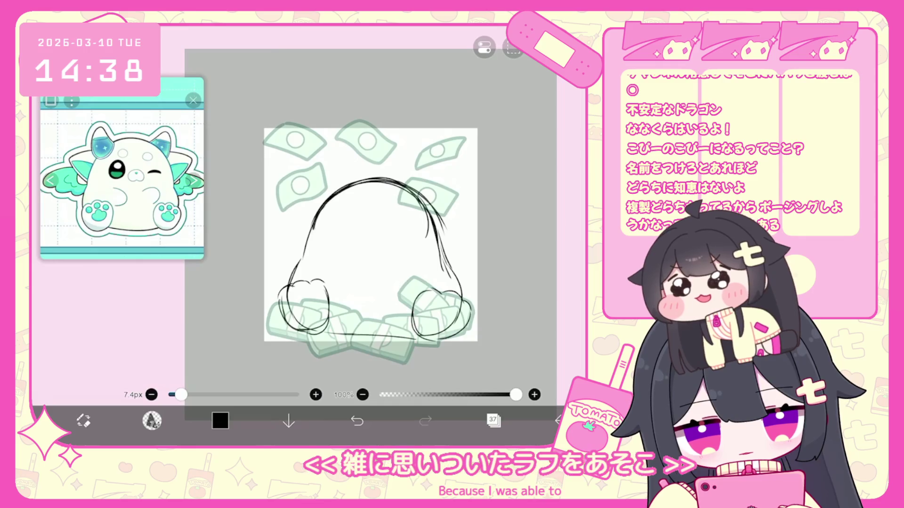
Select the right foot, rotate it about -3° and nudge it slightly up and left.
left_click(152, 421)
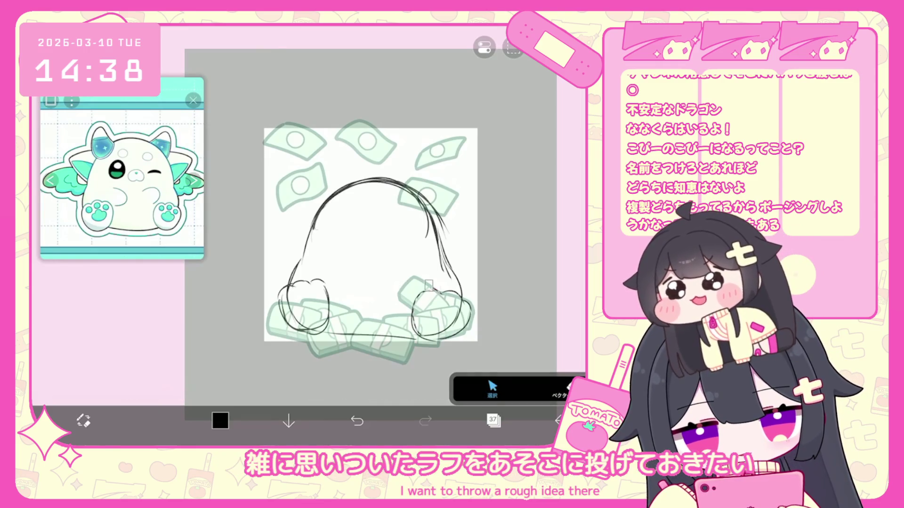
left_click_drag(424, 278, 466, 329)
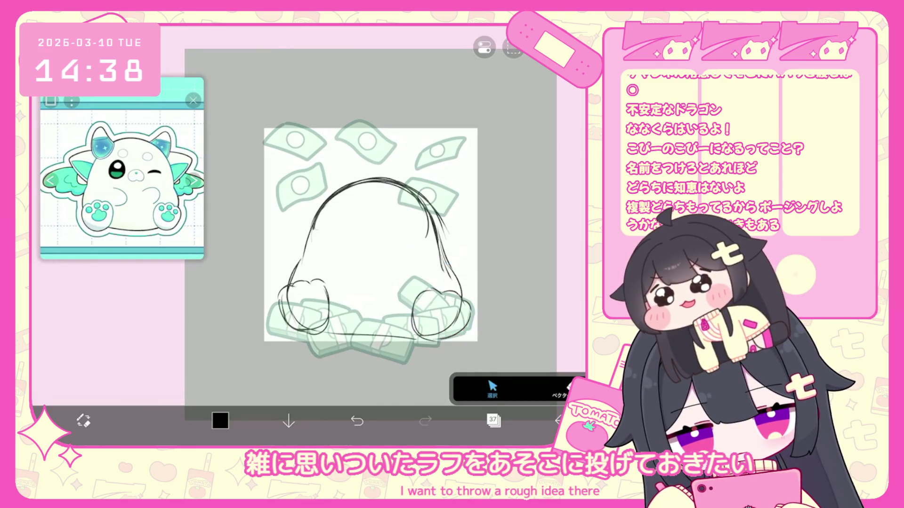
left_click(443, 306)
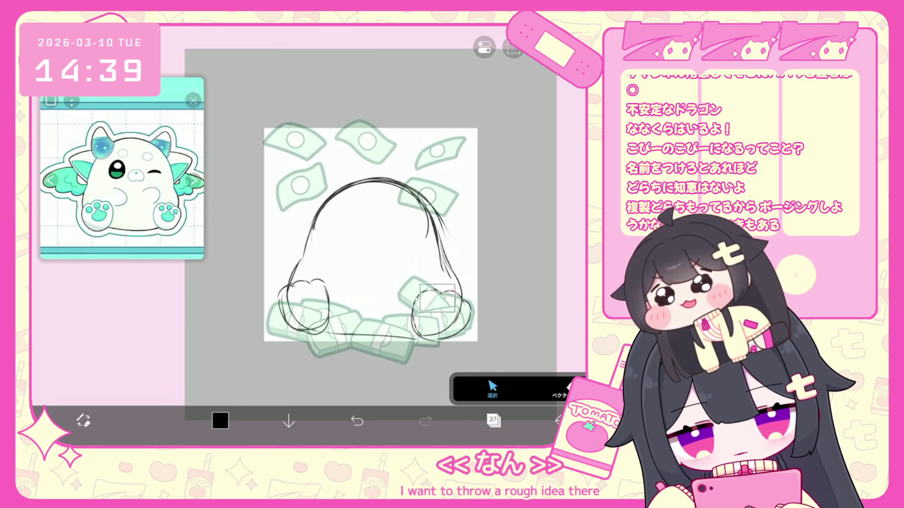
left_click(443, 313)
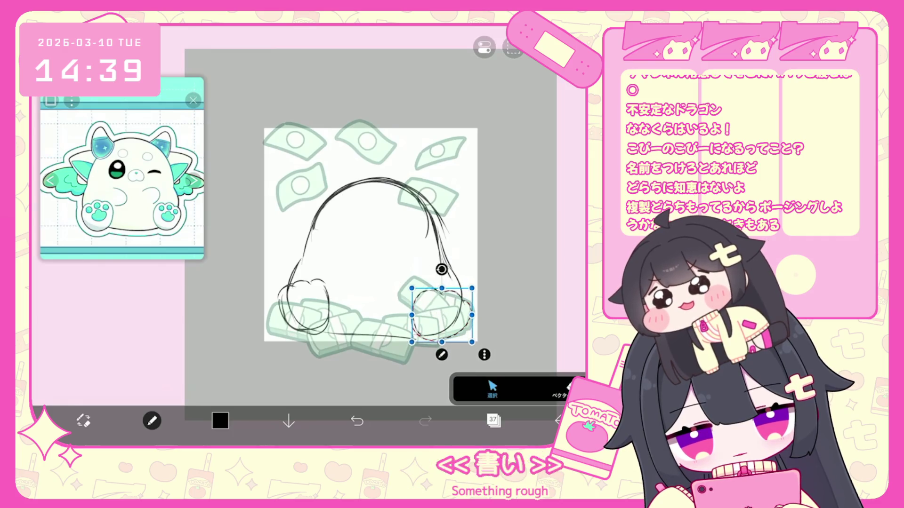
left_click_drag(442, 269, 436, 269)
left_click_drag(438, 315, 432, 311)
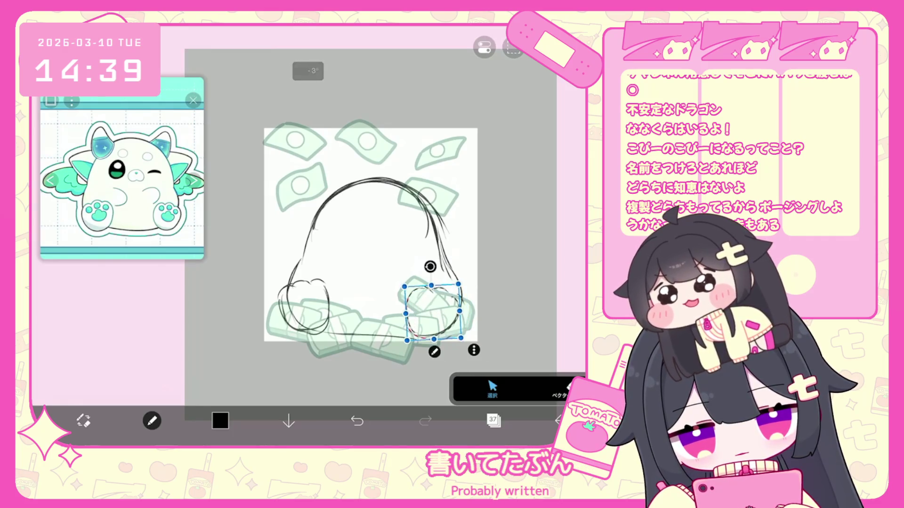
left_click(434, 352)
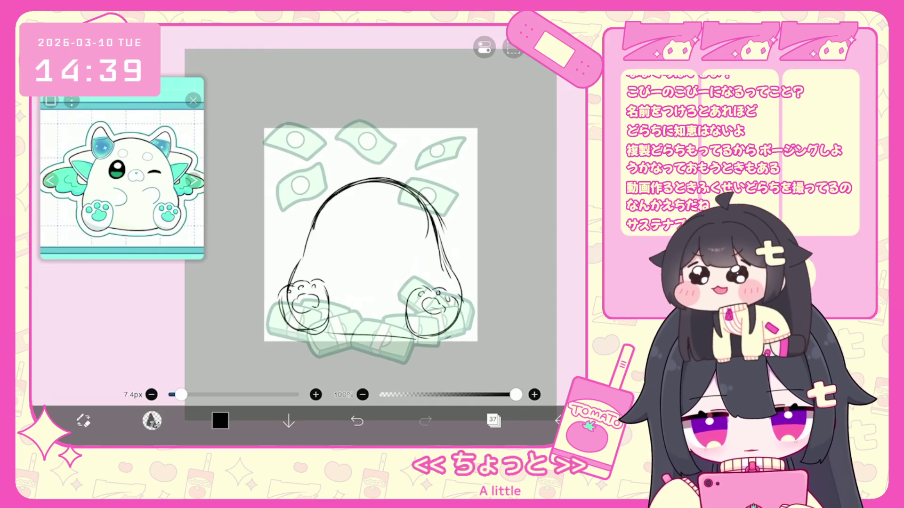
Sketch the left and right ears on top of the head.
scroll(370, 235, "down", 2)
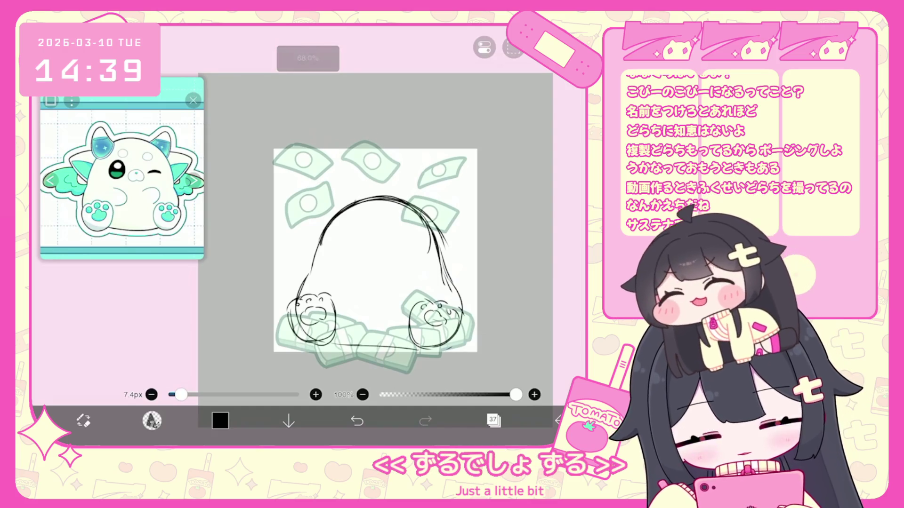
left_click_drag(354, 202, 327, 214)
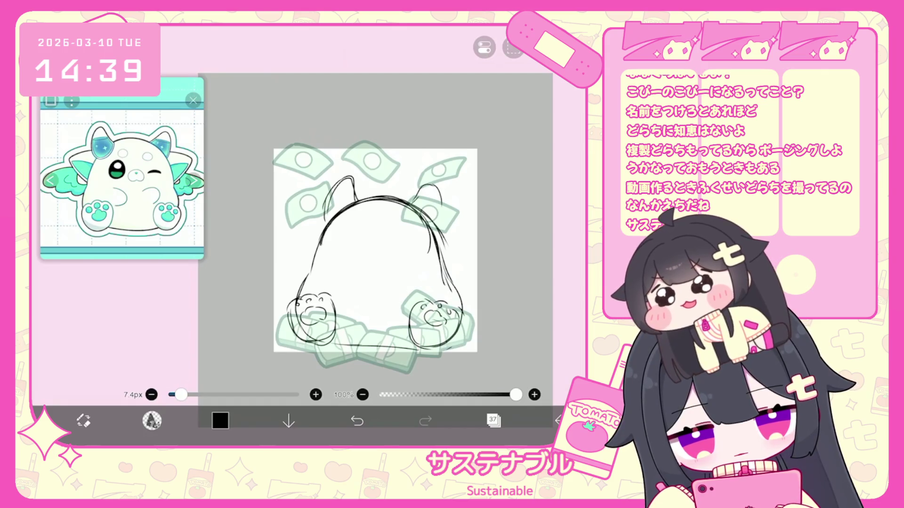
left_click_drag(439, 192, 445, 230)
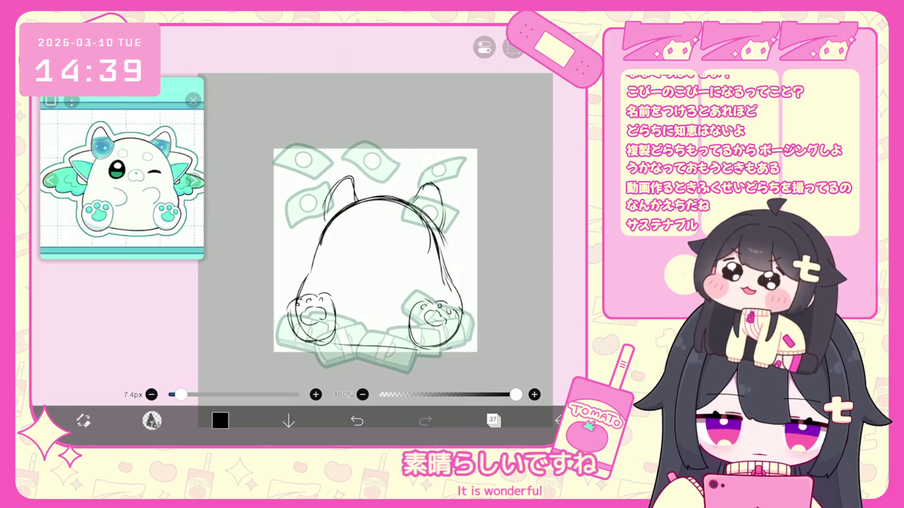
Draw the left wing's top edge and the right wing extending from the body.
scroll(377, 250, "up", 1)
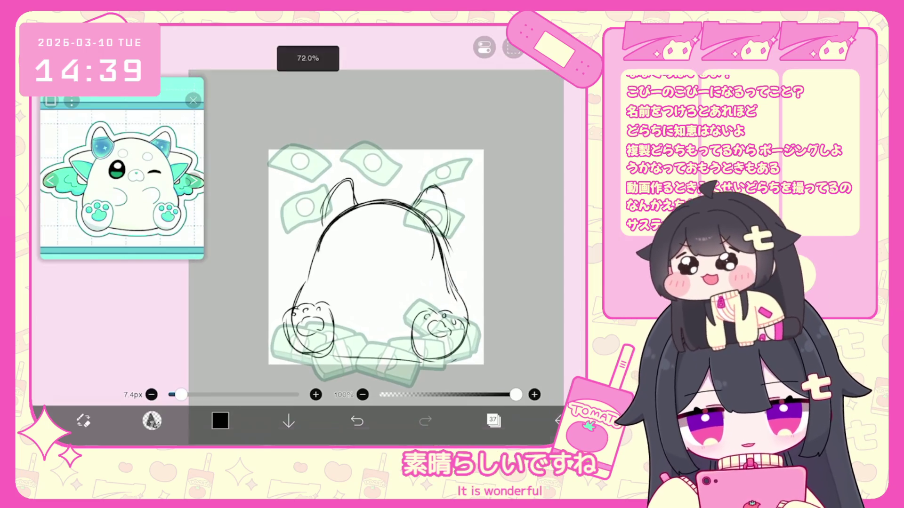
left_click_drag(323, 217, 280, 241)
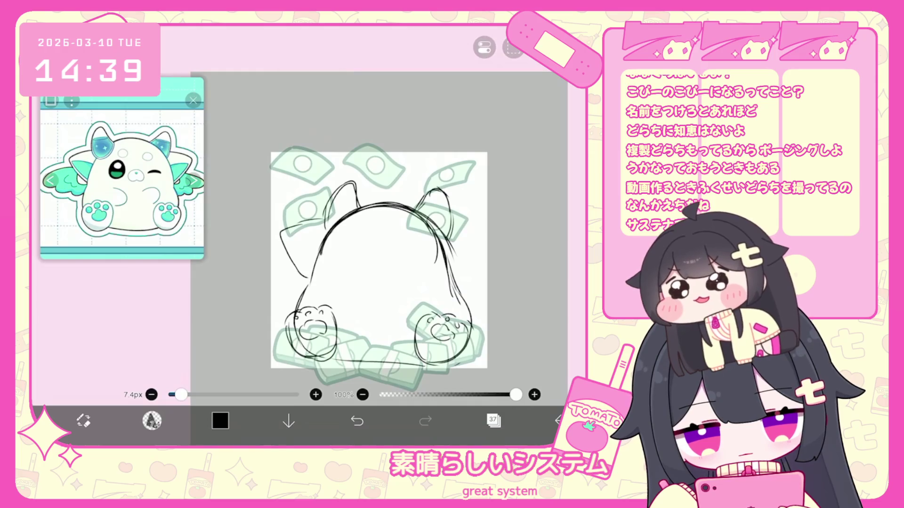
mouse_move(451, 227)
left_mouse_down()
mouse_move(489, 238)
mouse_move(463, 287)
left_mouse_up()
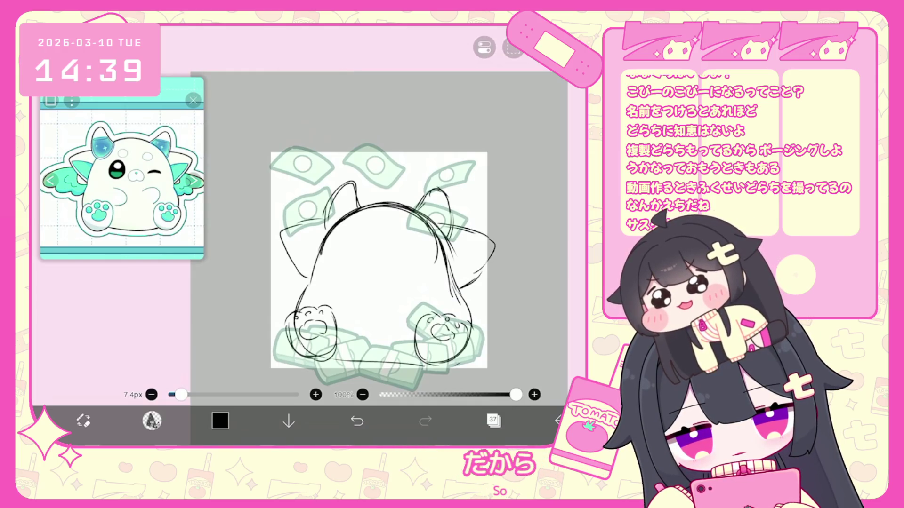
left_click_drag(474, 251, 448, 256)
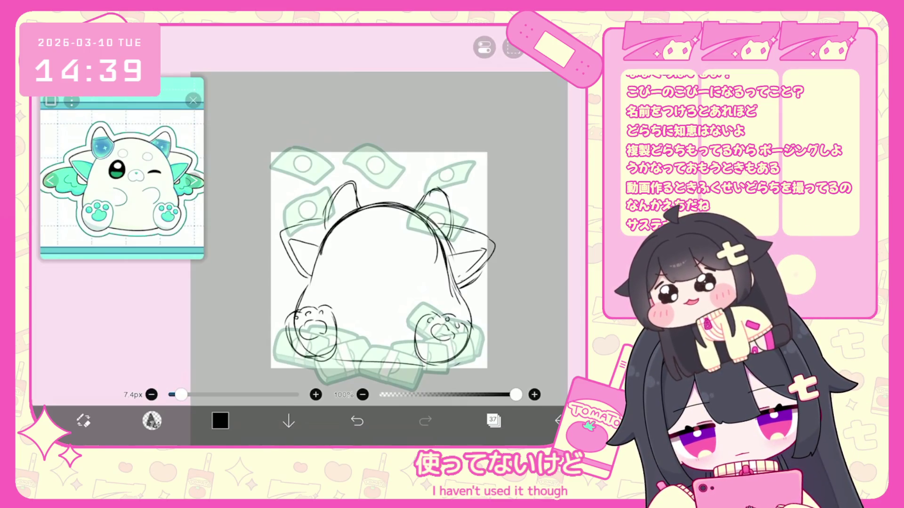
Draw the snout in the middle of the body, removing the stroke under the nose.
scroll(379, 259, "up", 1)
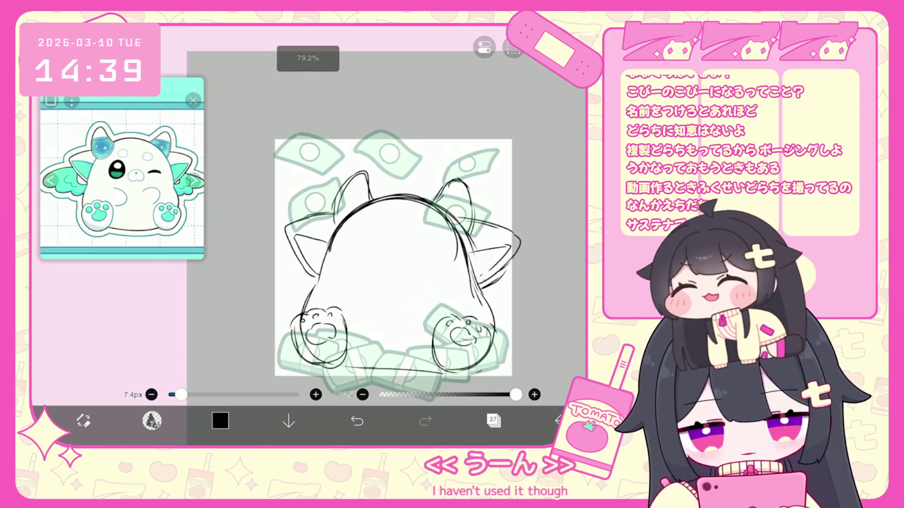
mouse_move(389, 247)
left_mouse_down()
mouse_move(383, 266)
mouse_move(399, 276)
left_mouse_up()
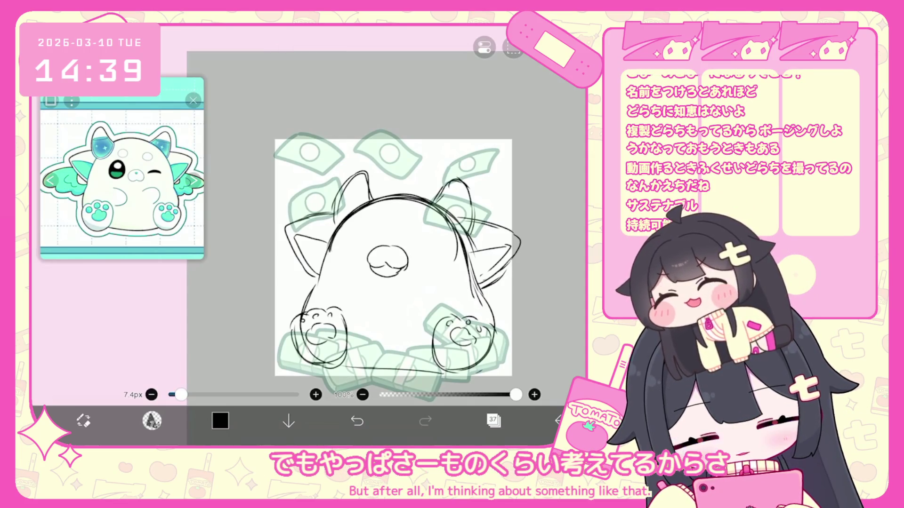
key("ctrl+z")
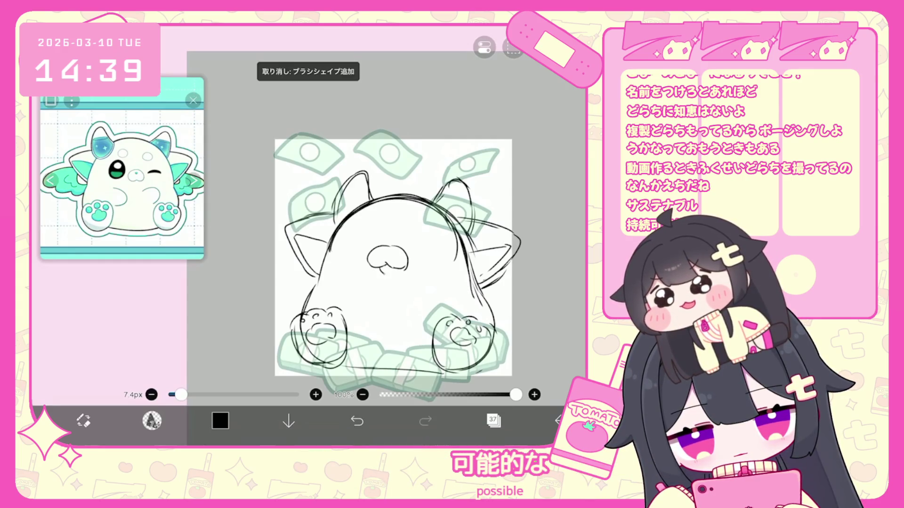
key("ctrl+z")
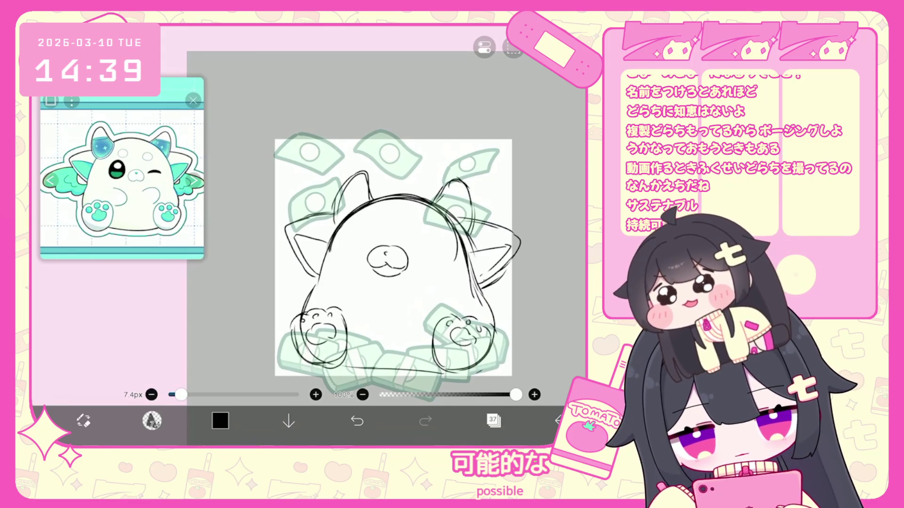
Draw both round eyes with small pupils beside the snout.
scroll(393, 257, "up", 3)
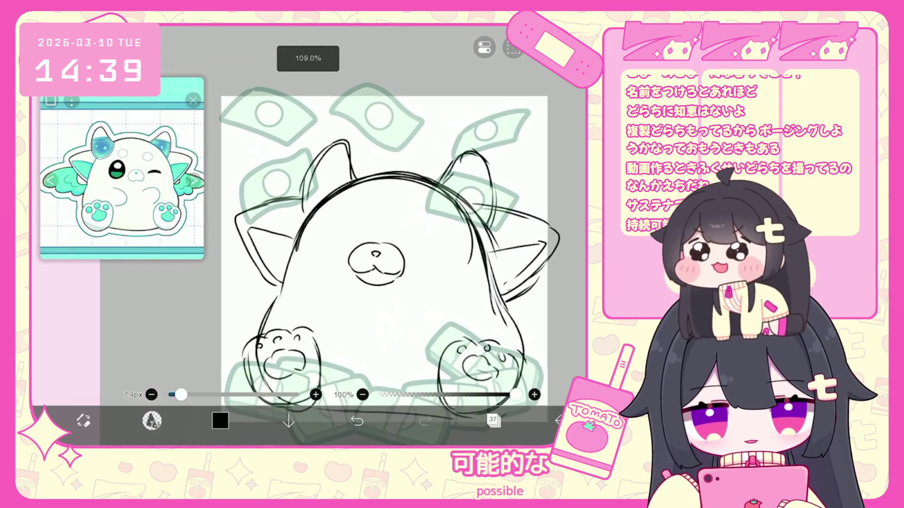
mouse_move(419, 234)
left_mouse_down()
mouse_move(414, 249)
mouse_move(441, 236)
mouse_move(415, 252)
left_mouse_up()
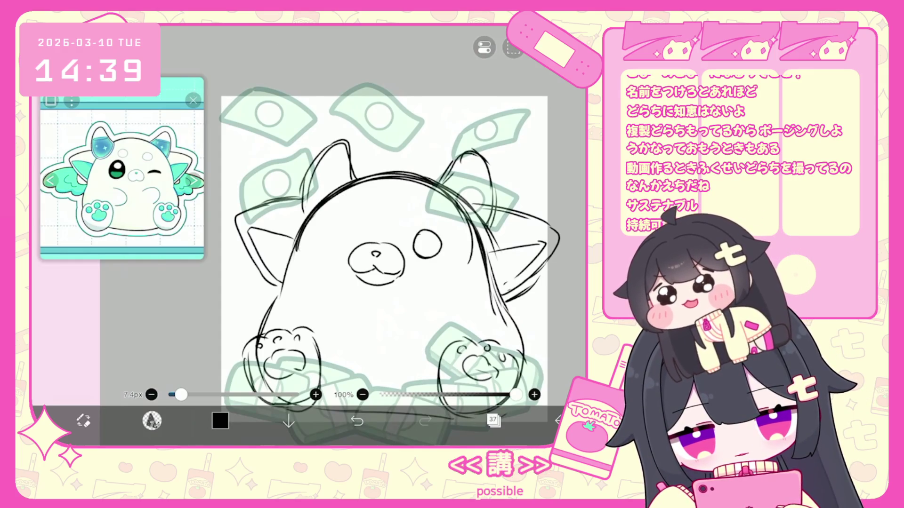
left_click_drag(341, 221, 347, 246)
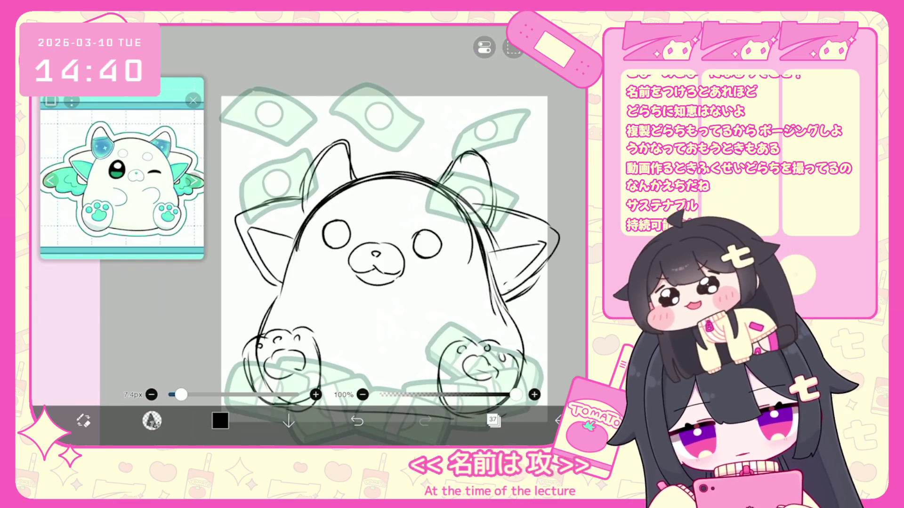
left_click_drag(426, 234, 424, 235)
left_click_drag(342, 226, 338, 230)
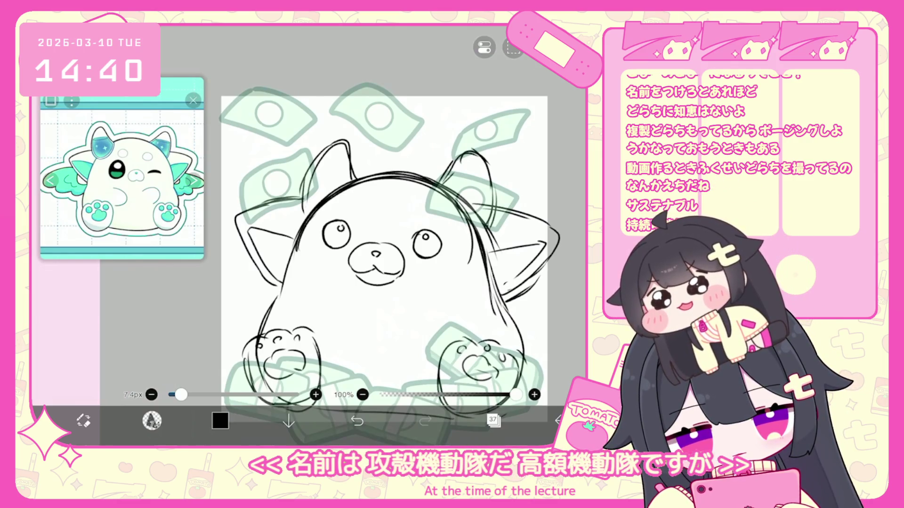
key("ctrl+z")
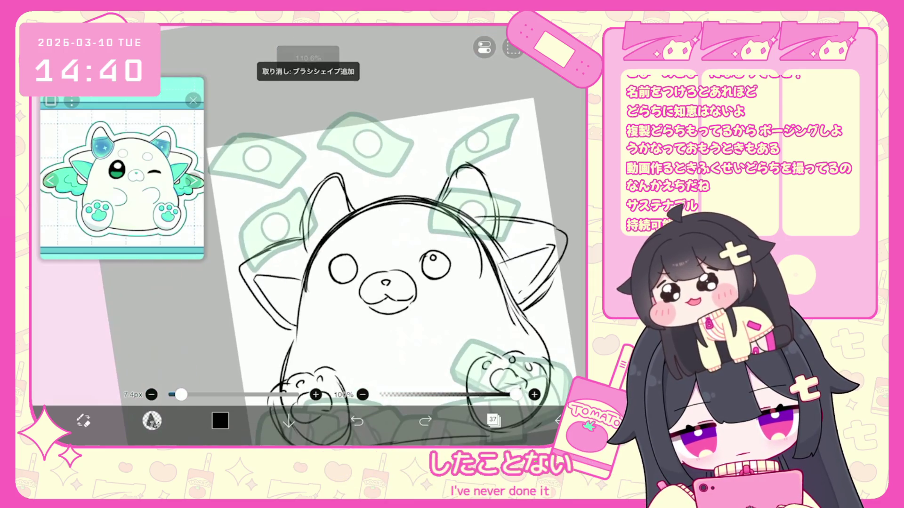
Add two small closed circles on the forehead, redoing the first one.
mouse_move(410, 213)
left_mouse_down()
mouse_move(408, 226)
mouse_move(437, 234)
mouse_move(408, 229)
mouse_move(431, 233)
mouse_move(429, 214)
left_mouse_up()
key("ctrl+z")
key("ctrl+z")
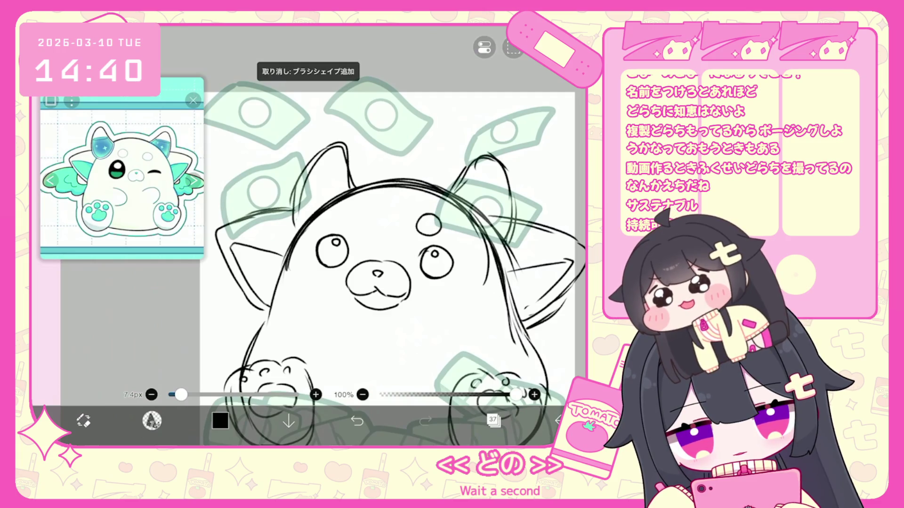
left_click_drag(429, 215, 420, 218)
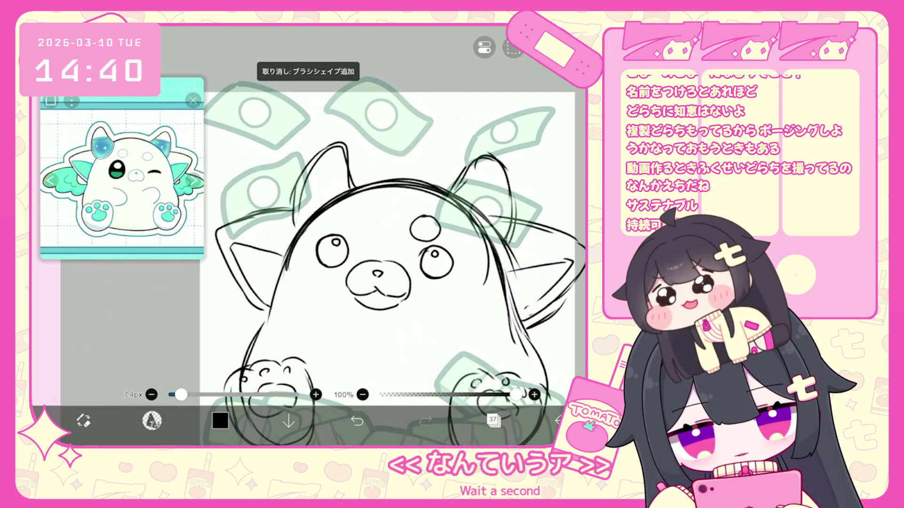
left_click_drag(359, 207, 363, 210)
left_click(152, 421)
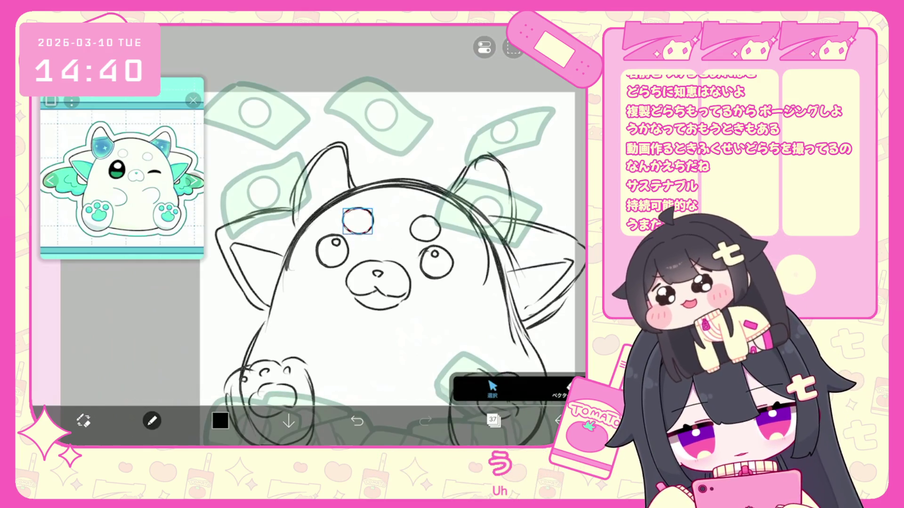
Reposition the right forehead circle and shift the left eye slightly left.
left_click(425, 226)
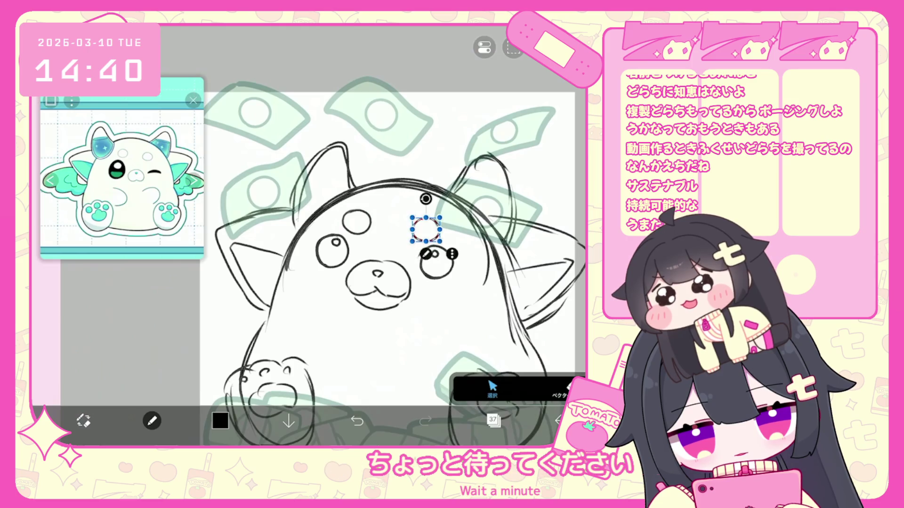
left_click(400, 184)
left_click(378, 280)
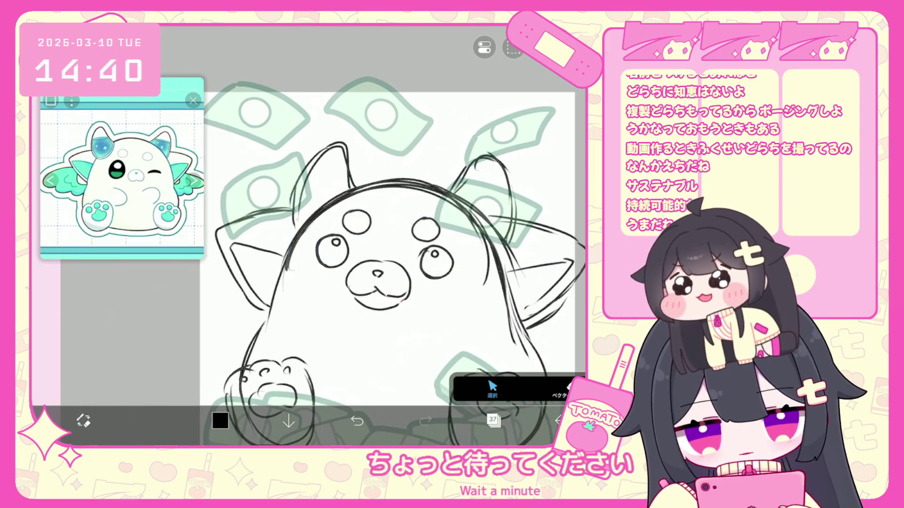
scroll(391, 259, "down", 3)
left_click(357, 218)
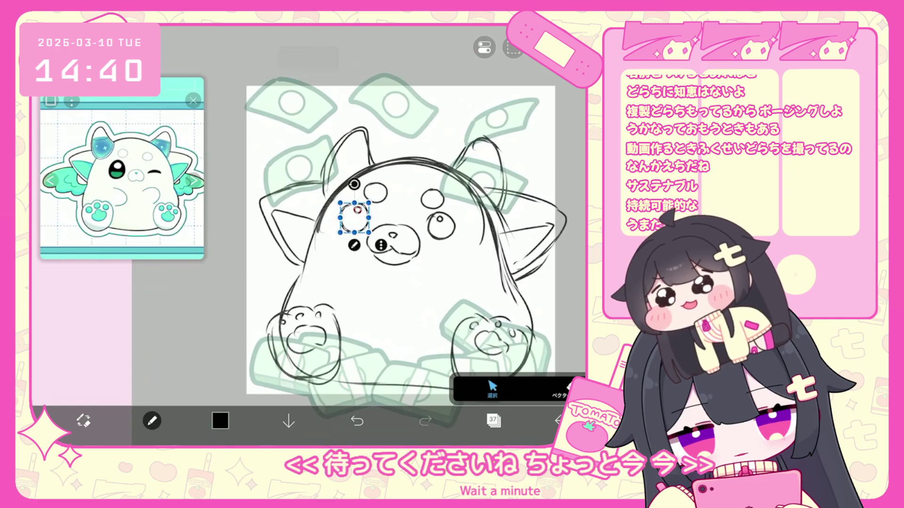
Select and adjust the right eye circle and the forehead dots.
left_click(441, 225)
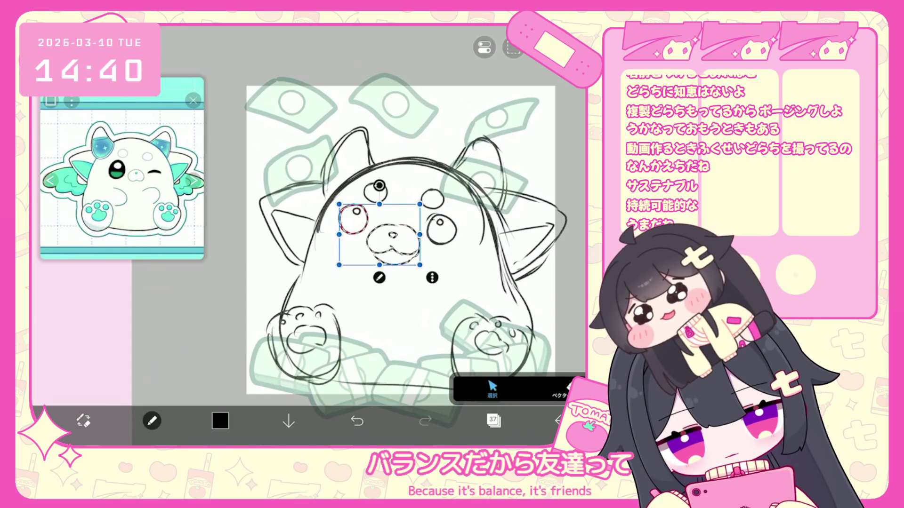
left_click(353, 217)
left_click(441, 228)
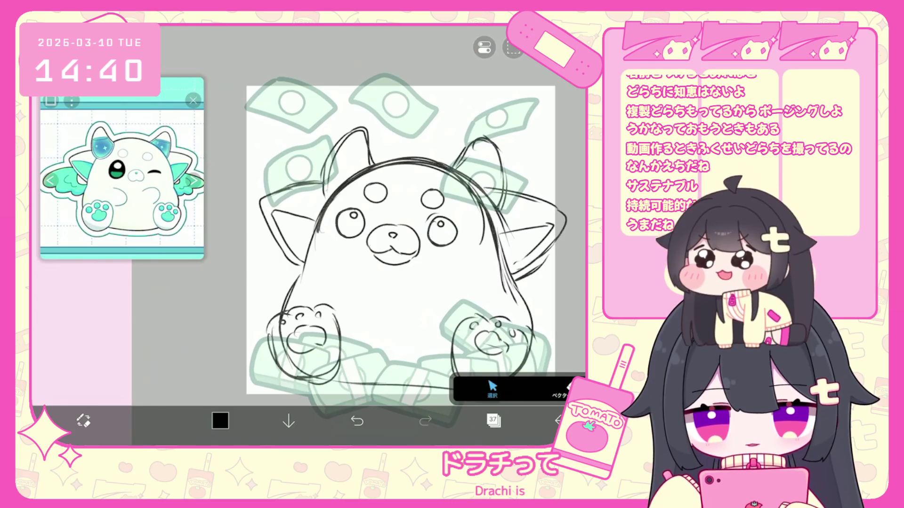
left_click(441, 224)
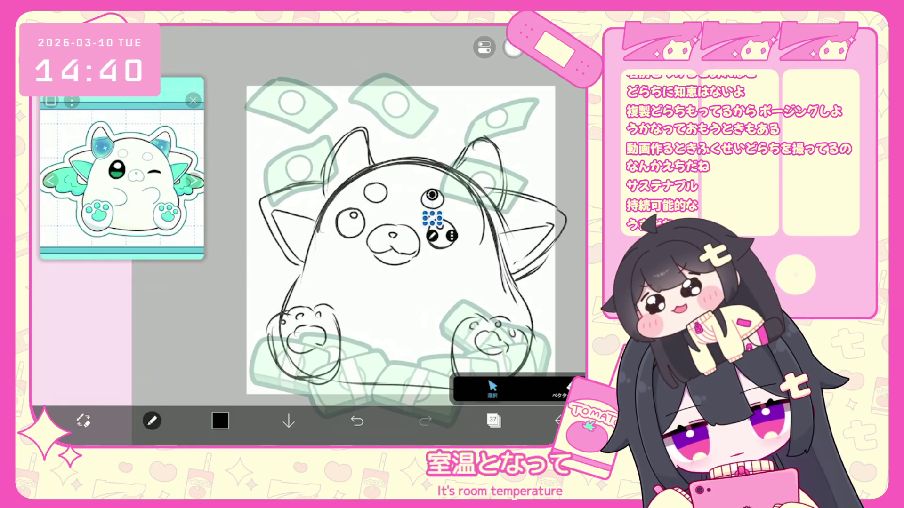
left_click(193, 100)
left_click(351, 225)
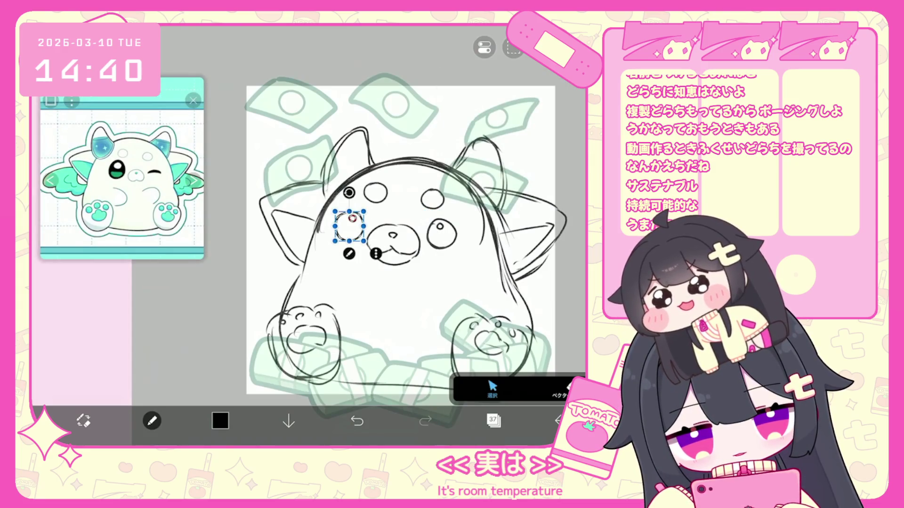
left_click(375, 192)
left_click(433, 198)
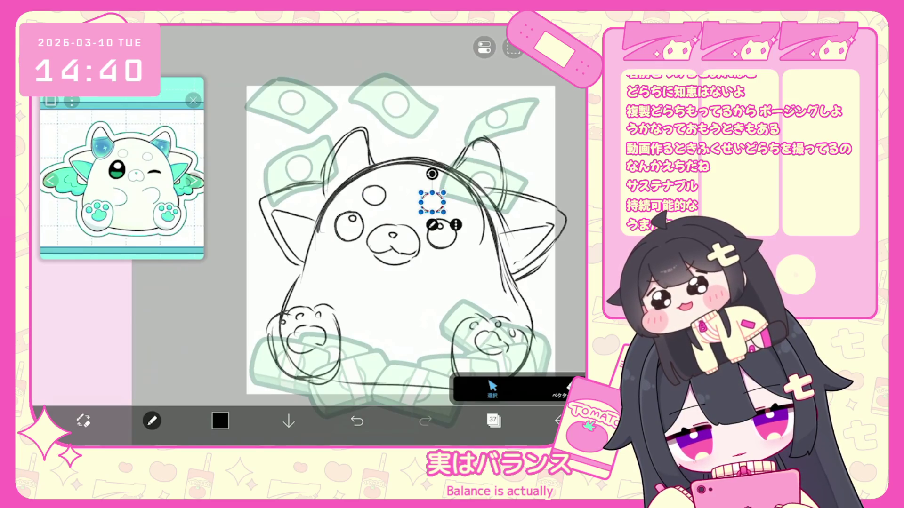
Resize the right eye and slightly enlarge the left eye.
scroll(376, 236, "up", 3)
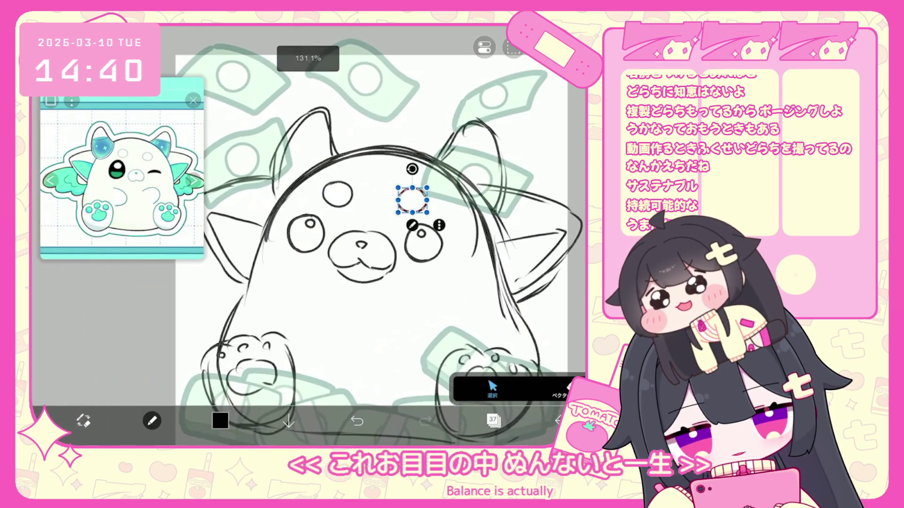
scroll(396, 249, "down", 3)
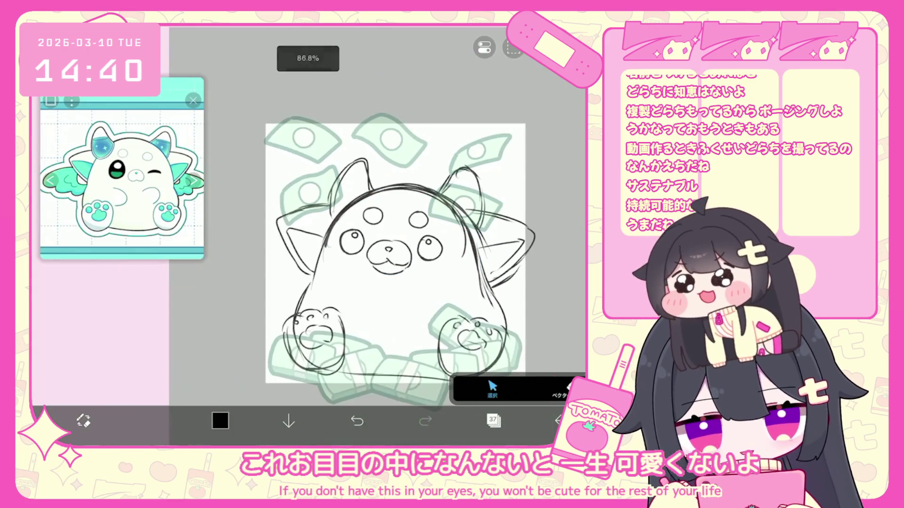
scroll(377, 235, "down", 1)
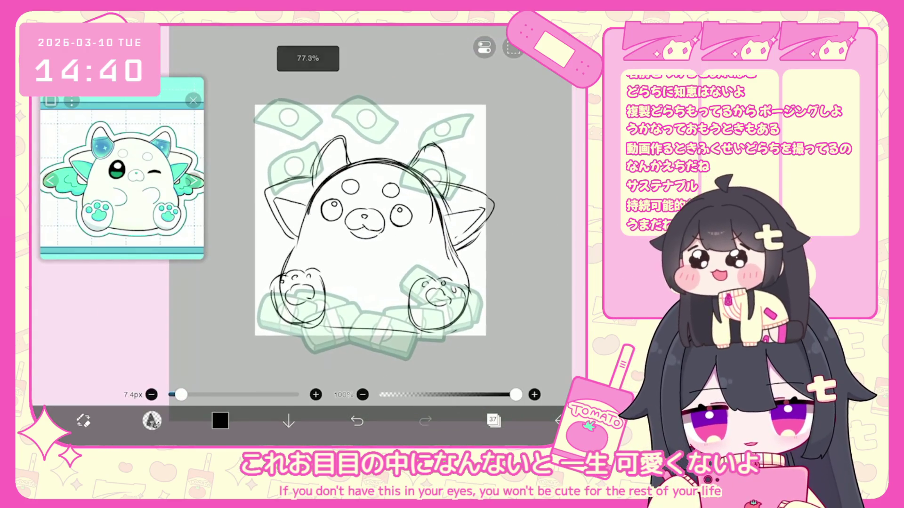
scroll(376, 222, "up", 2)
scroll(376, 221, "up", 2)
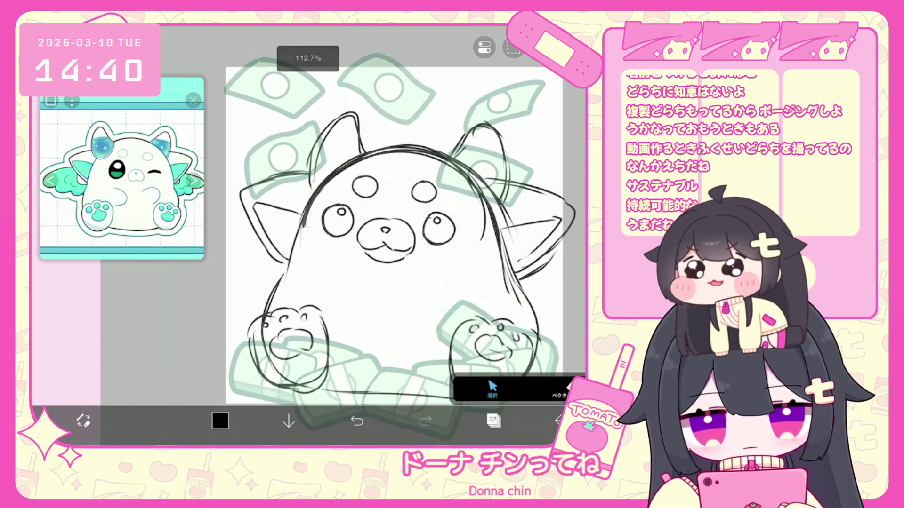
left_click(438, 230)
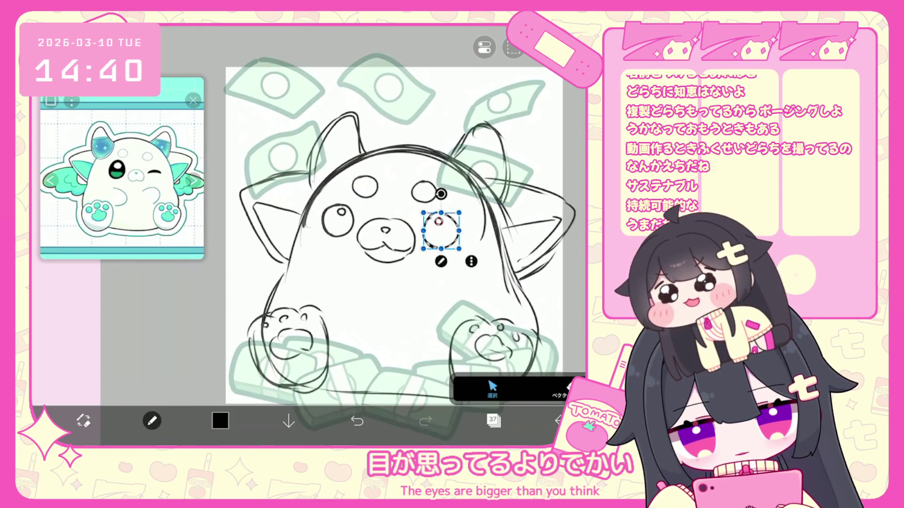
left_click(337, 223)
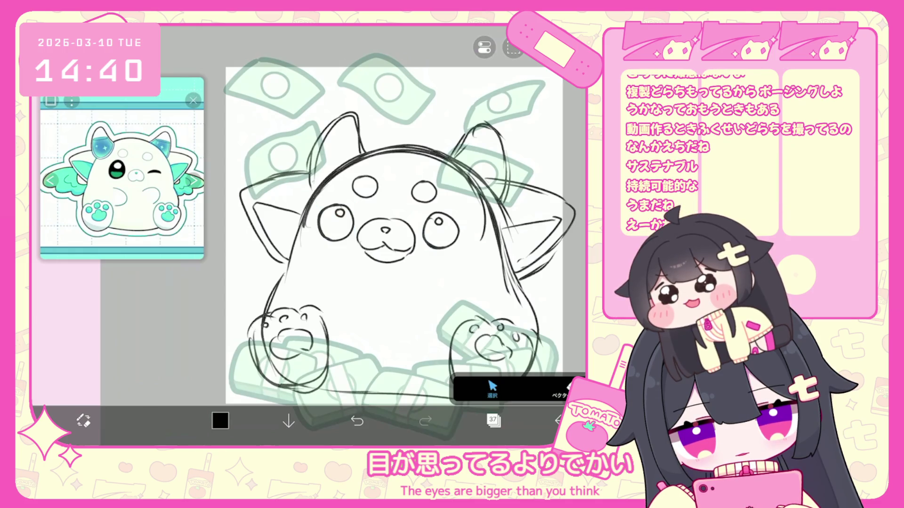
Try short curved arm strokes on the mascot's right side, then undo them.
key("b")
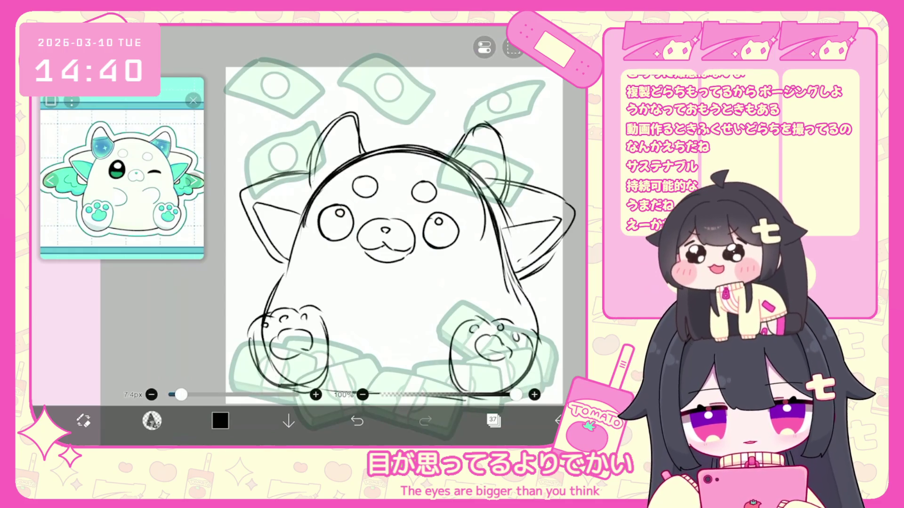
scroll(376, 226, "down", 1)
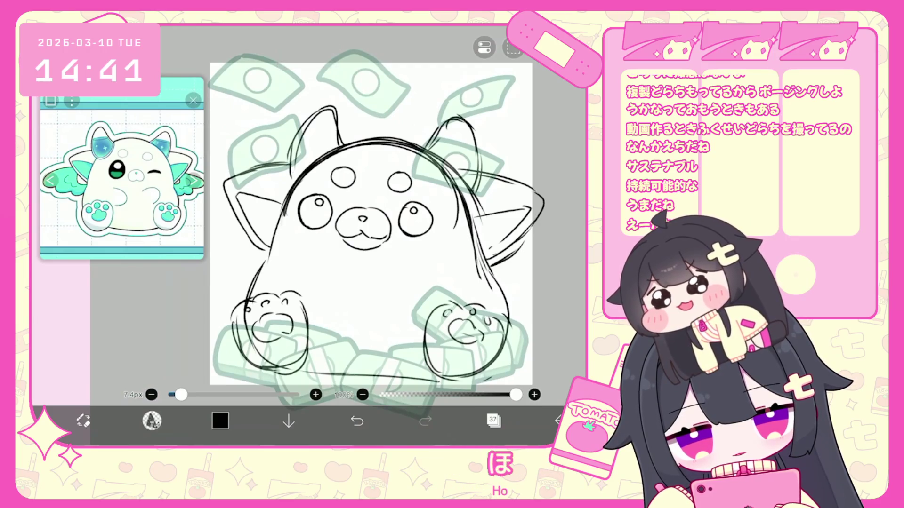
left_click_drag(443, 242, 428, 248)
left_click_drag(475, 274, 466, 285)
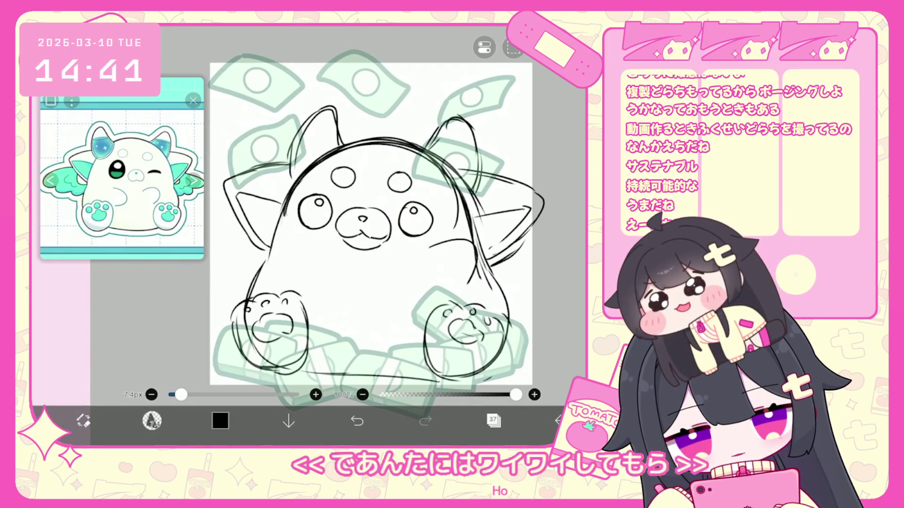
key("ctrl+z")
left_click_drag(441, 245, 461, 277)
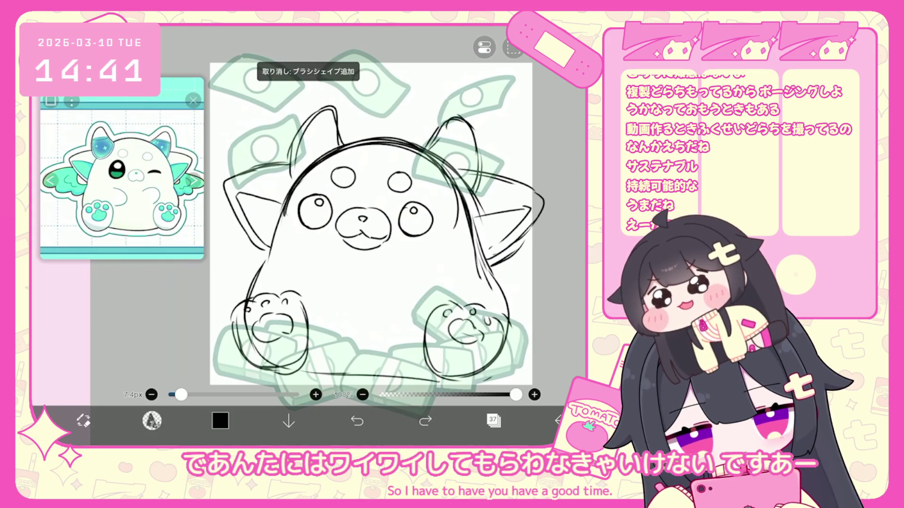
mouse_move(422, 255)
left_mouse_down()
mouse_move(460, 258)
mouse_move(467, 295)
left_mouse_up()
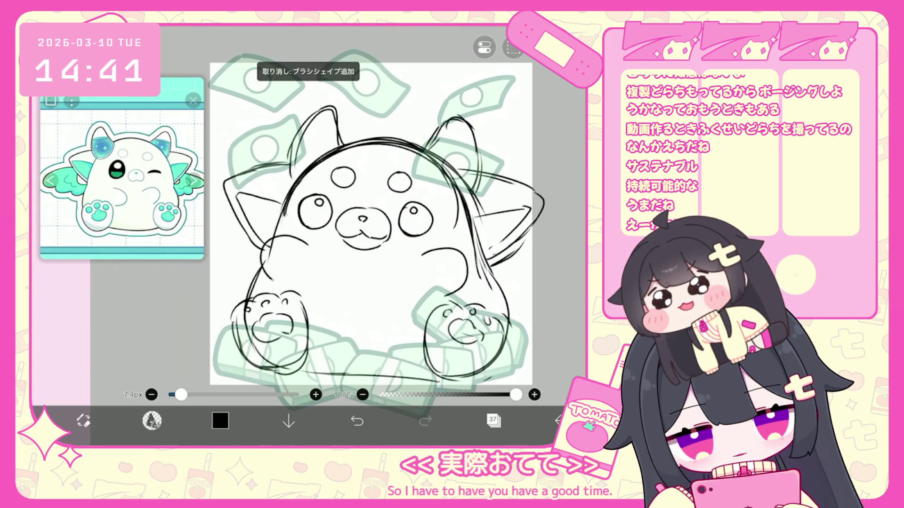
key("ctrl+z")
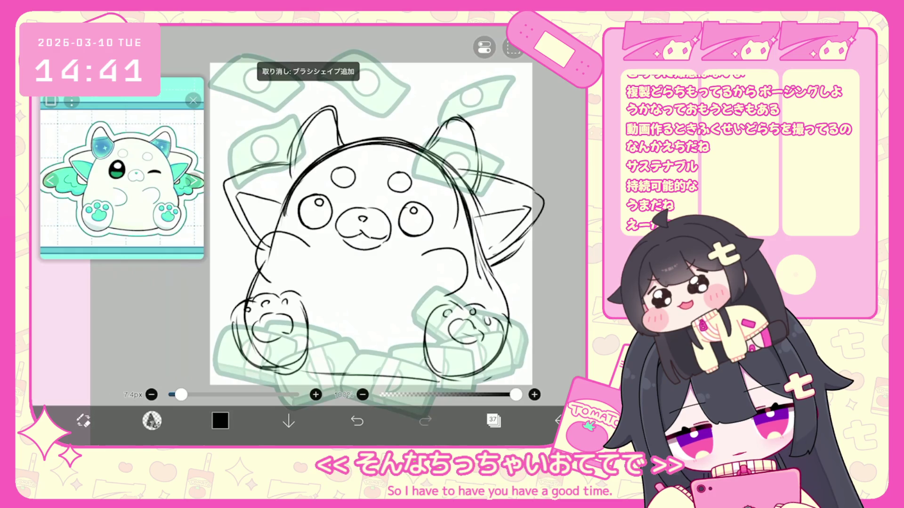
Nudge the selected ear strokes up and right and rotate the right ear about 4°.
scroll(372, 224, "down", 3)
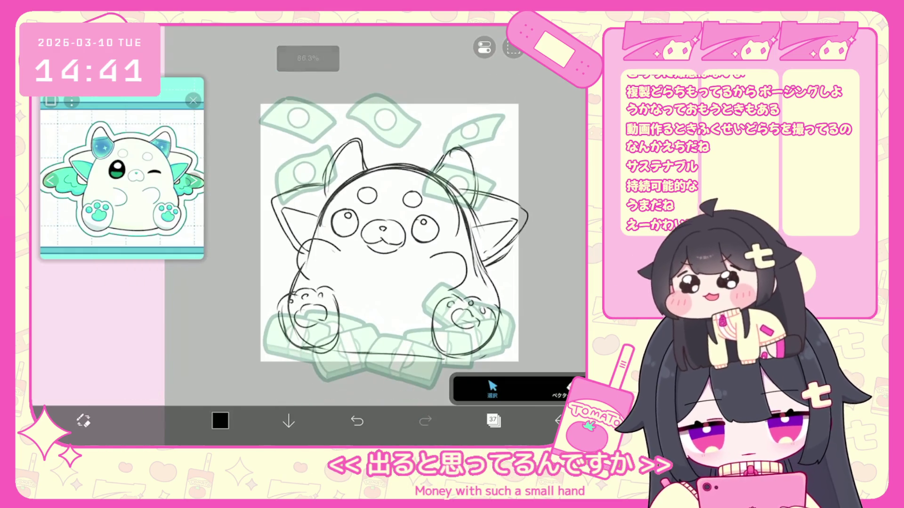
left_click(286, 221)
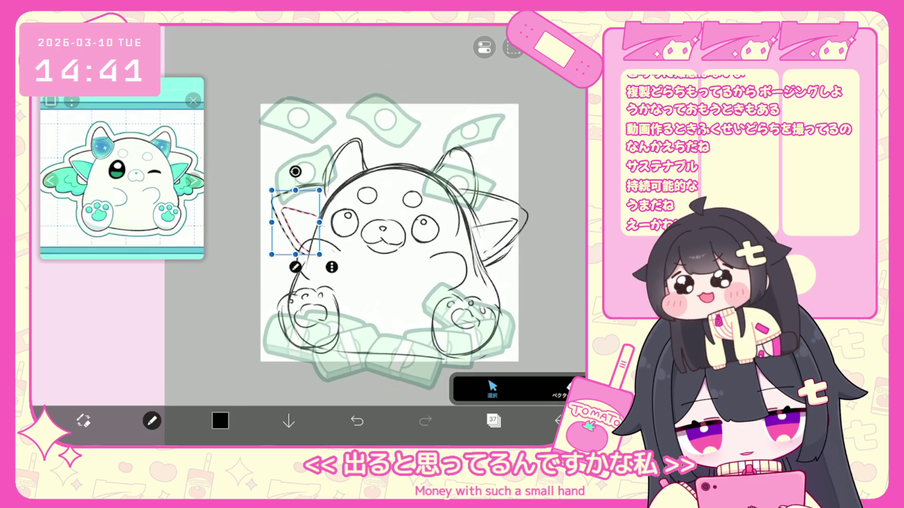
left_click_drag(231, 179, 296, 262)
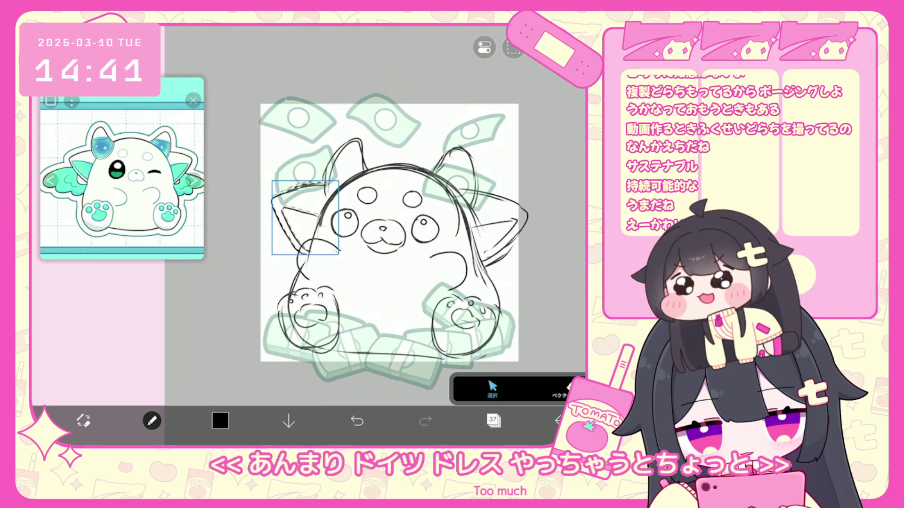
left_click(305, 220)
left_click_drag(305, 219, 307, 217)
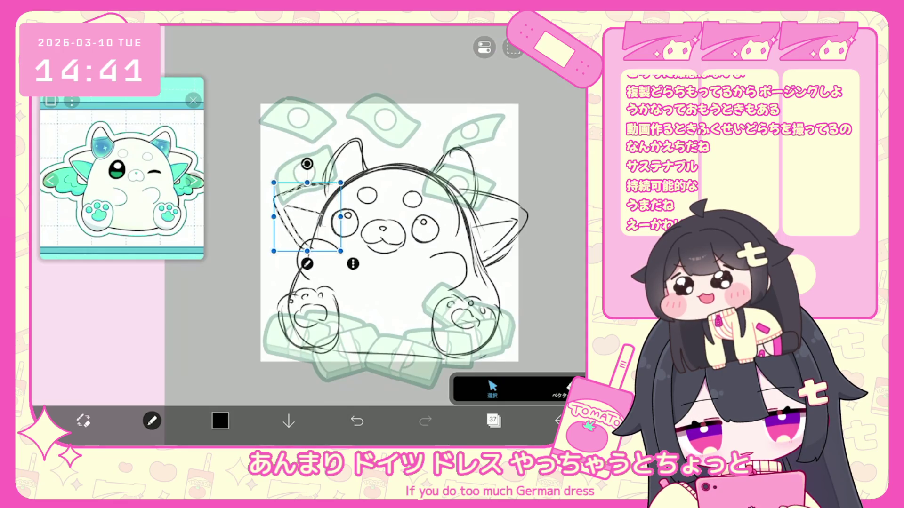
left_click_drag(501, 192, 539, 236)
left_click_drag(492, 169, 495, 173)
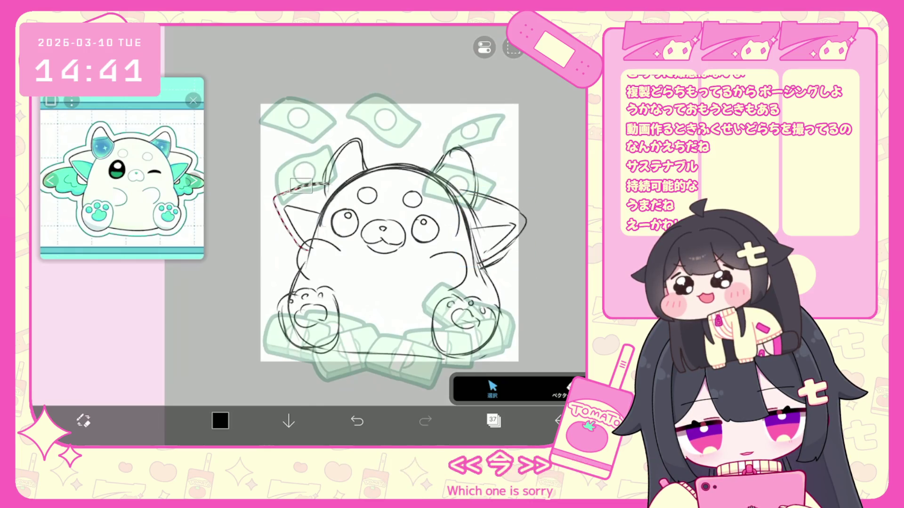
Shift the top strokes of the left ear left and straighten the view.
mouse_move(330, 197)
left_mouse_down()
mouse_move(324, 141)
mouse_move(457, 178)
left_mouse_up()
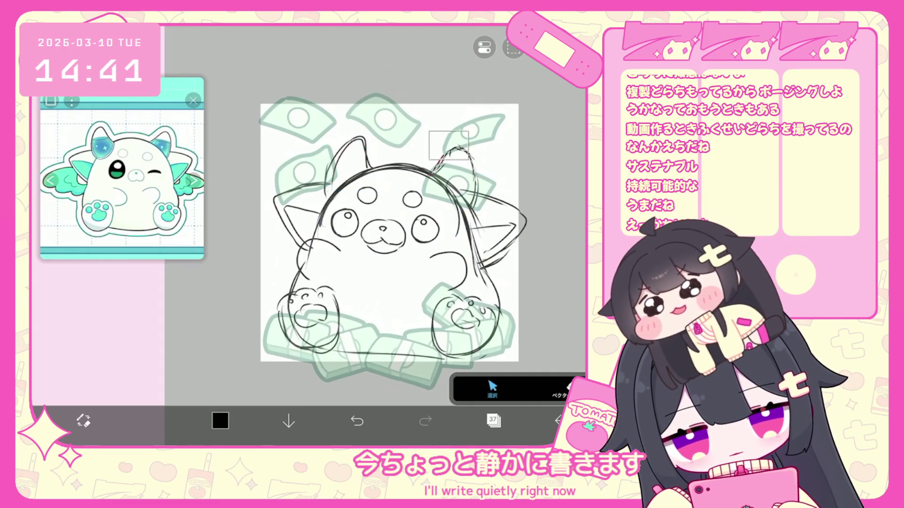
left_click_drag(390, 232, 376, 255)
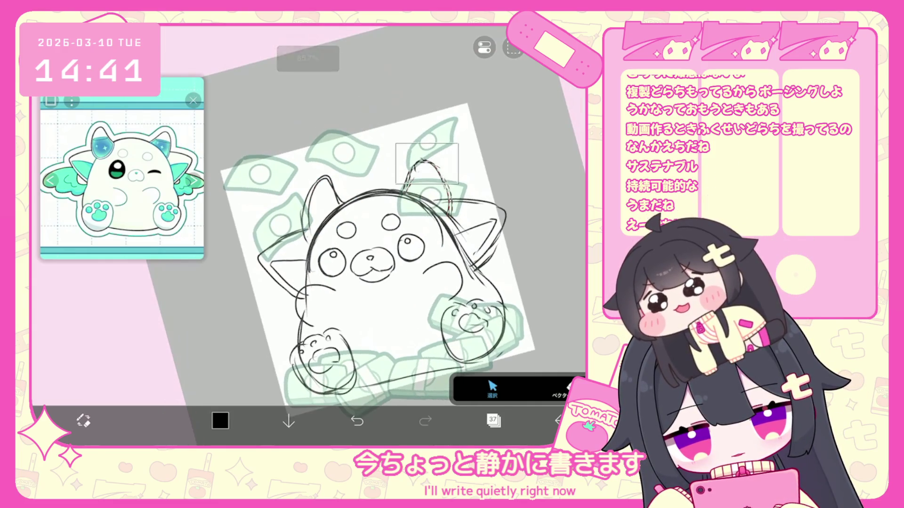
left_click_drag(427, 198, 419, 196)
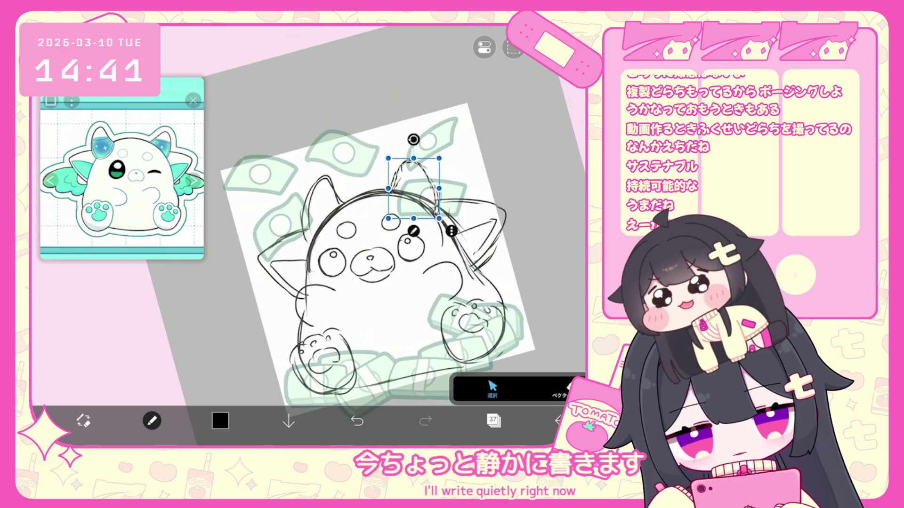
left_click_drag(377, 255, 357, 235)
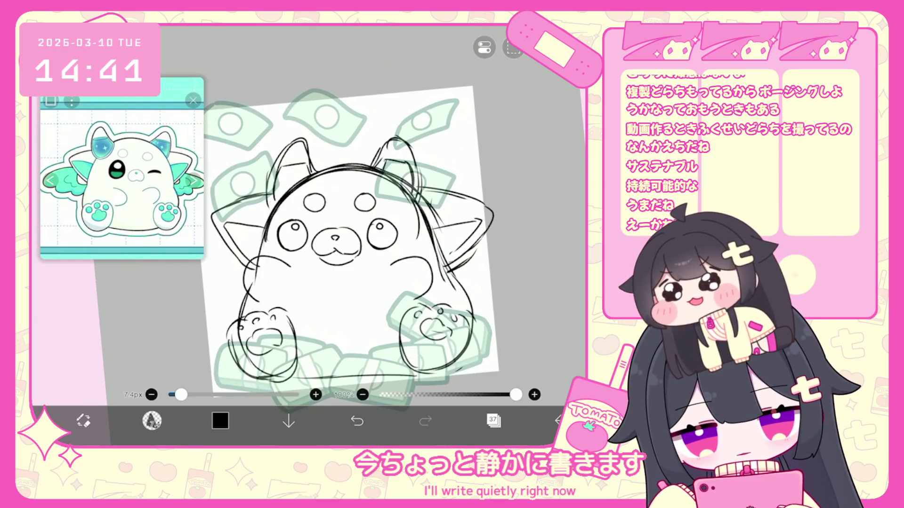
Sketch a curled wing on each side of the mascot's body.
left_click_drag(349, 235, 344, 219)
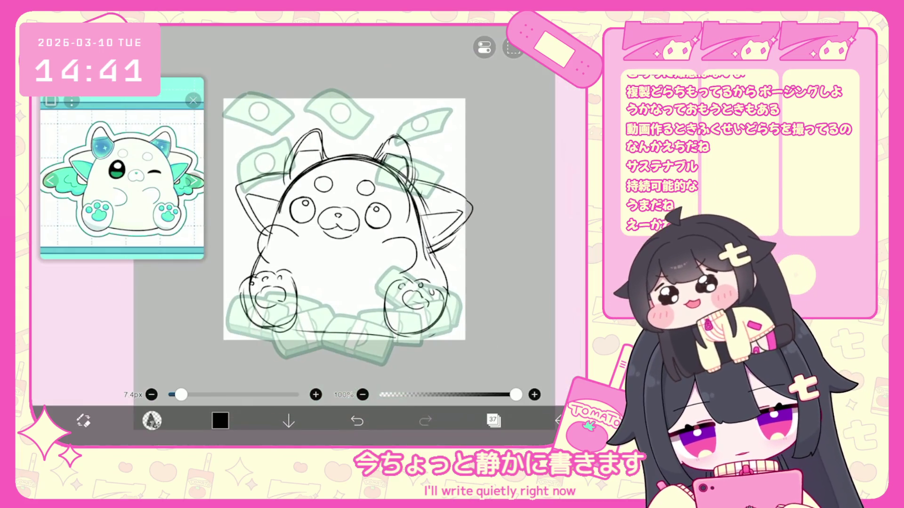
mouse_move(466, 238)
left_mouse_down()
mouse_move(455, 260)
mouse_move(444, 247)
left_mouse_up()
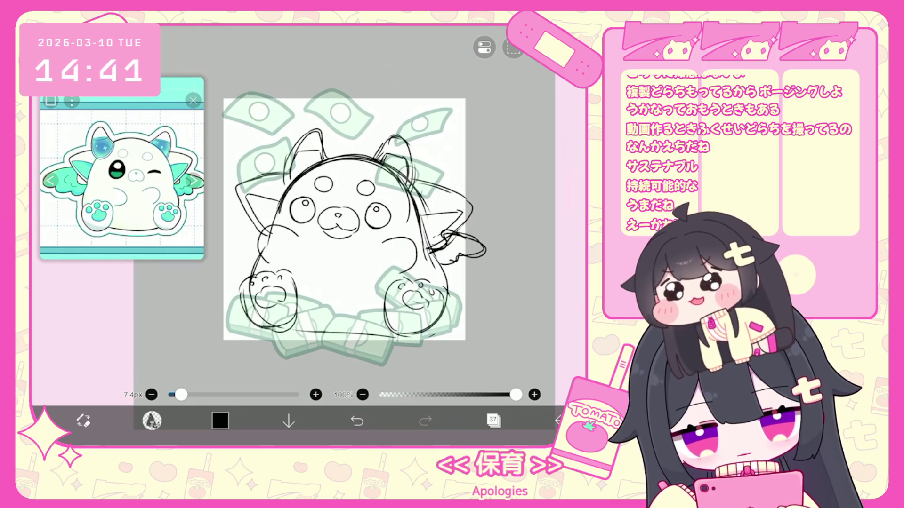
left_click_drag(262, 217, 254, 236)
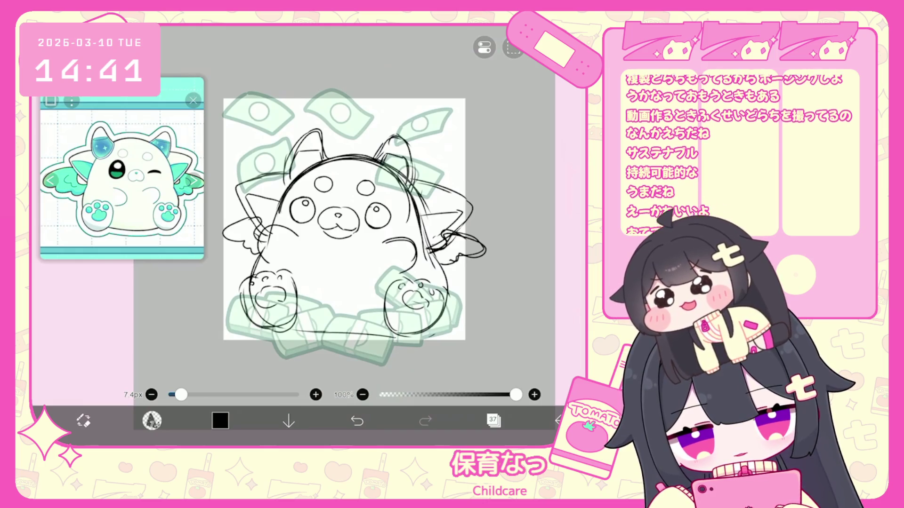
Add a new empty layer 37 and make it active.
left_click(494, 420)
left_click(504, 247)
left_click(321, 392)
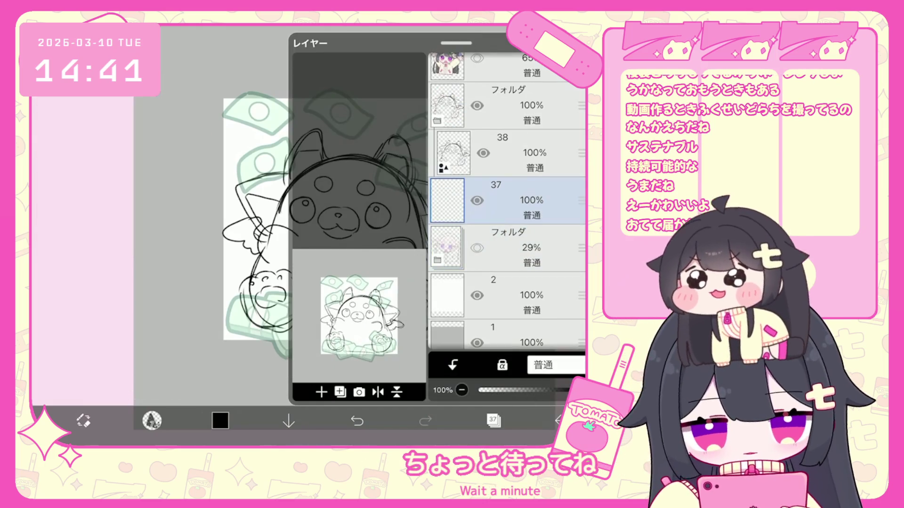
Fill the left eye solid black around its highlight.
left_click(493, 421)
scroll(306, 212, "up", 5)
left_click_drag(282, 247, 310, 296)
left_click_drag(263, 268, 249, 325)
left_click_drag(235, 292, 264, 244)
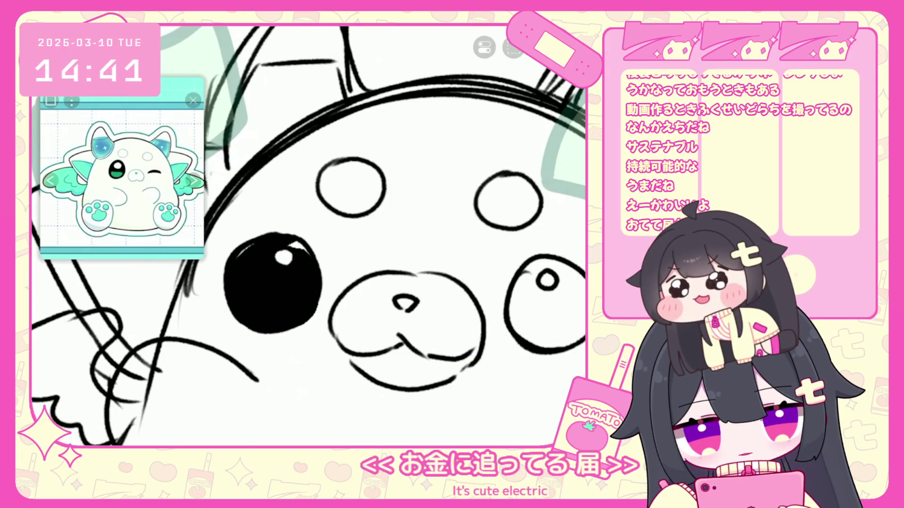
Fill the right eye solid black, keeping a small white highlight.
scroll(309, 212, "down", 2)
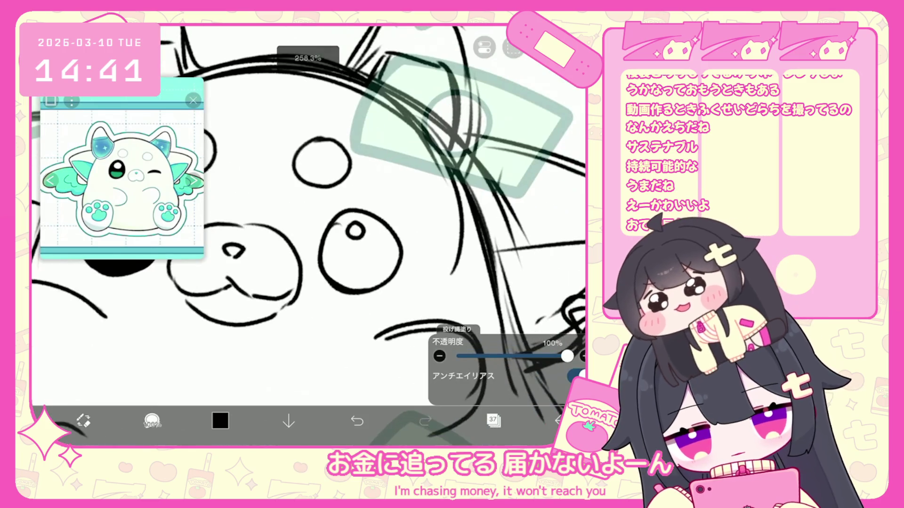
mouse_move(338, 225)
left_mouse_down()
mouse_move(327, 263)
mouse_move(390, 282)
left_mouse_up()
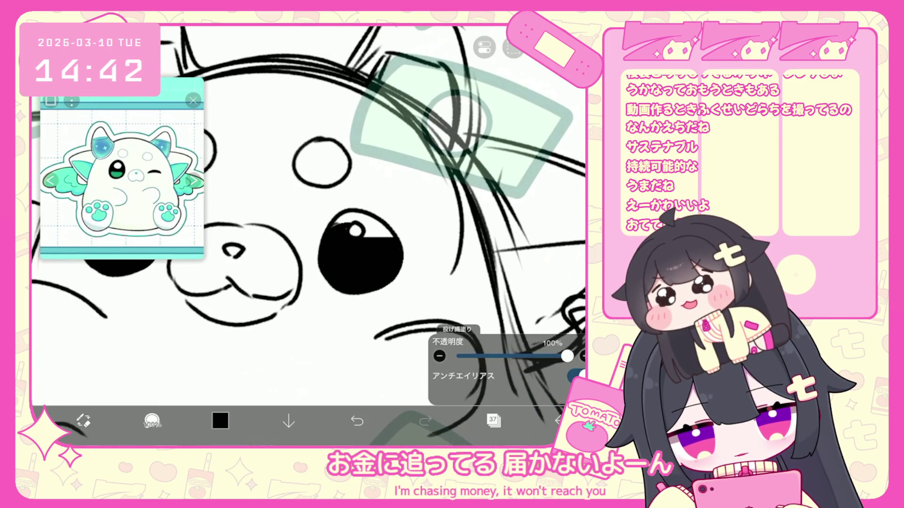
mouse_move(353, 222)
left_mouse_down()
mouse_move(393, 238)
mouse_move(372, 225)
left_mouse_up()
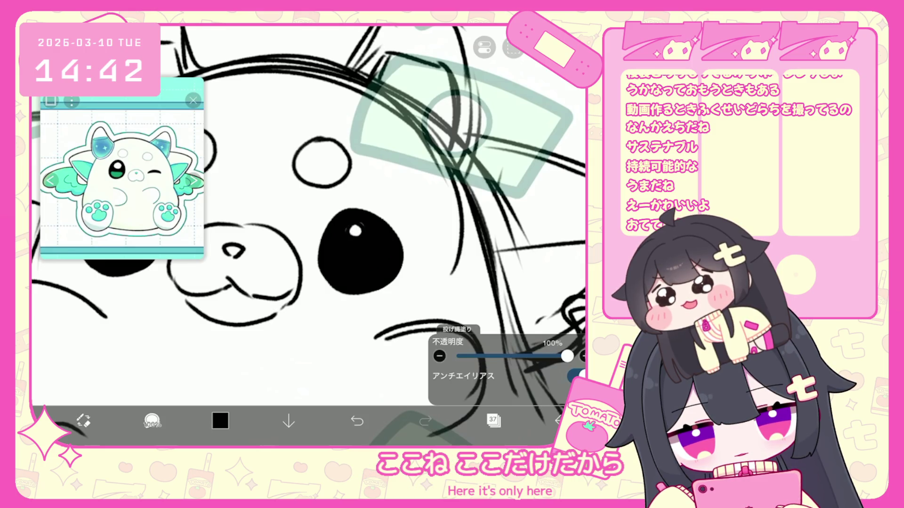
scroll(308, 212, "down", 5)
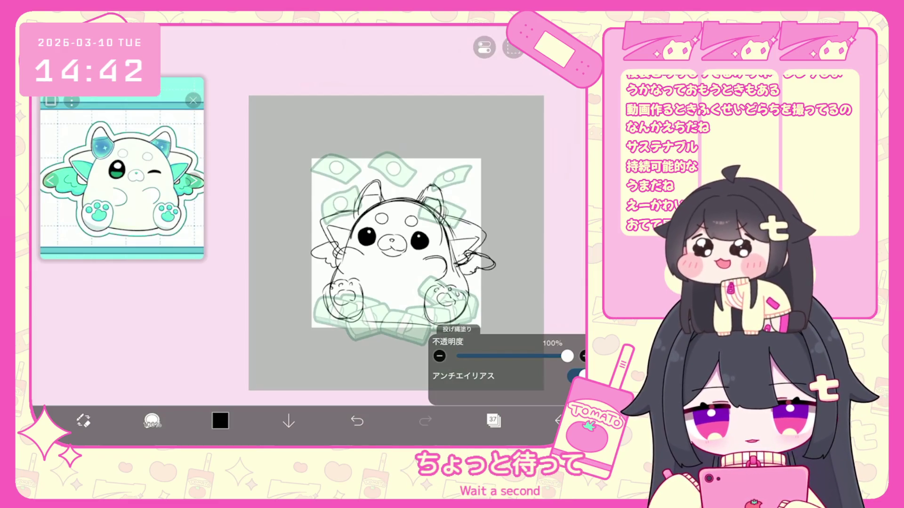
scroll(376, 226, "up", 3)
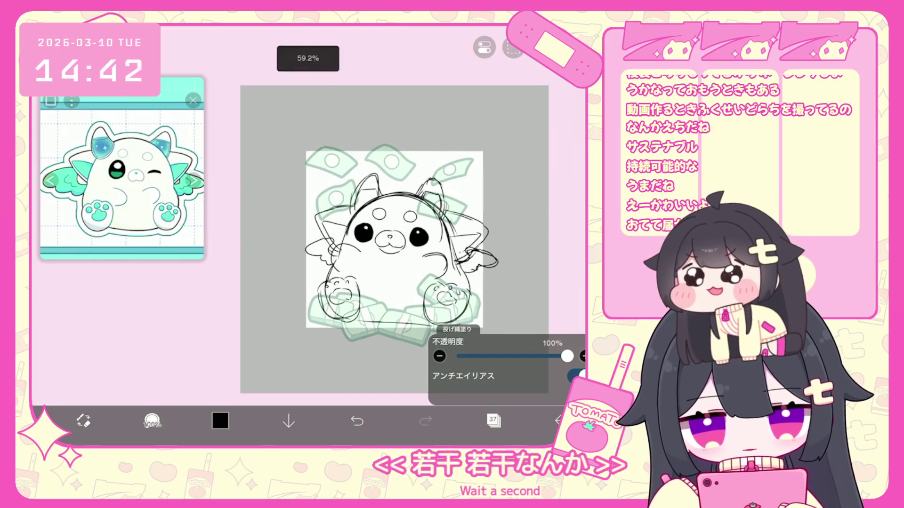
left_click(493, 420)
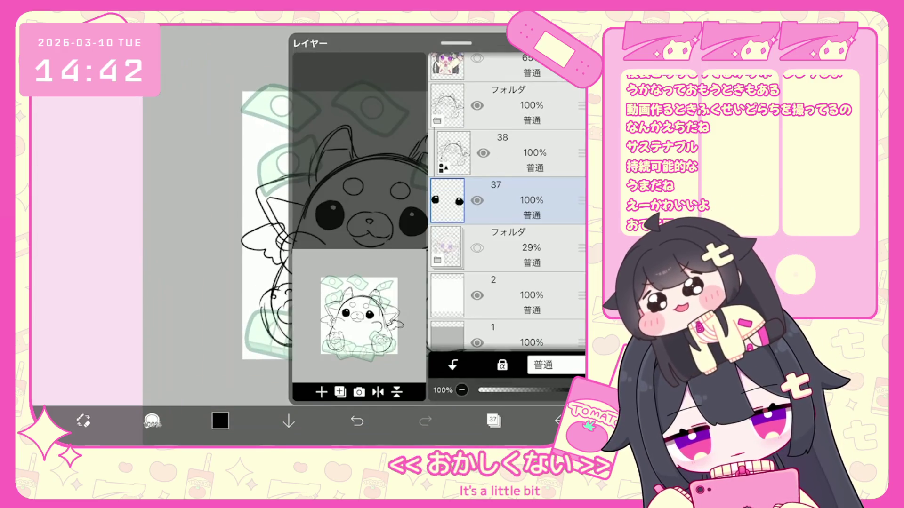
Add a new folder holding layers 38 and 37, then collapse it.
left_click(509, 153)
left_click(340, 392)
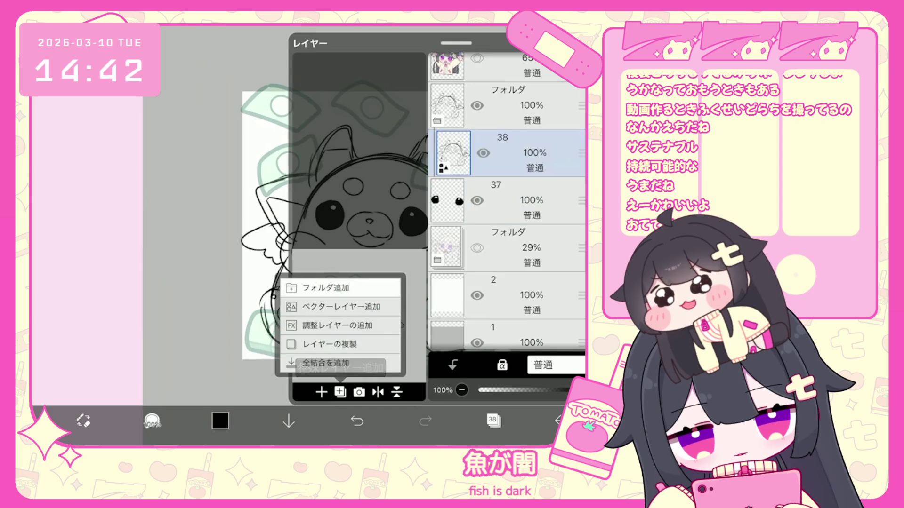
left_click(324, 288)
left_click(509, 295)
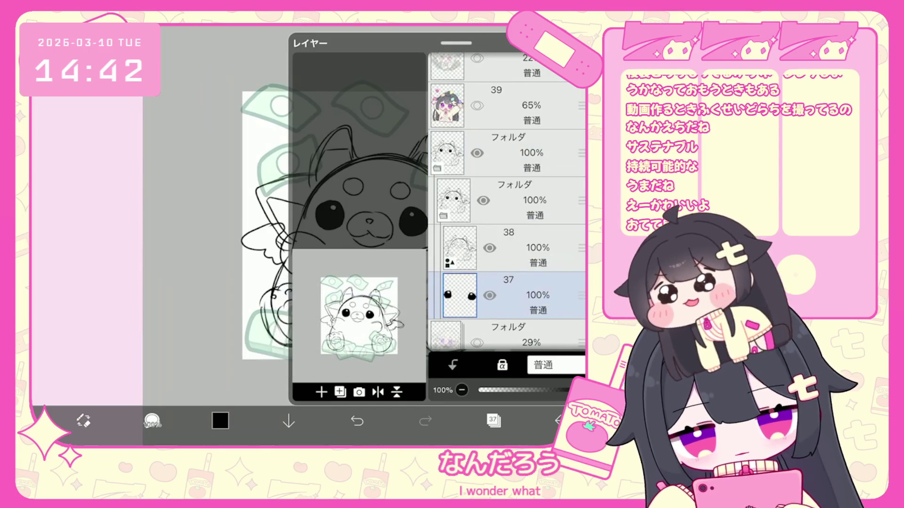
left_click(513, 200)
left_click(493, 420)
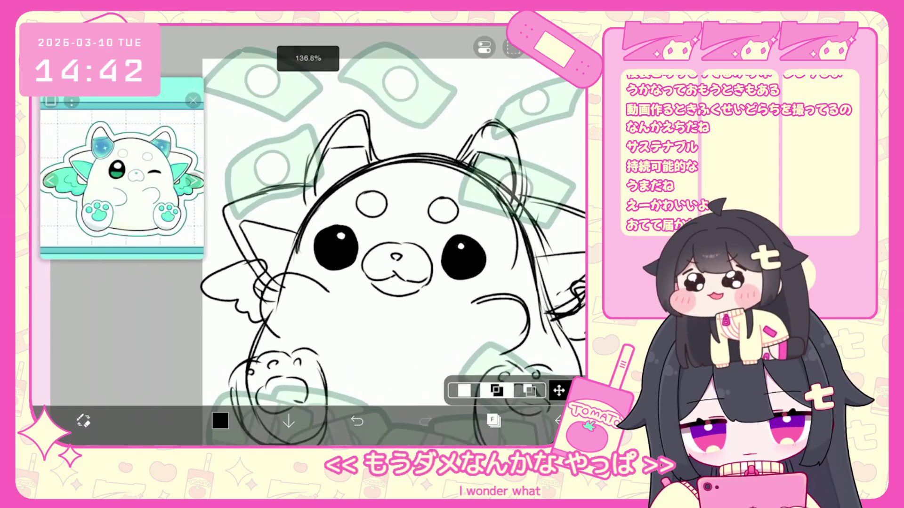
Expand the folder, make sketch layer 38 active, and choose the Pencil (HB) brush.
left_click(493, 420)
left_click(443, 216)
left_click(509, 295)
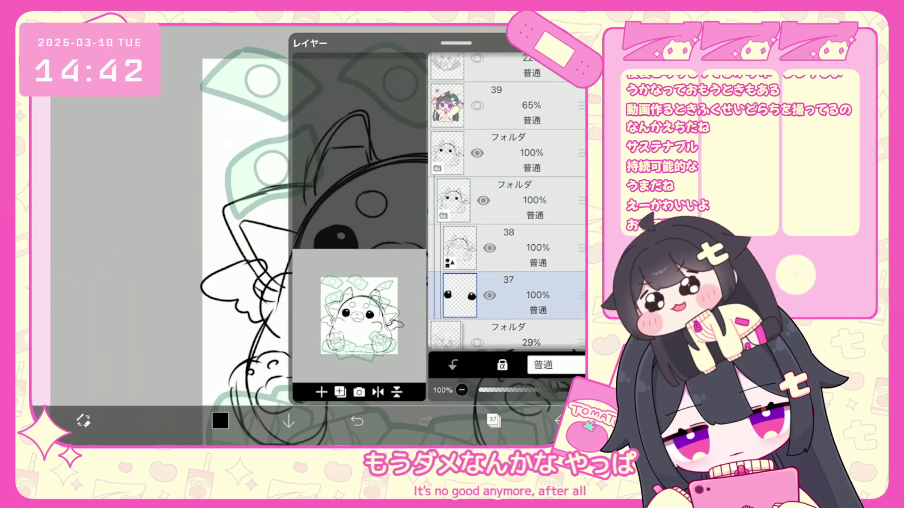
left_click(509, 248)
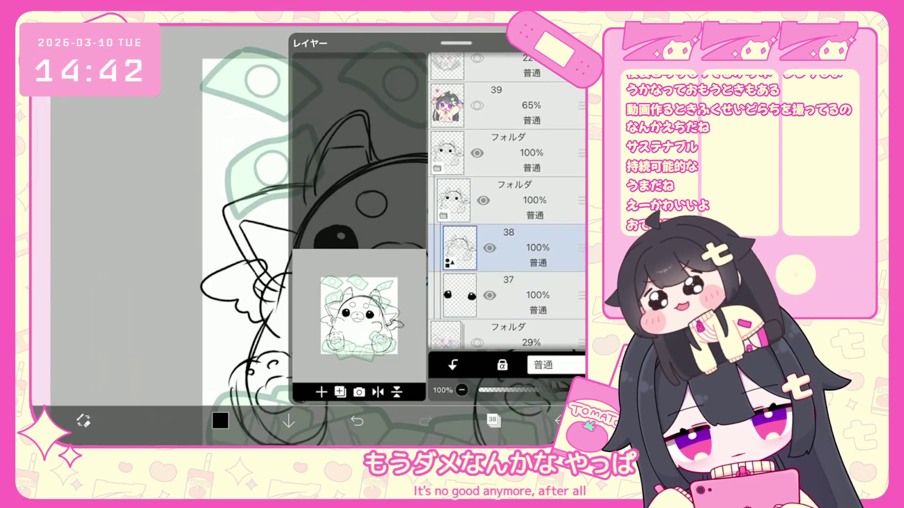
left_click(151, 420)
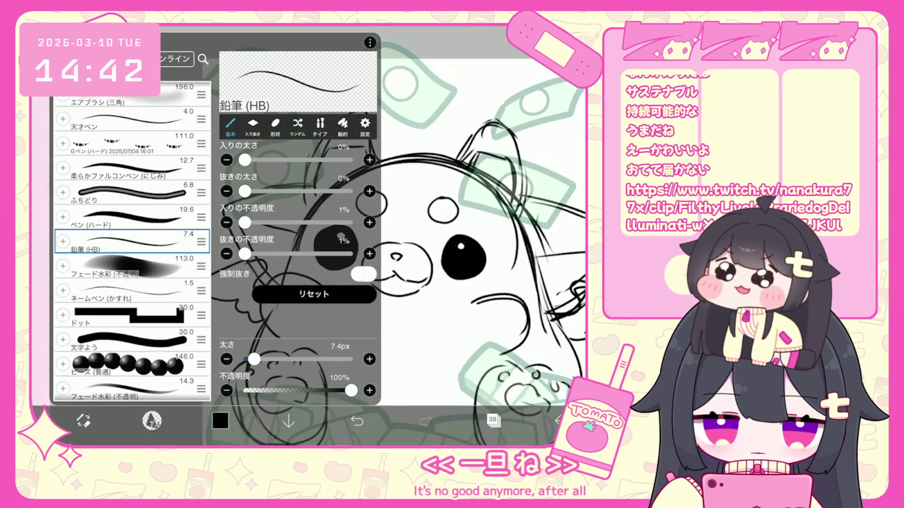
left_click(152, 420)
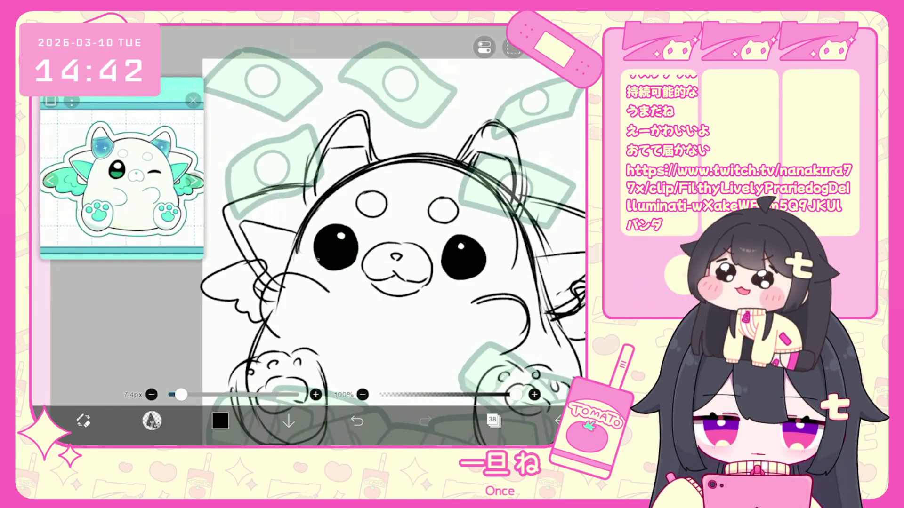
Switch the colour to white and paint clean highlight dots in both black eyes.
left_click_drag(377, 235, 333, 240)
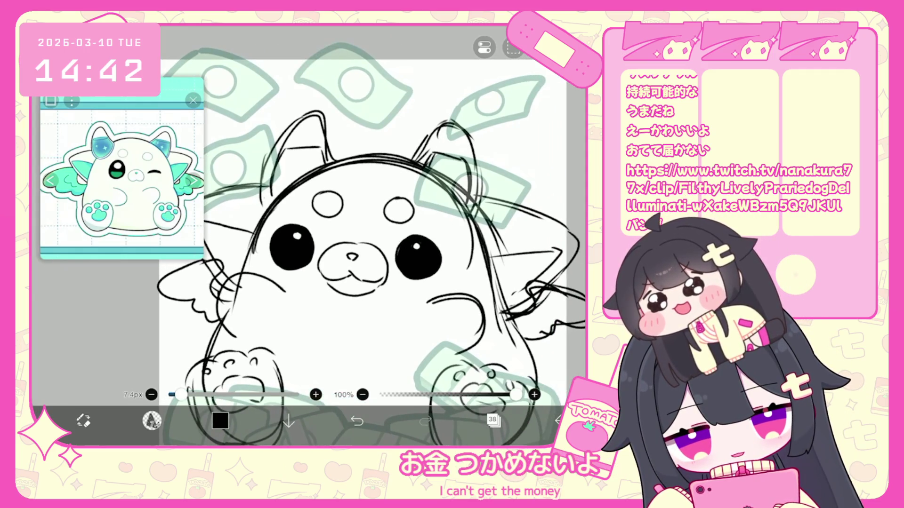
scroll(357, 235, "down", 5)
left_click(493, 420)
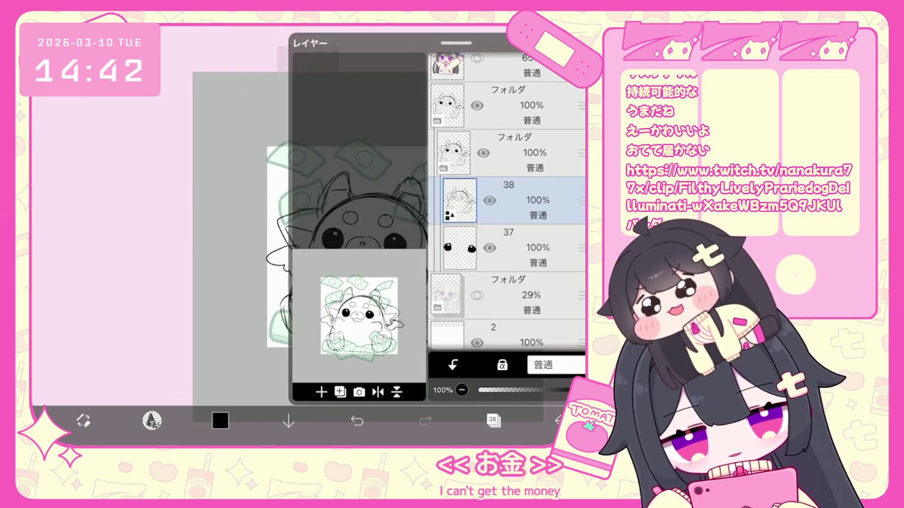
left_click(220, 420)
left_click(220, 421)
scroll(306, 235, "up", 3)
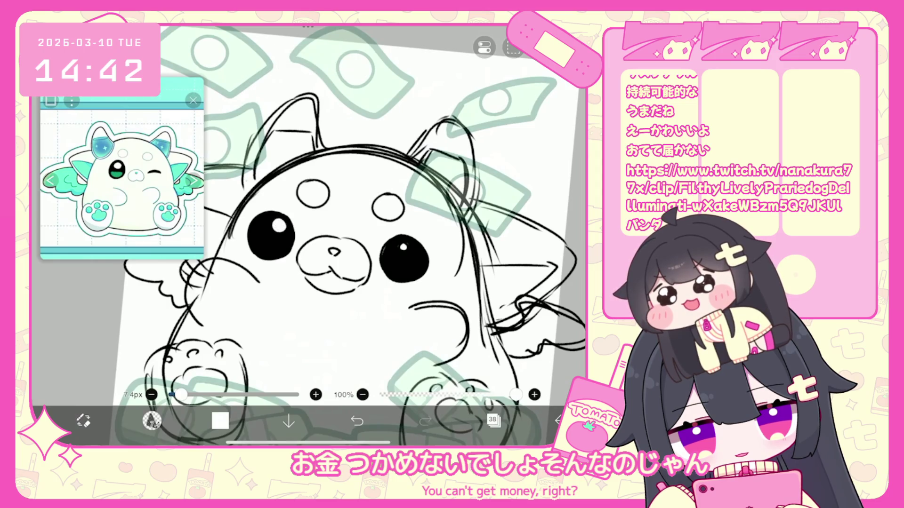
left_click(357, 420)
left_click_drag(276, 226, 279, 229)
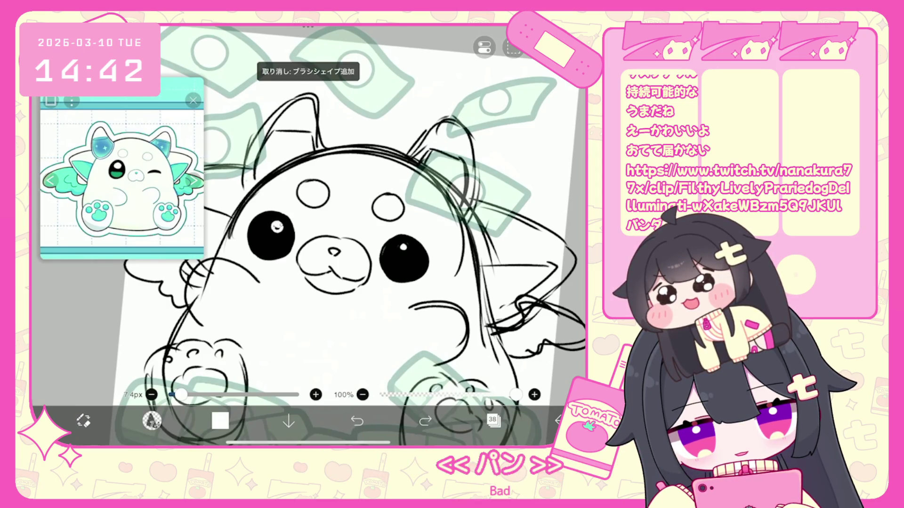
left_click_drag(401, 246, 405, 251)
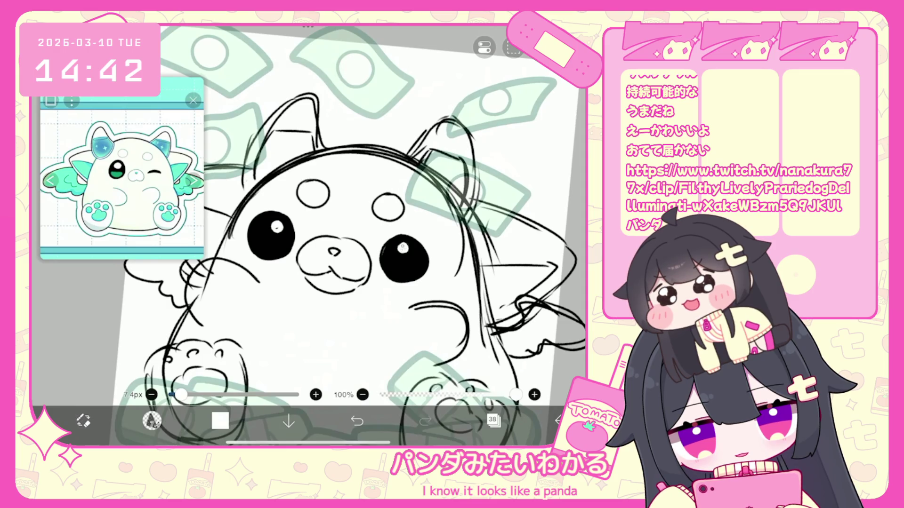
scroll(376, 264, "down", 5)
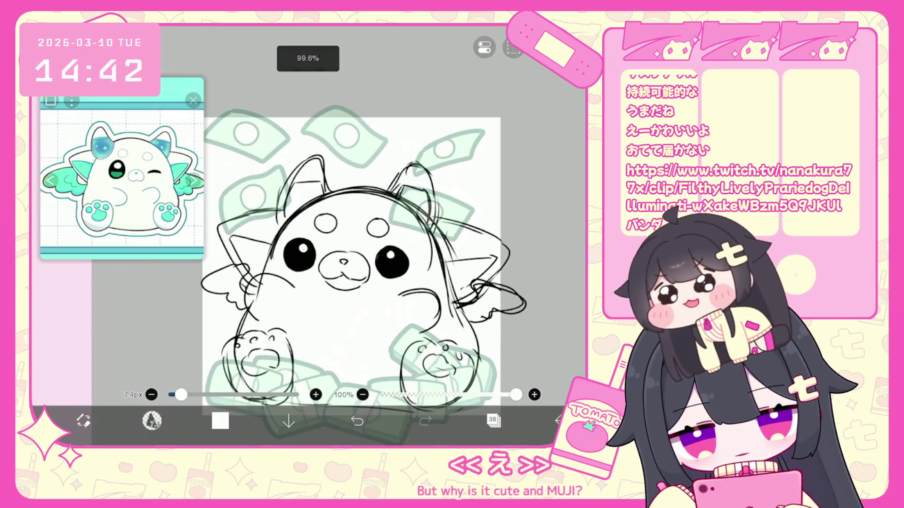
Make the face folder active and shift its artwork slightly on the canvas.
scroll(376, 263, "up", 5)
left_click(494, 420)
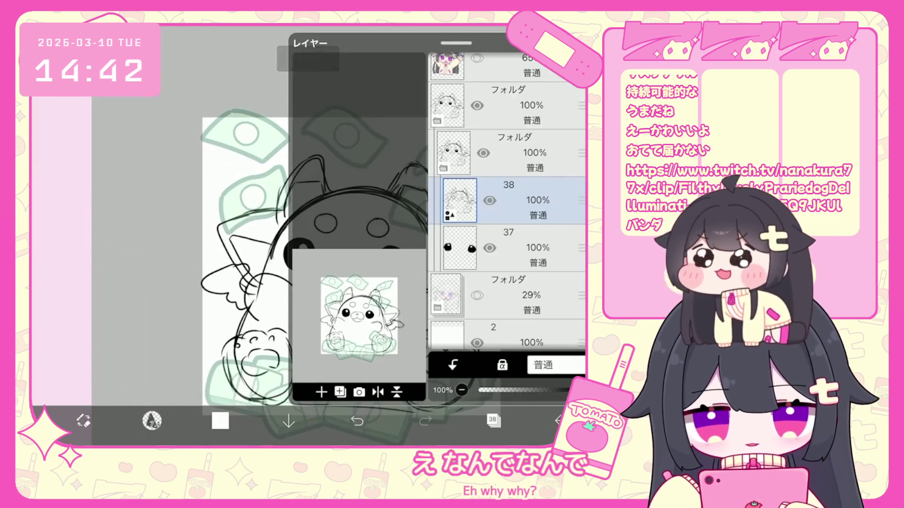
left_click(493, 421)
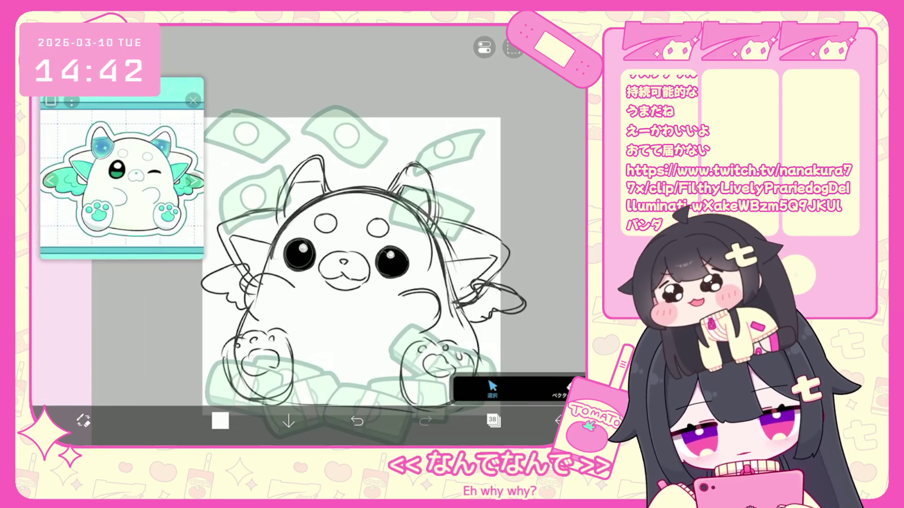
left_click(494, 420)
left_click(499, 153)
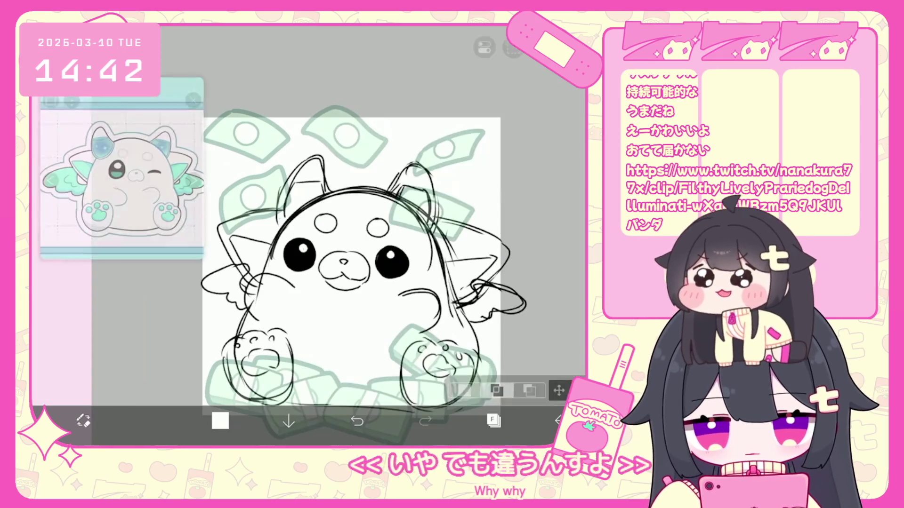
left_click(494, 420)
mouse_move(391, 249)
left_mouse_down()
mouse_move(348, 250)
mouse_move(358, 254)
left_mouse_up()
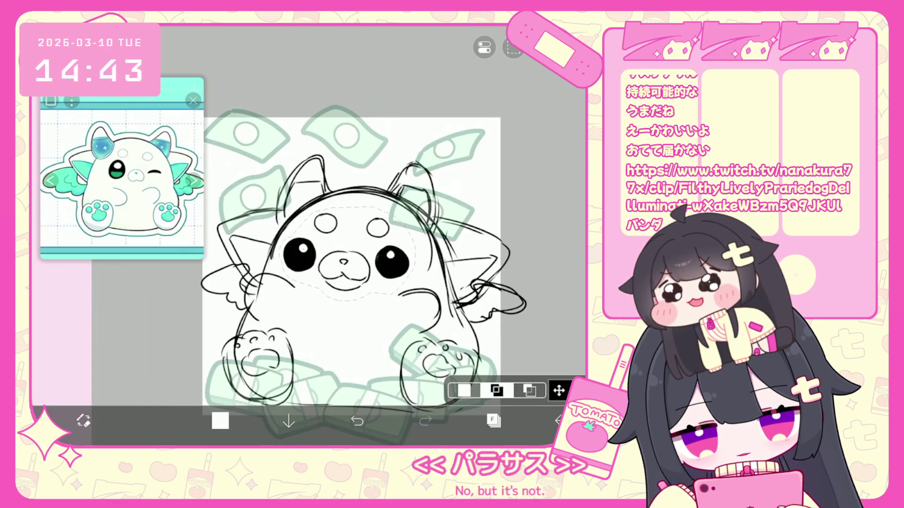
Transform the face artwork a few pixels right and down and commit it.
left_click(559, 390)
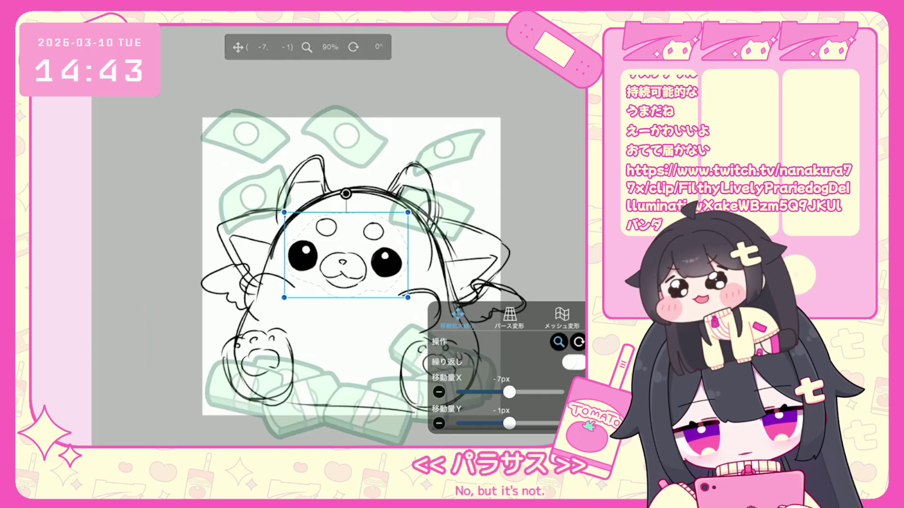
left_click_drag(346, 255, 347, 257)
key("Return")
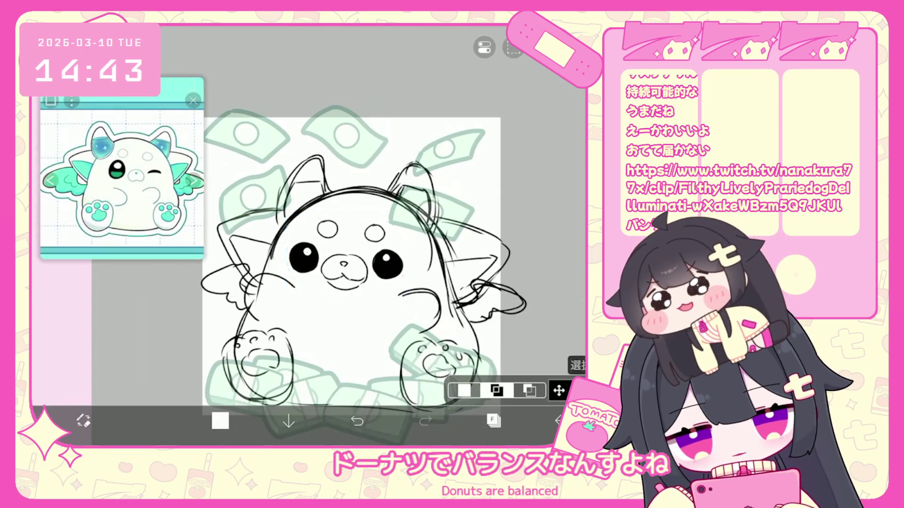
scroll(359, 258, "down", 3)
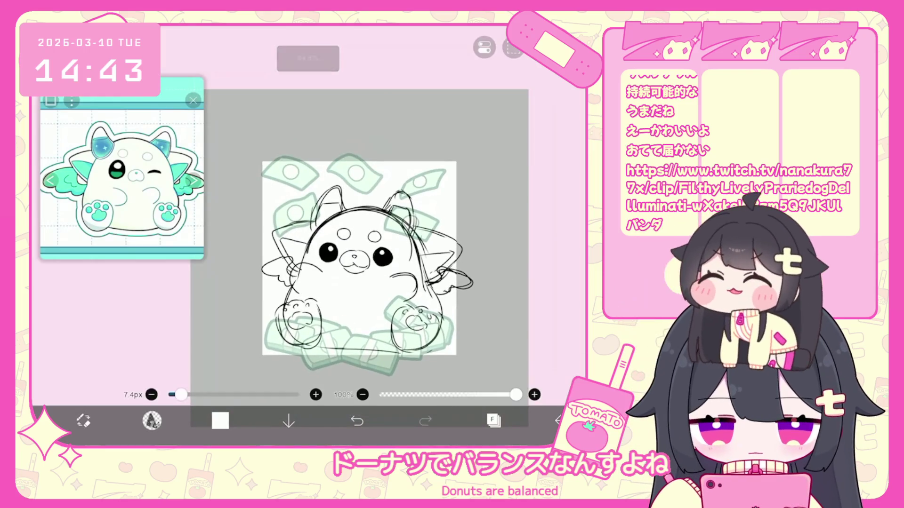
scroll(359, 258, "up", 3)
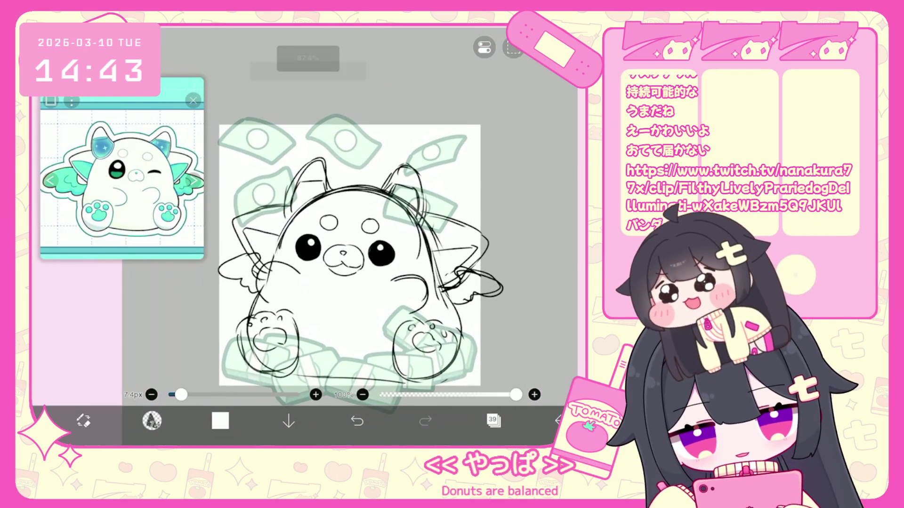
key("ctrl+z")
left_click(493, 421)
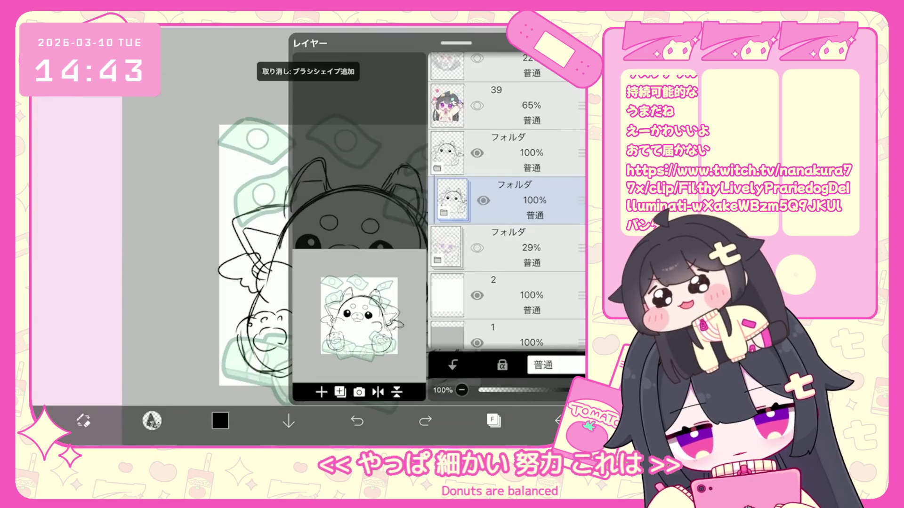
Make layer 38 active and undo the stray stroke near the face.
left_click(504, 232)
left_click(494, 420)
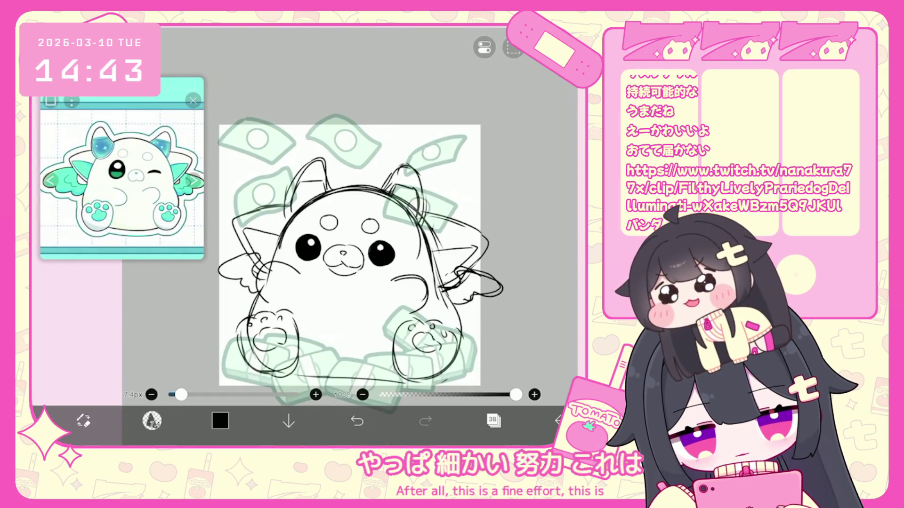
key("ctrl+z")
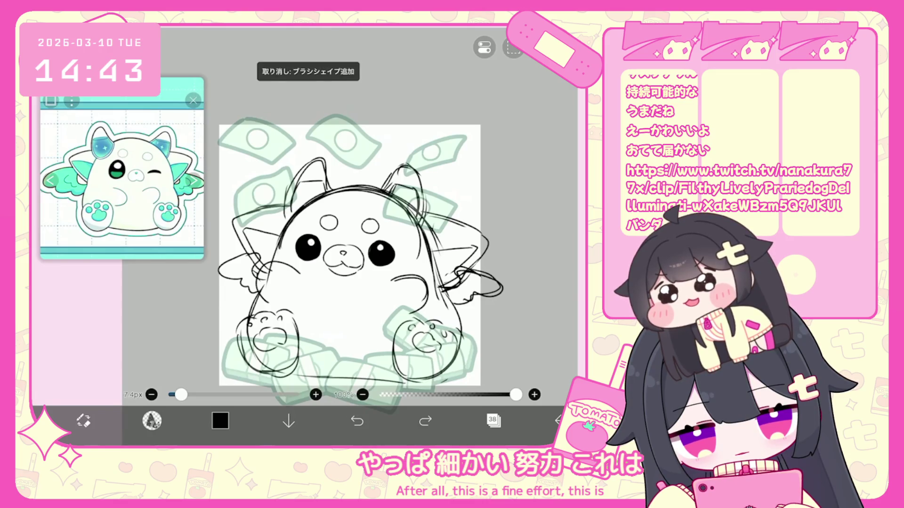
scroll(355, 236, "down", 3)
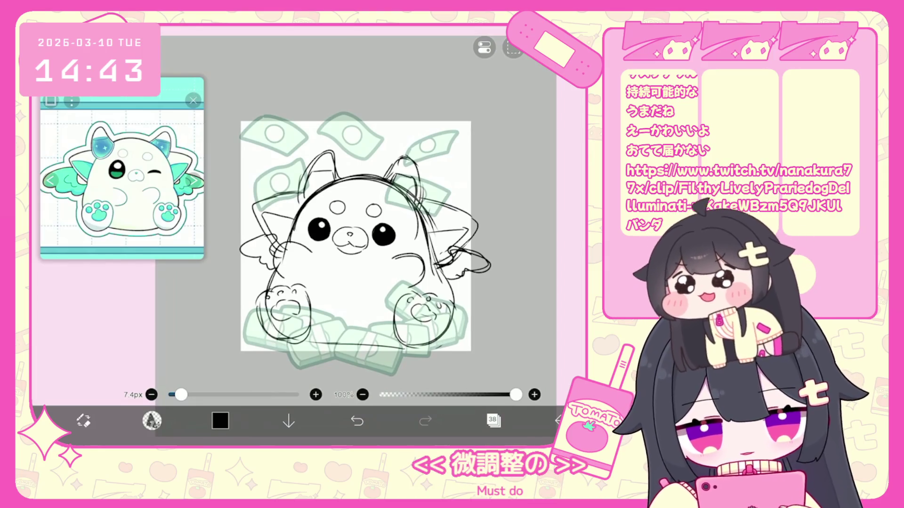
Select an arm stroke, move it to the other side, and rotate it into place.
left_click(151, 421)
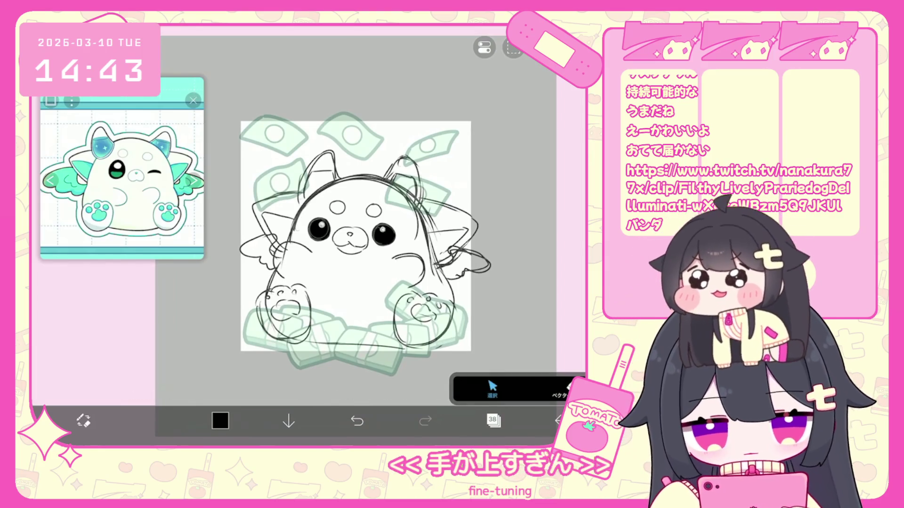
scroll(409, 275, "up", 3)
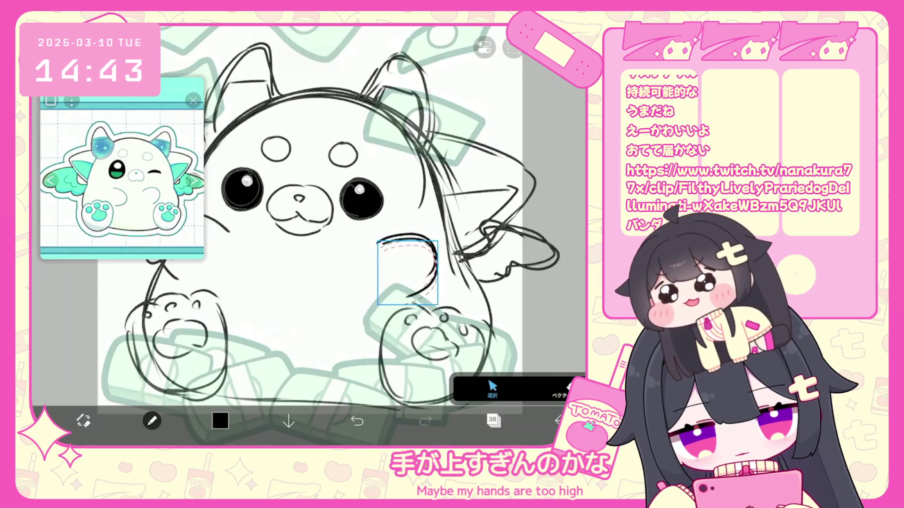
scroll(341, 235, "down", 1)
mouse_move(232, 228)
left_mouse_down()
mouse_move(301, 283)
mouse_move(292, 283)
left_mouse_up()
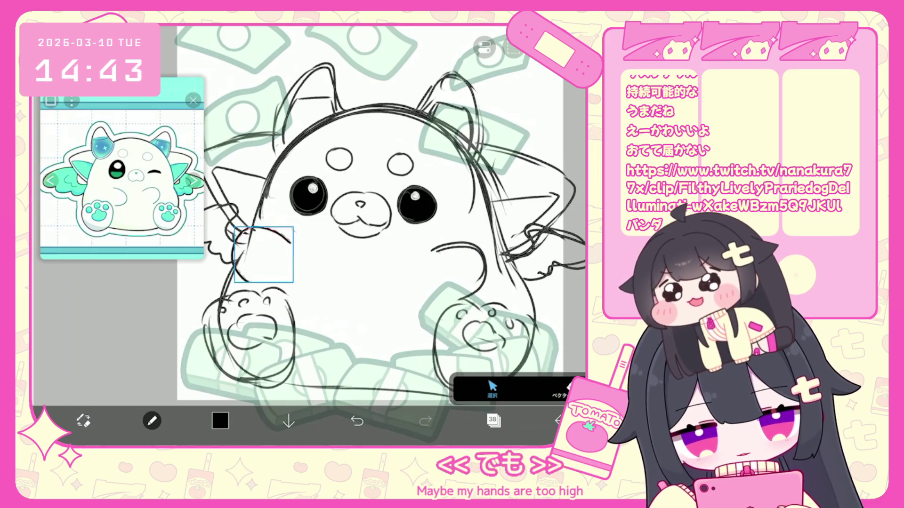
left_click_drag(262, 256, 459, 271)
left_click_drag(458, 224, 440, 219)
left_click(367, 283)
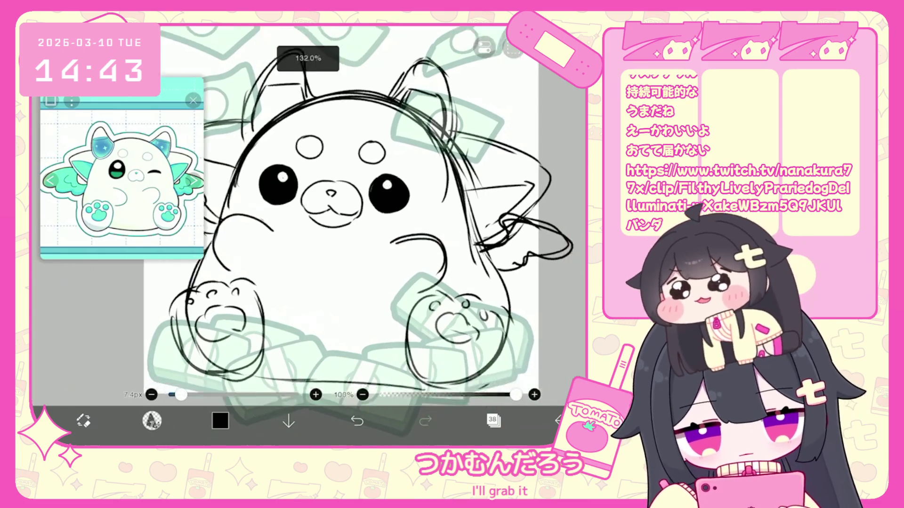
Try a line along the body's left side, then undo it.
scroll(357, 212, "down", 2)
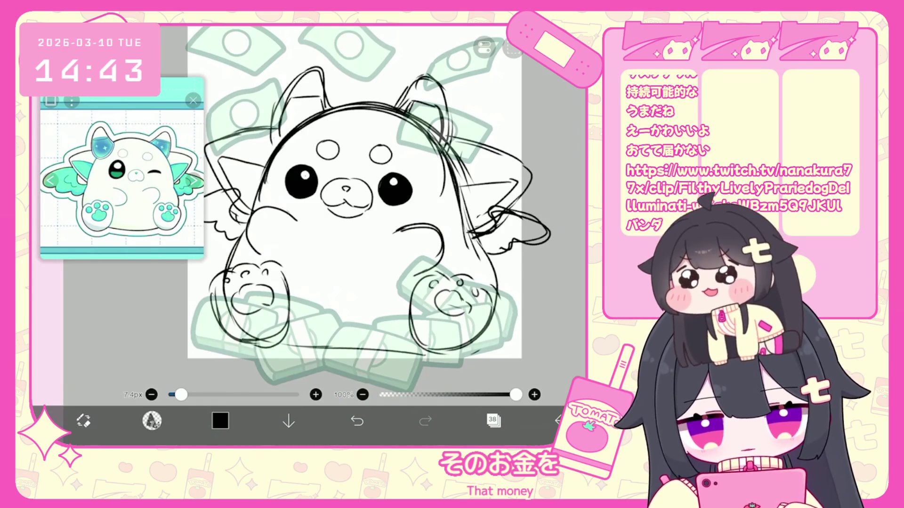
scroll(329, 212, "up", 2)
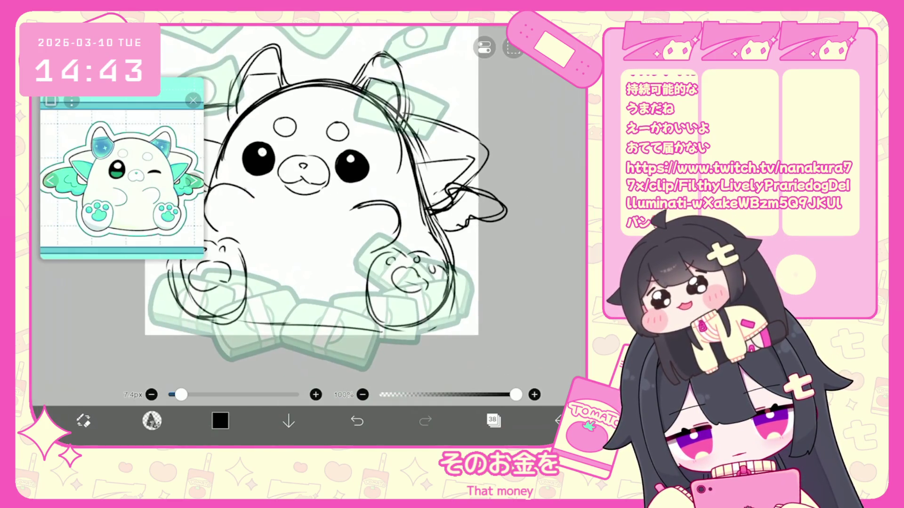
scroll(357, 197, "down", 2)
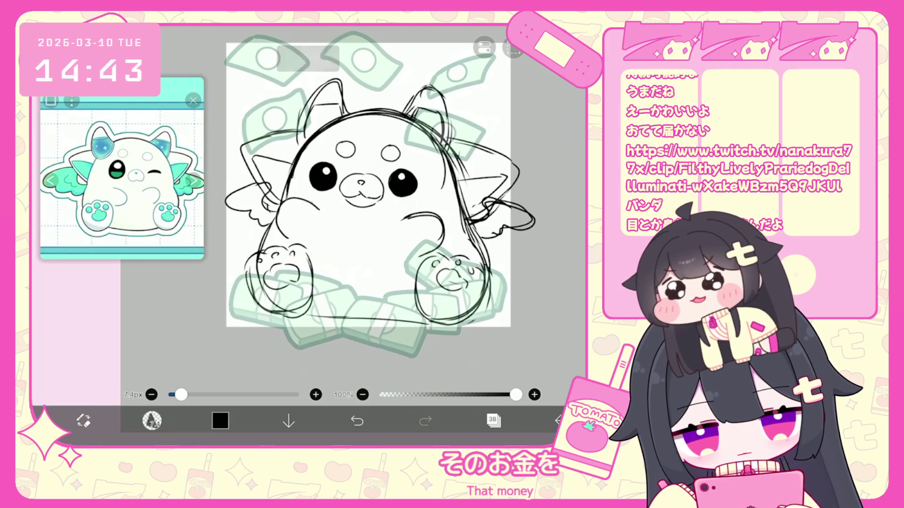
left_click(357, 420)
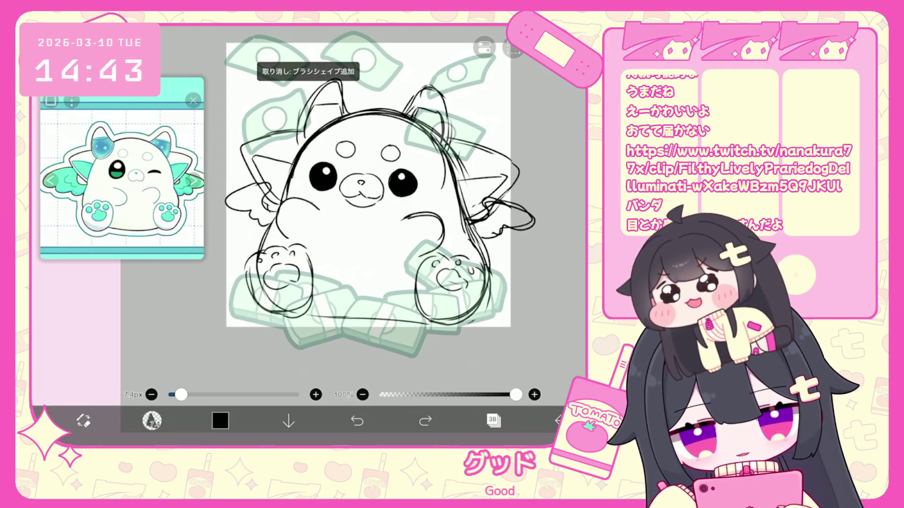
left_click_drag(291, 173, 260, 249)
left_click(357, 421)
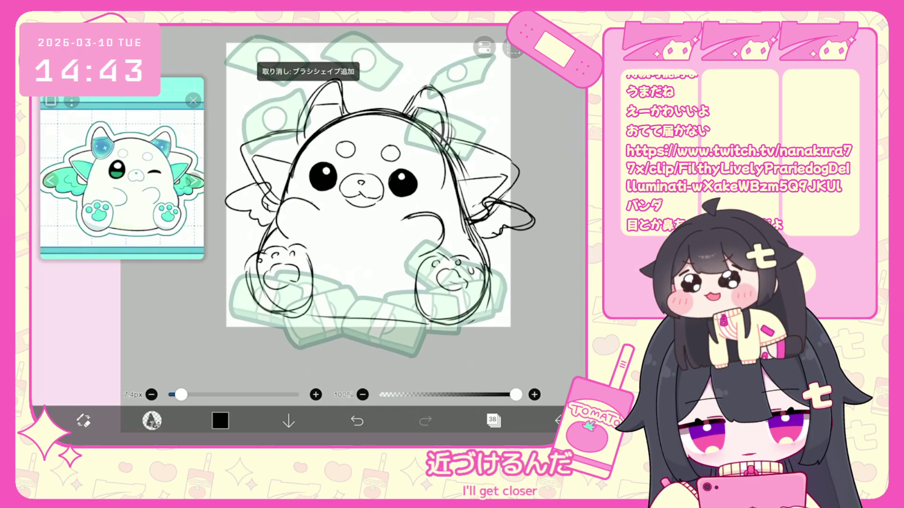
left_click(493, 420)
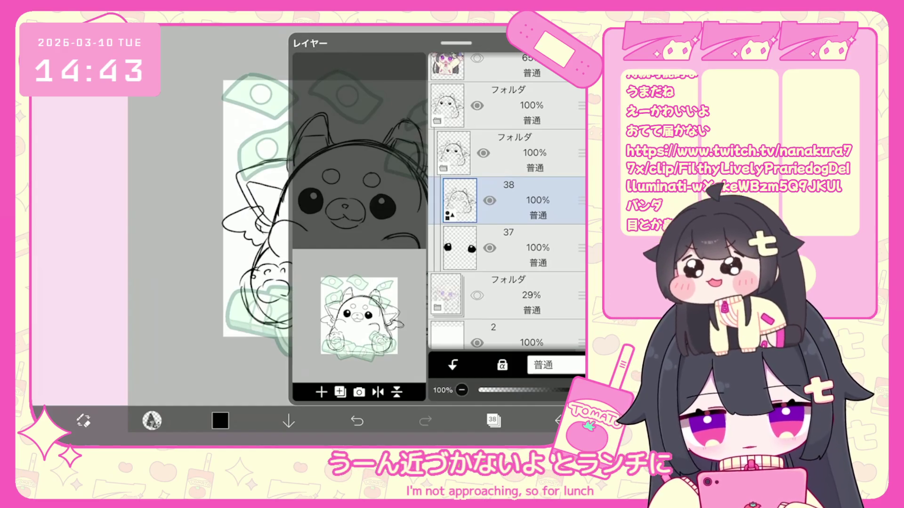
Restore the nose shape and remove the chin stroke beneath it.
left_click(493, 421)
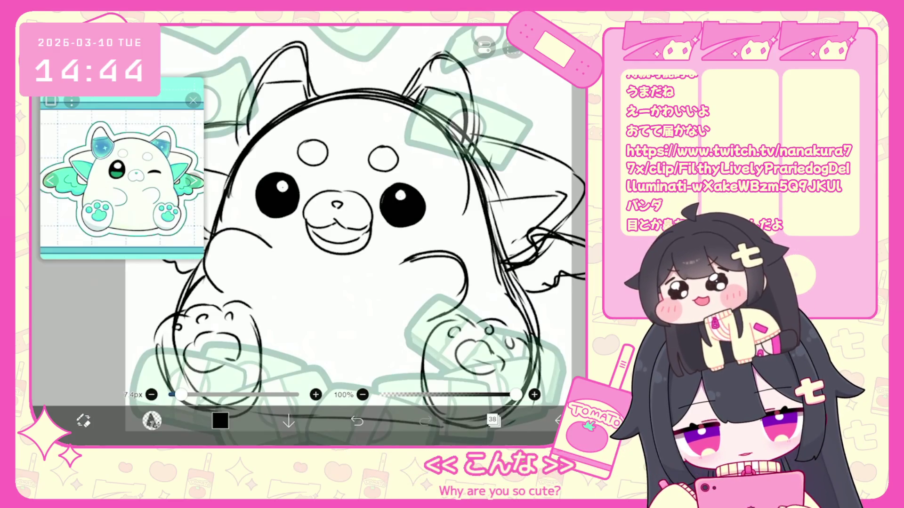
key("ctrl+z")
key("ctrl+y")
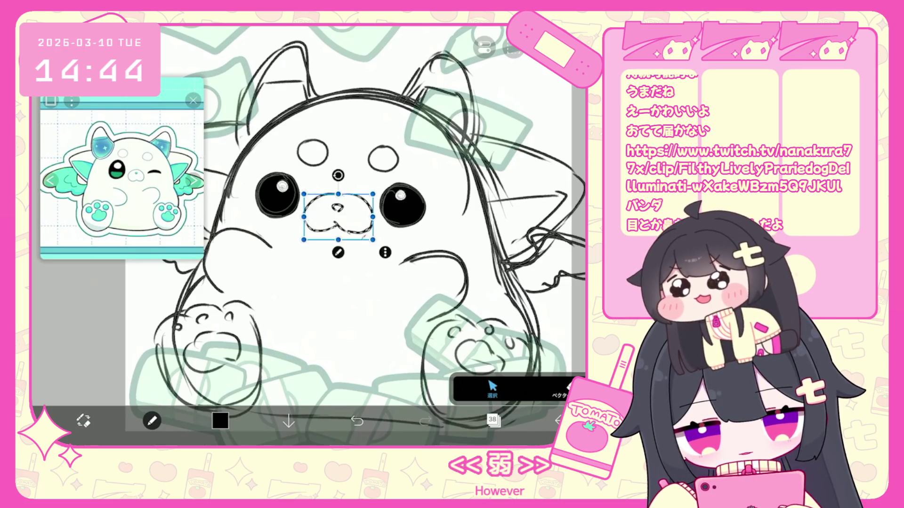
key("b")
key("ctrl+z")
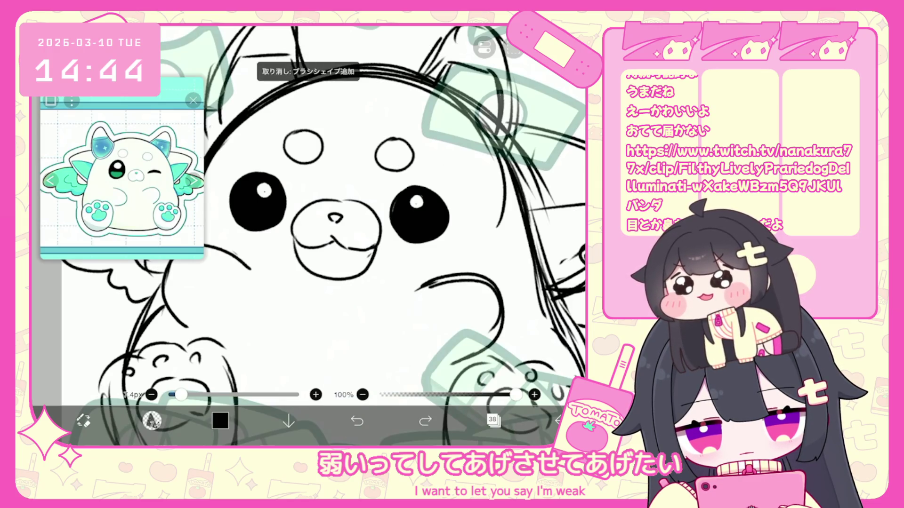
key("ctrl+z")
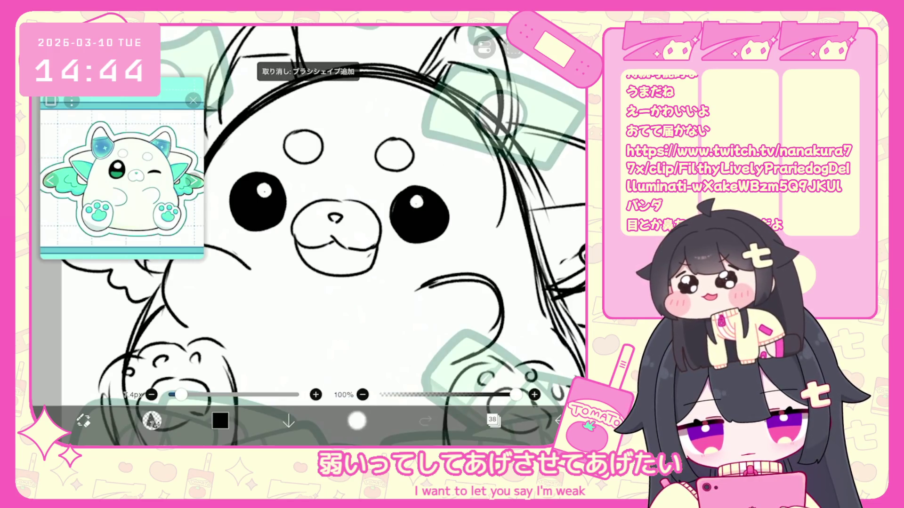
Draw the chin curve and the inner curve of the open mouth.
left_click_drag(303, 237, 294, 265)
left_click_drag(379, 237, 358, 275)
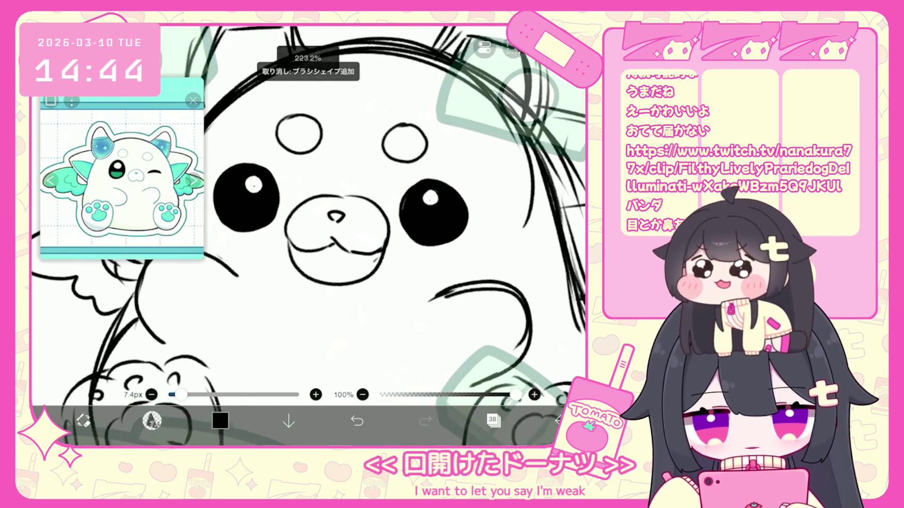
scroll(330, 212, "up", 3)
mouse_move(295, 266)
left_mouse_down()
mouse_move(329, 259)
mouse_move(373, 275)
left_mouse_up()
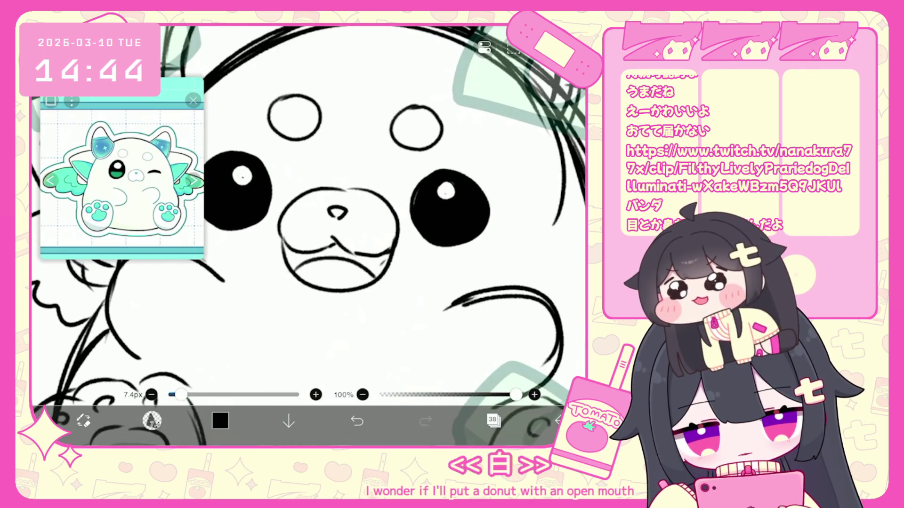
left_click_drag(281, 230, 287, 257)
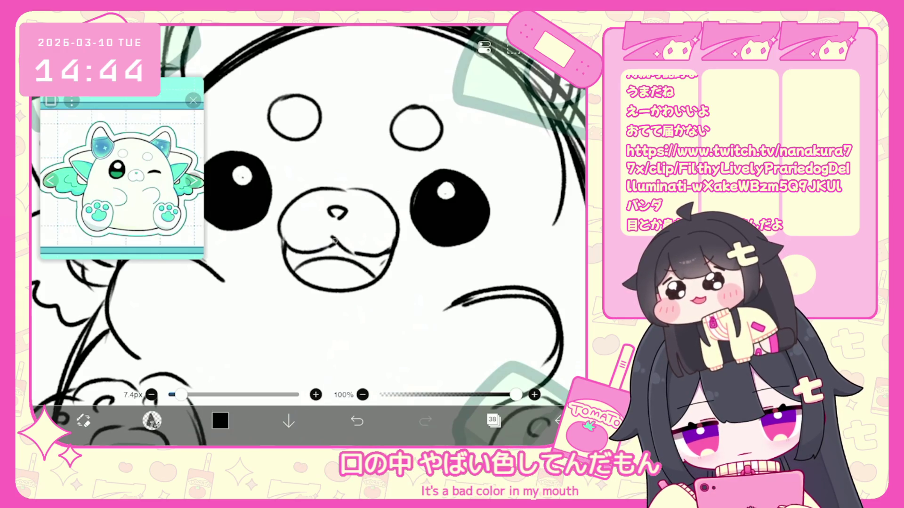
scroll(329, 212, "down", 3)
scroll(360, 225, "down", 3)
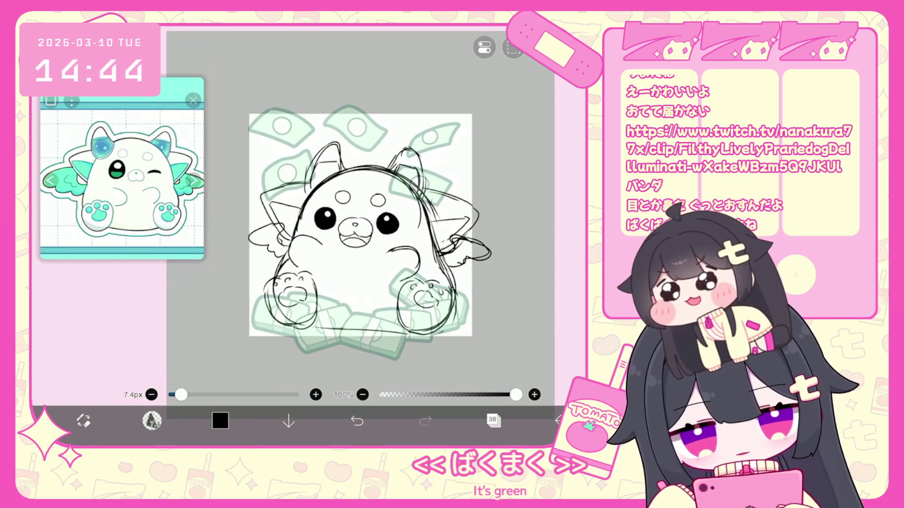
Lasso the left ear stroke, tilt it about −7°, and reposition it.
scroll(358, 226, "up", 3)
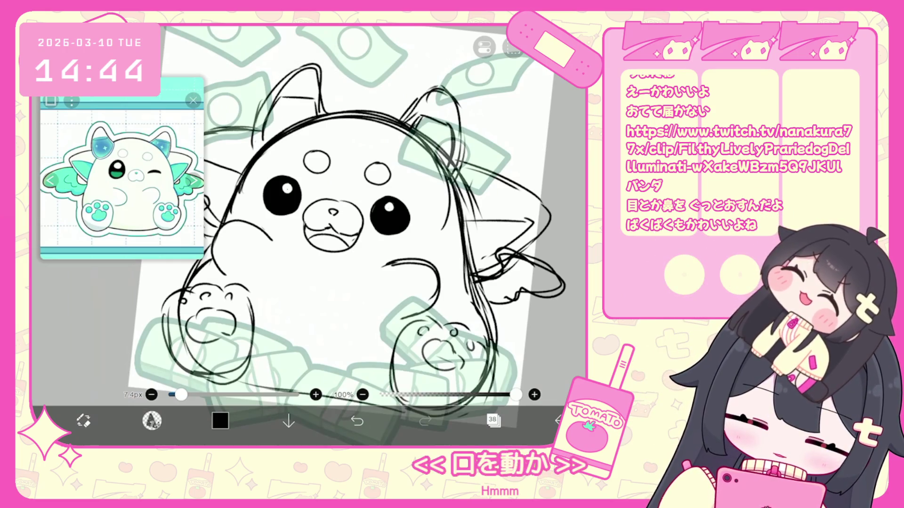
scroll(346, 226, "down", 2)
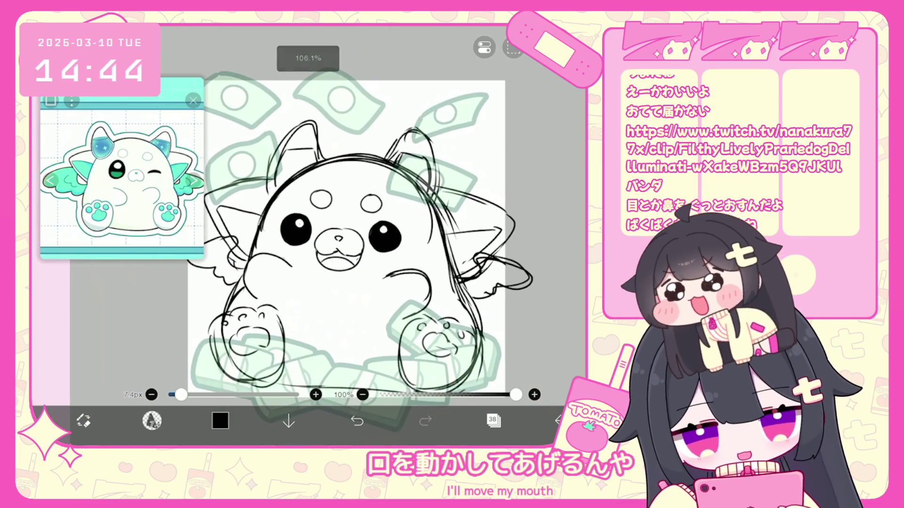
left_click(493, 421)
left_click(152, 421)
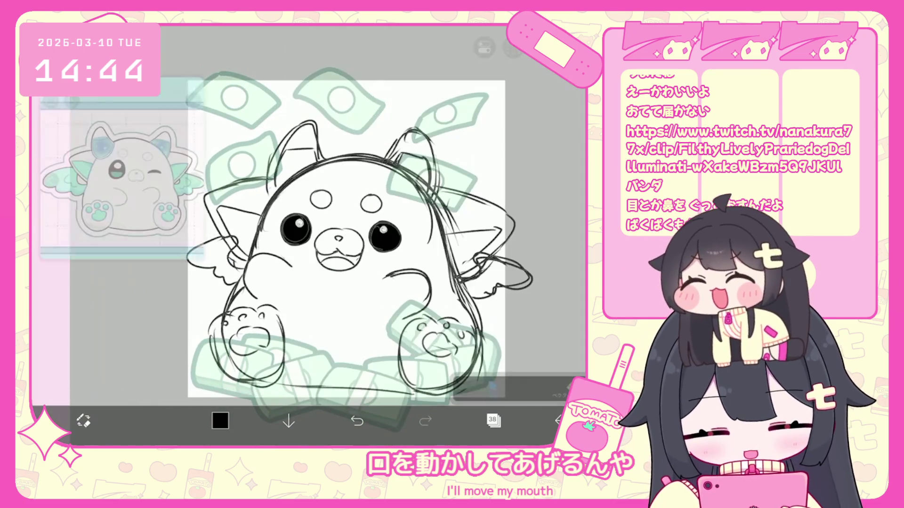
mouse_move(277, 124)
left_mouse_down()
mouse_move(325, 122)
mouse_move(328, 150)
left_mouse_up()
left_click_drag(297, 95, 287, 97)
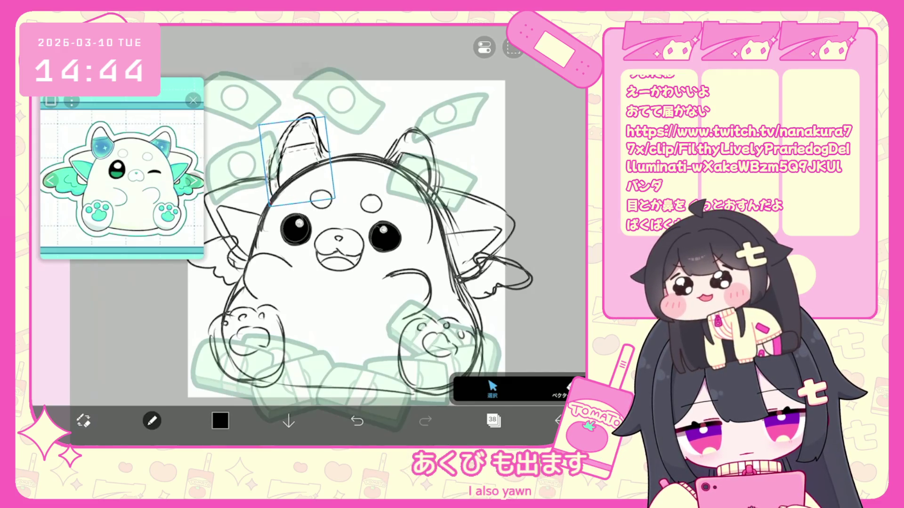
left_click_drag(298, 157, 410, 167)
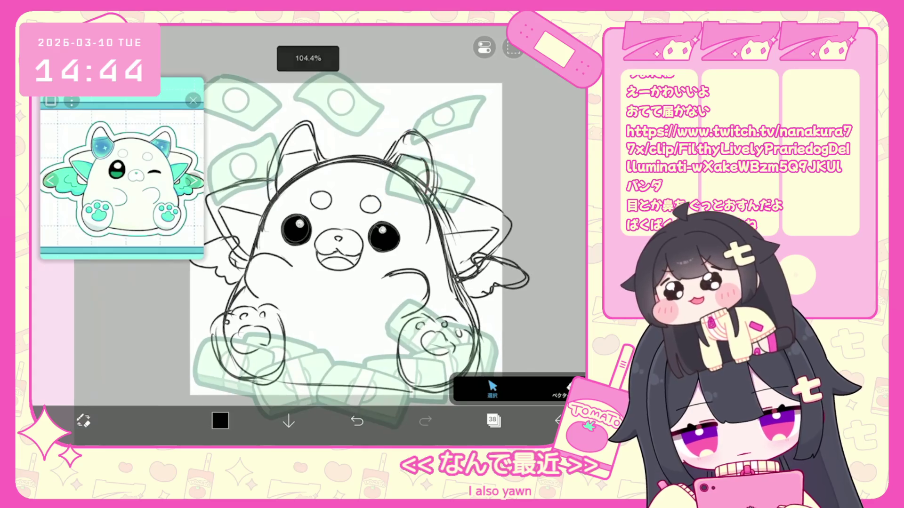
left_click_drag(358, 244, 344, 230)
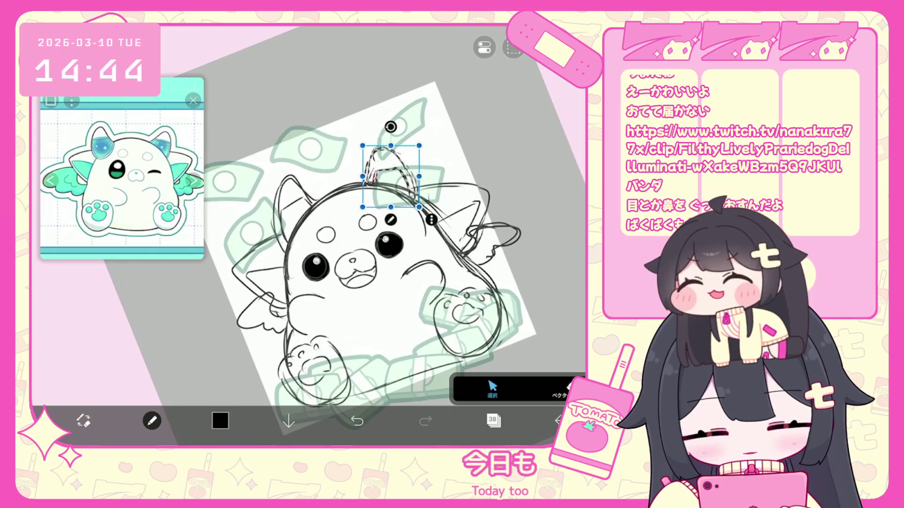
left_click_drag(367, 245, 357, 236)
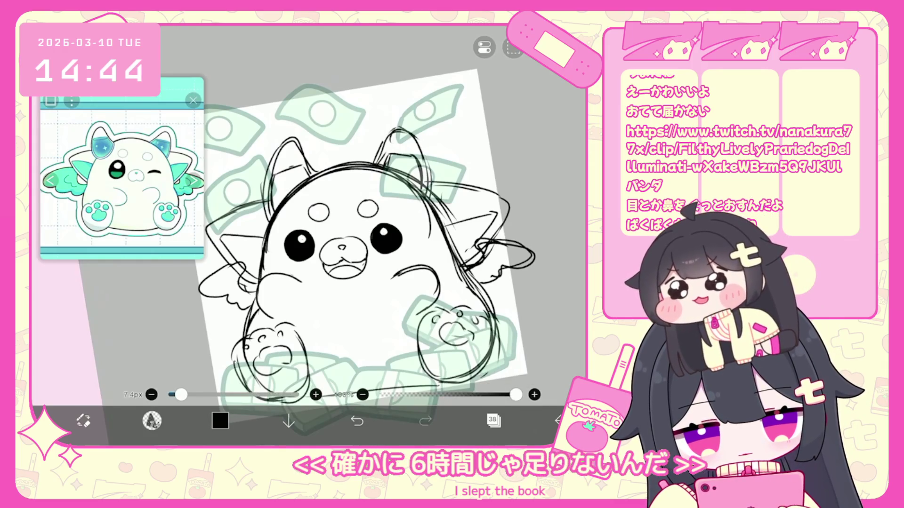
scroll(402, 225, "down", 5)
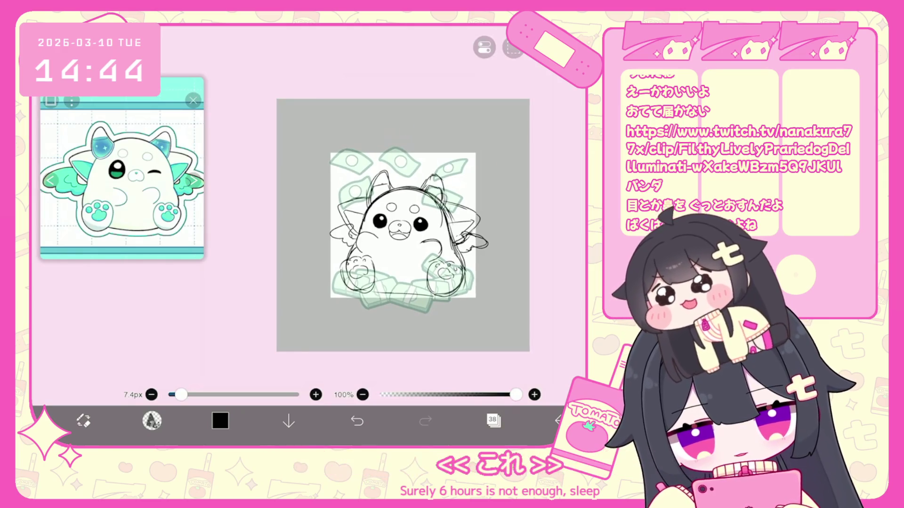
scroll(386, 228, "up", 2)
scroll(384, 228, "up", 1)
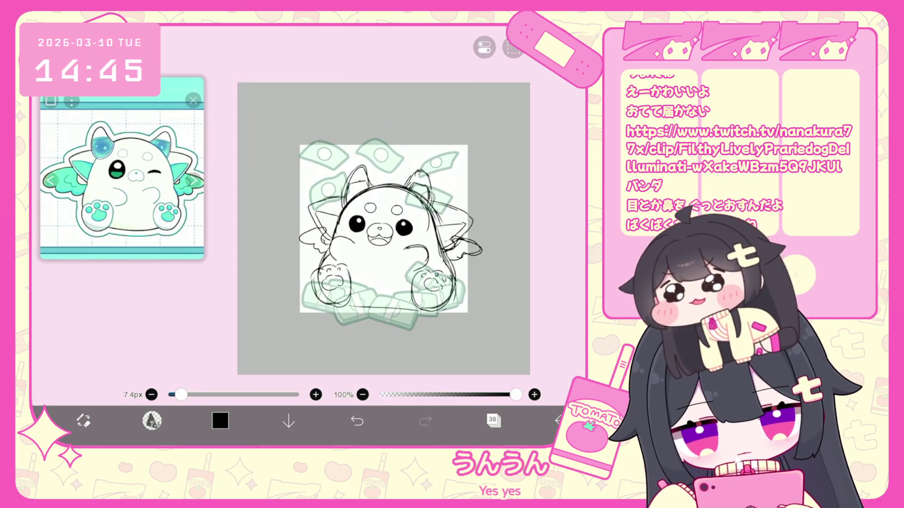
Check the layer list, undo and redo the stroke near the left arm, then reopen the layers.
left_click(494, 420)
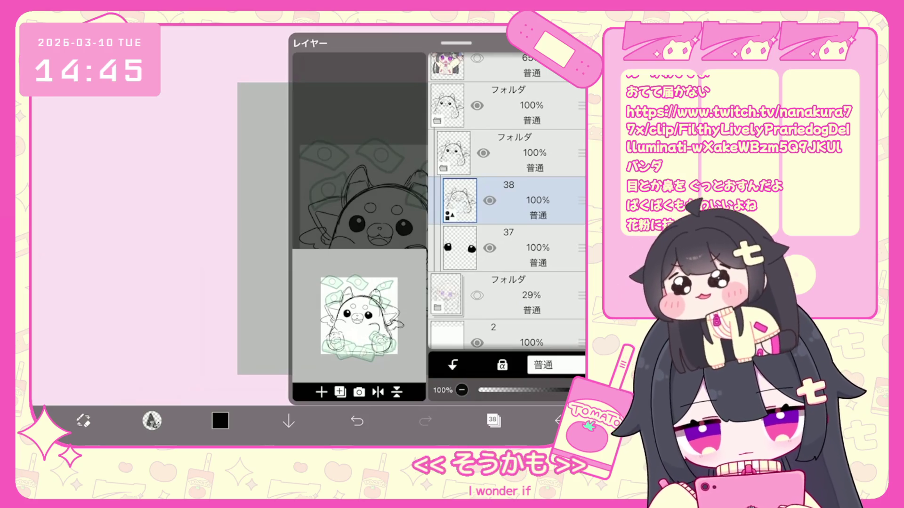
left_click(493, 421)
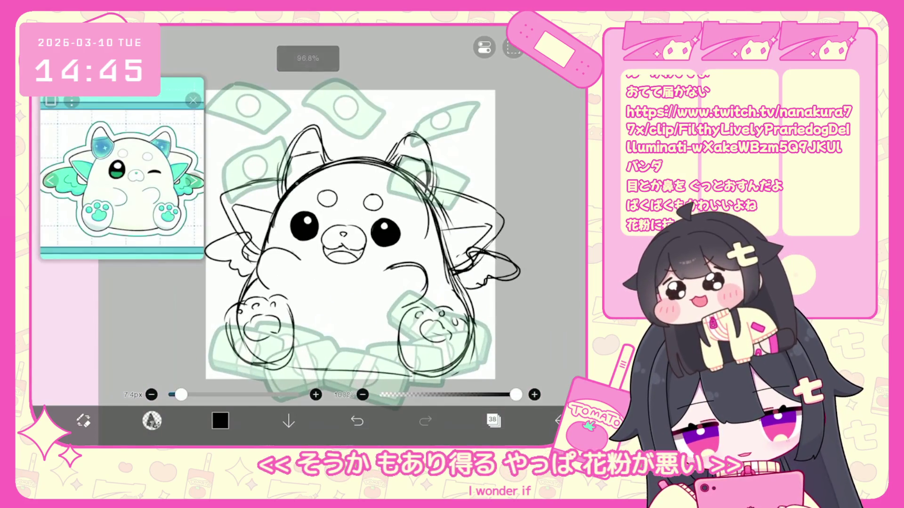
key("ctrl+z")
key("ctrl+y")
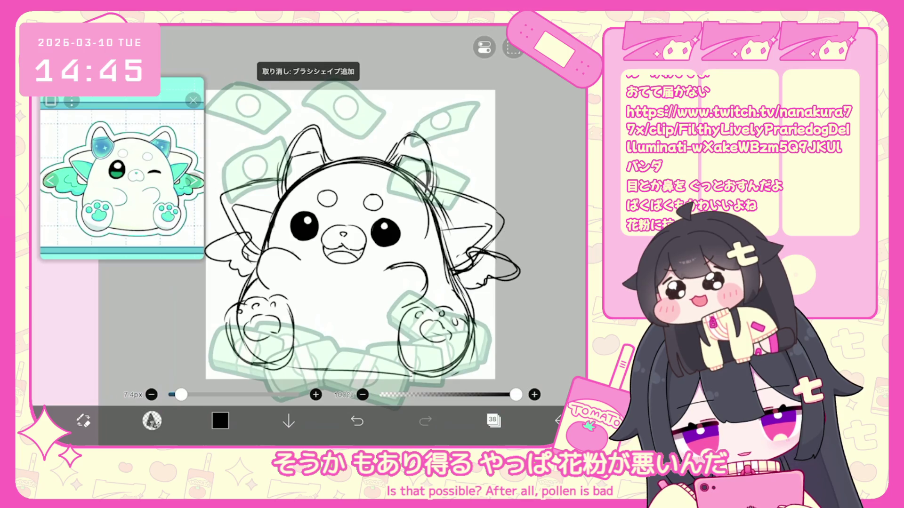
scroll(355, 217, "down", 1)
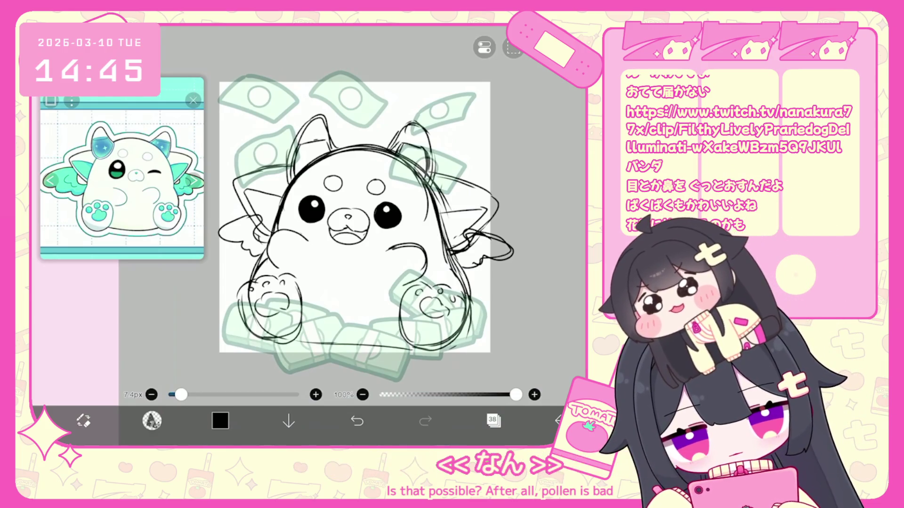
left_click(493, 421)
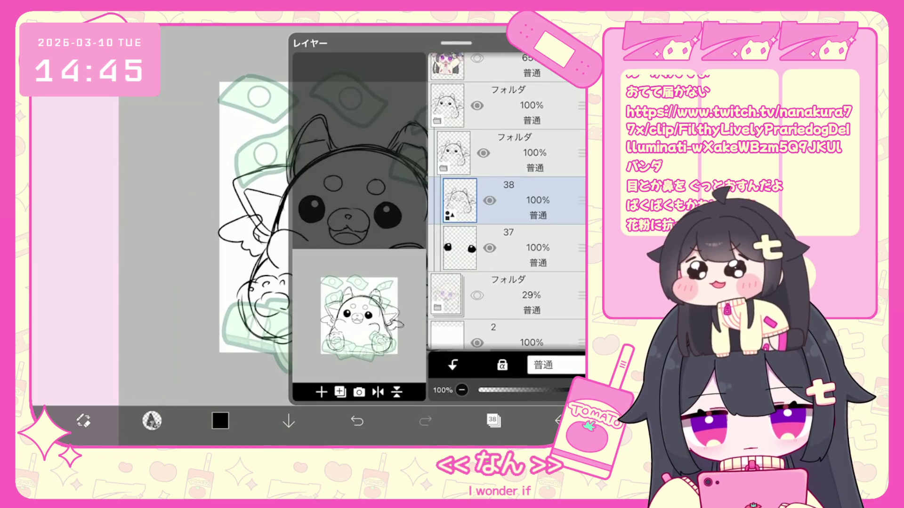
Select the line art folder and nudge the right eye slightly downward.
left_click(532, 153)
left_click(493, 420)
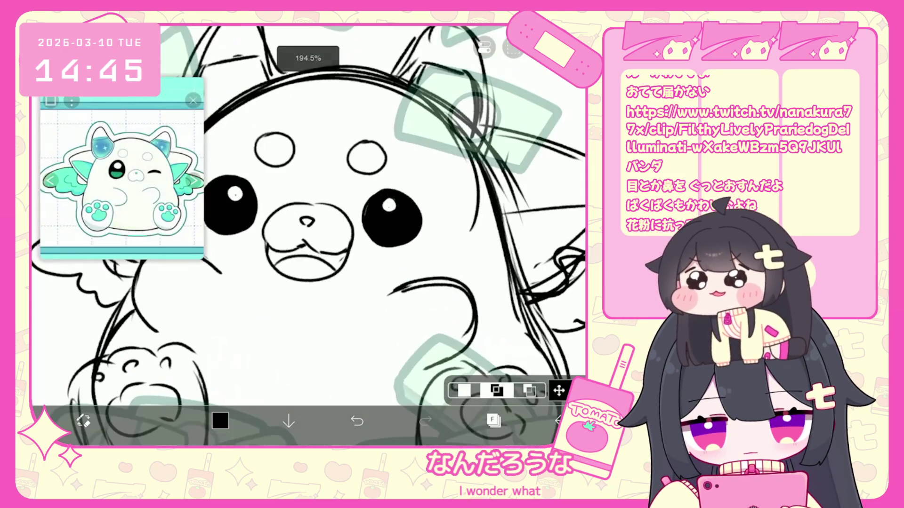
left_click(558, 390)
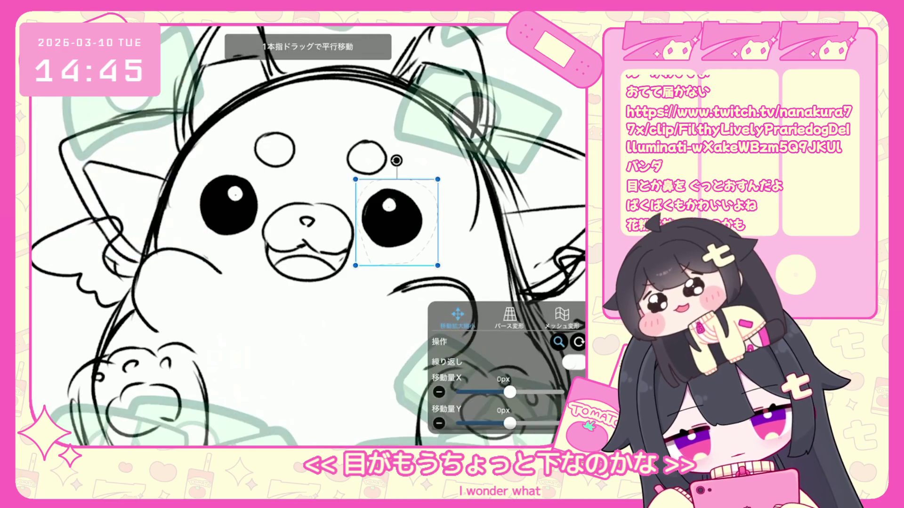
left_click_drag(394, 219, 400, 229)
left_click(560, 421)
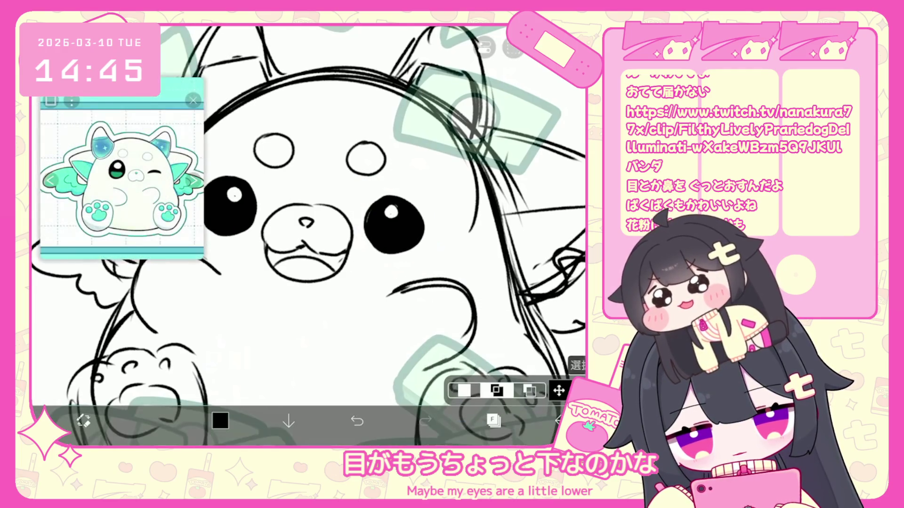
Select the left eye and move it down and slightly left.
mouse_move(256, 242)
left_mouse_down()
mouse_move(207, 172)
mouse_move(245, 247)
left_mouse_up()
scroll(308, 236, "down", 2)
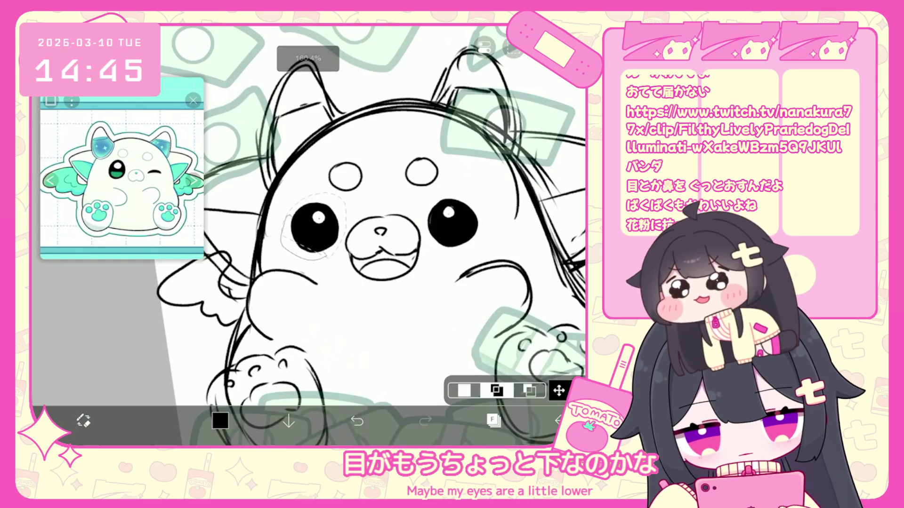
left_click(559, 390)
left_click_drag(313, 228, 311, 236)
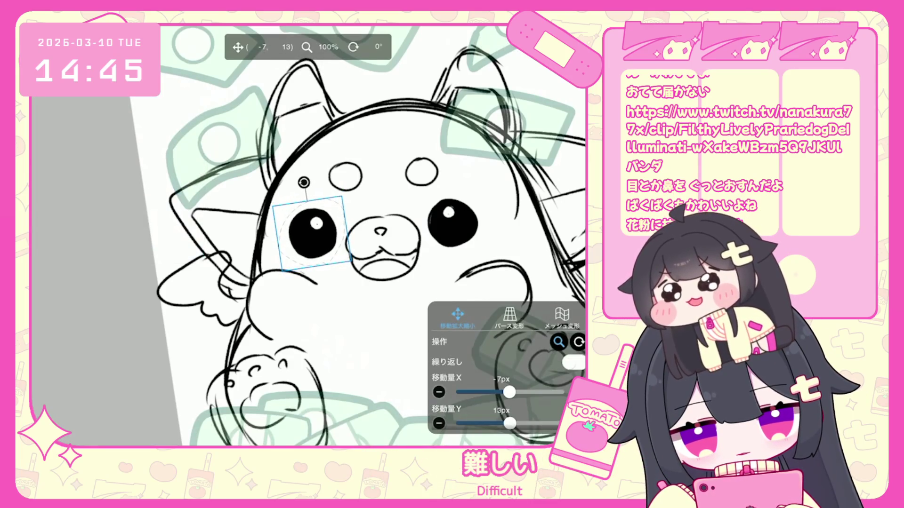
left_click(560, 421)
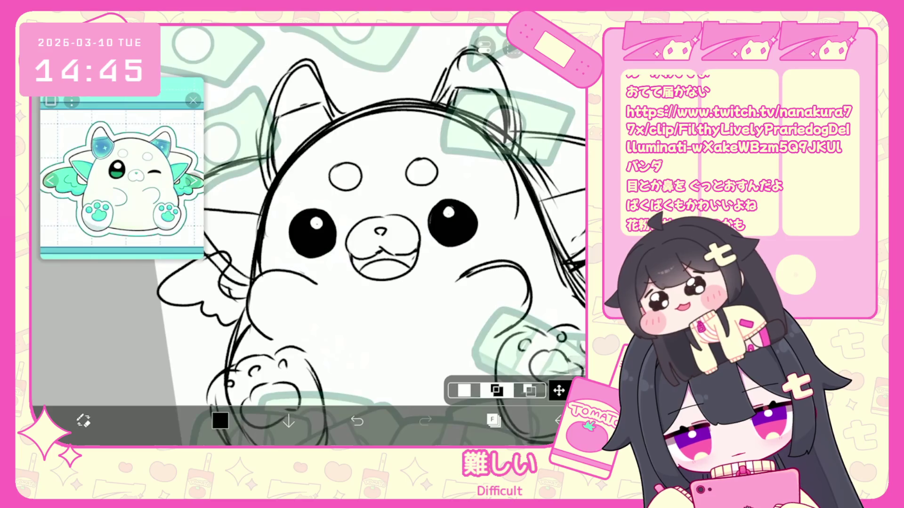
Shift the left and right forehead dots down with Ctrl+T transforms.
scroll(309, 235, "down", 3)
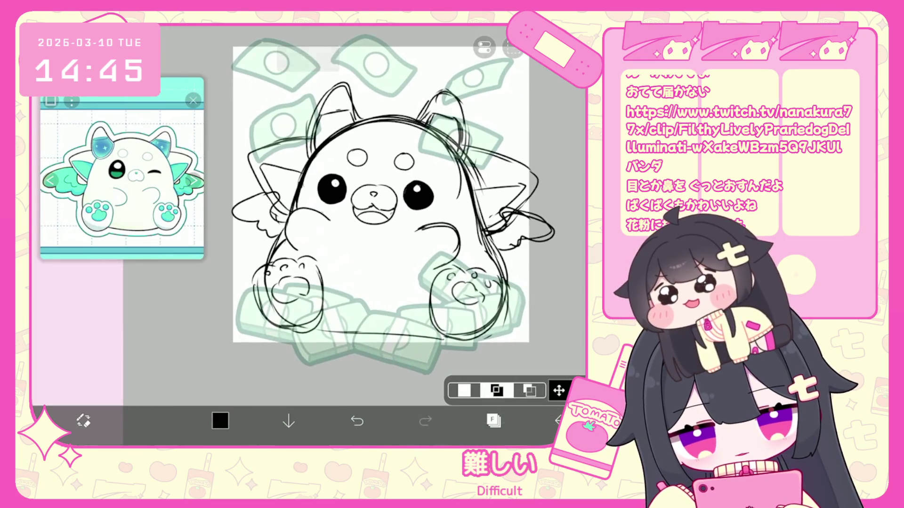
scroll(386, 226, "up", 2)
left_click_drag(329, 156, 349, 183)
key("ctrl+t")
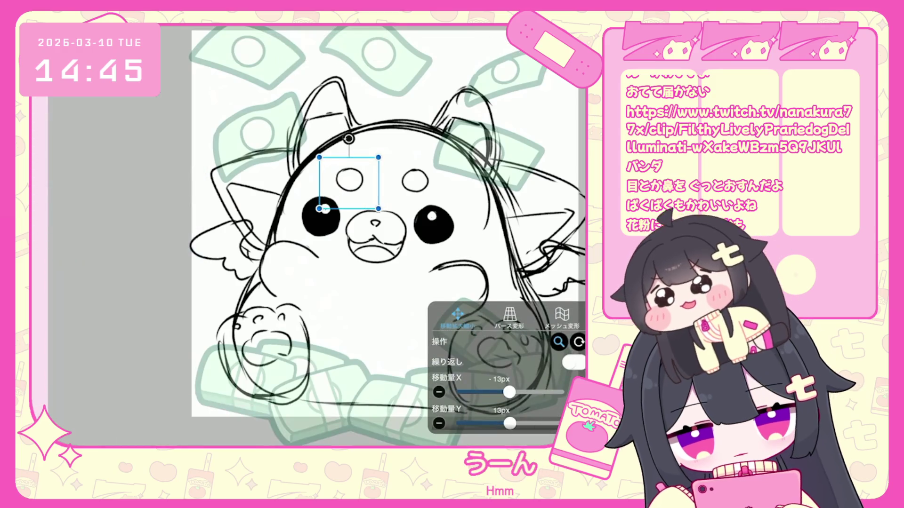
key("Return")
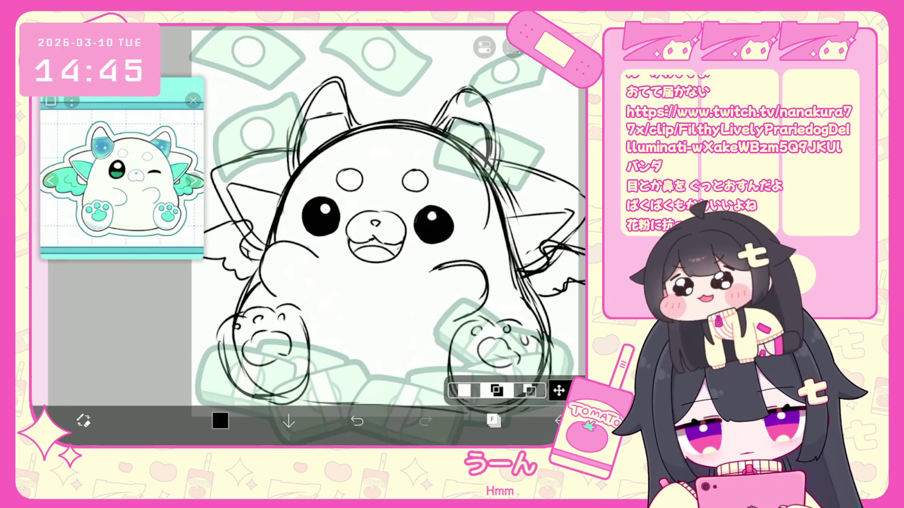
left_click_drag(410, 159, 408, 188)
key("ctrl+t")
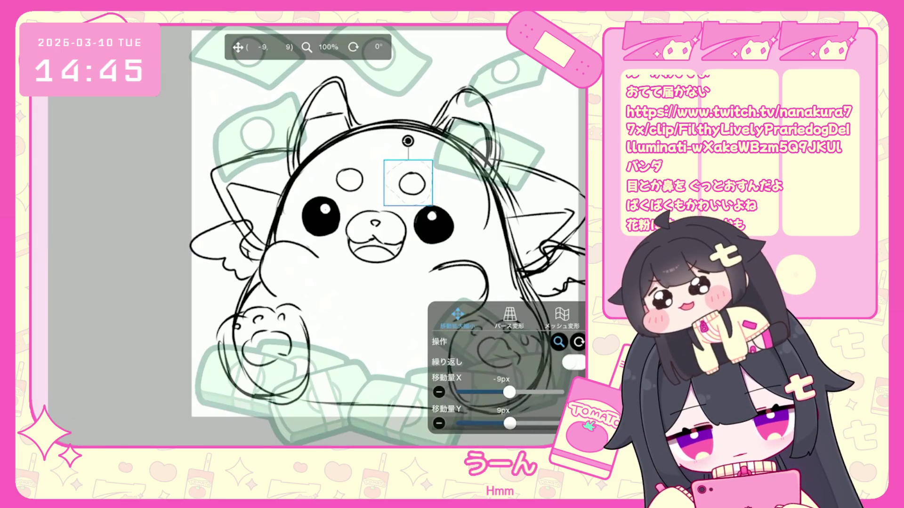
key("Return")
Lasso the area around the face, apply the transform, then undo the selection.
scroll(384, 223, "down", 2)
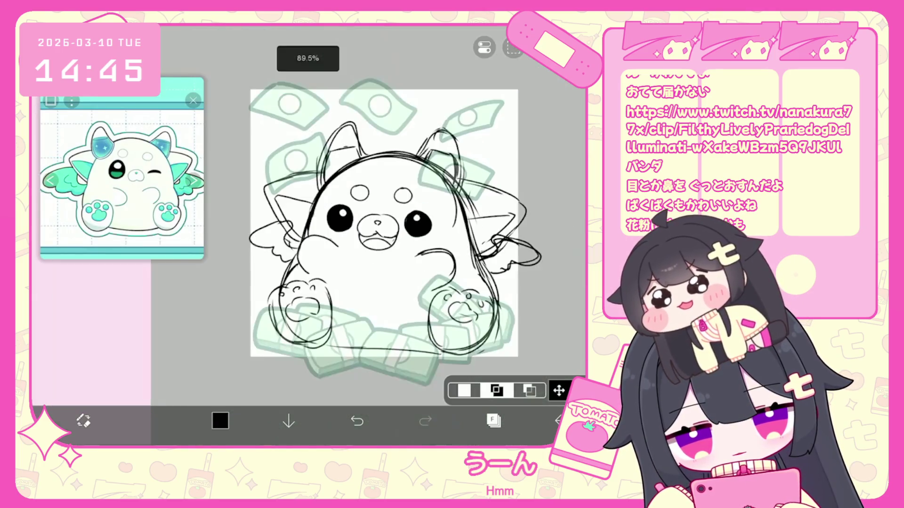
scroll(384, 223, "down", 2)
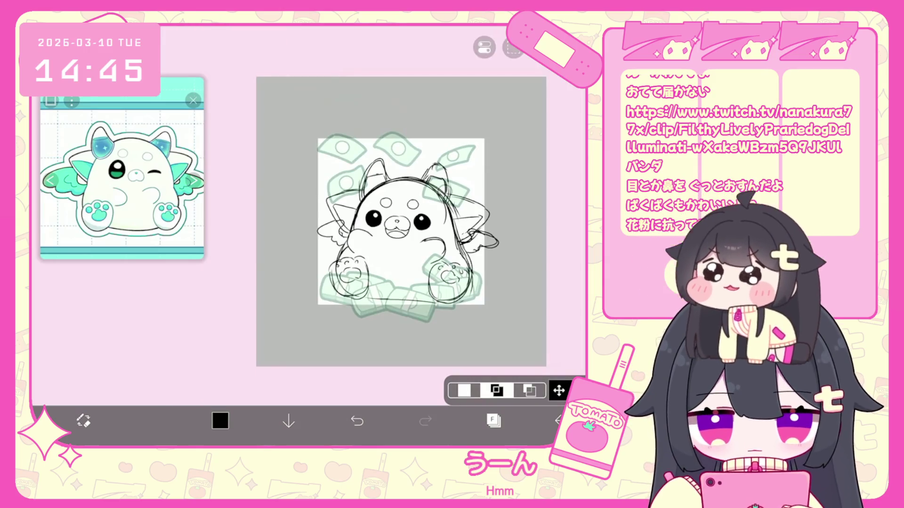
scroll(384, 223, "up", 3)
mouse_move(435, 228)
left_mouse_down()
mouse_move(414, 249)
mouse_move(329, 254)
mouse_move(325, 180)
left_mouse_up()
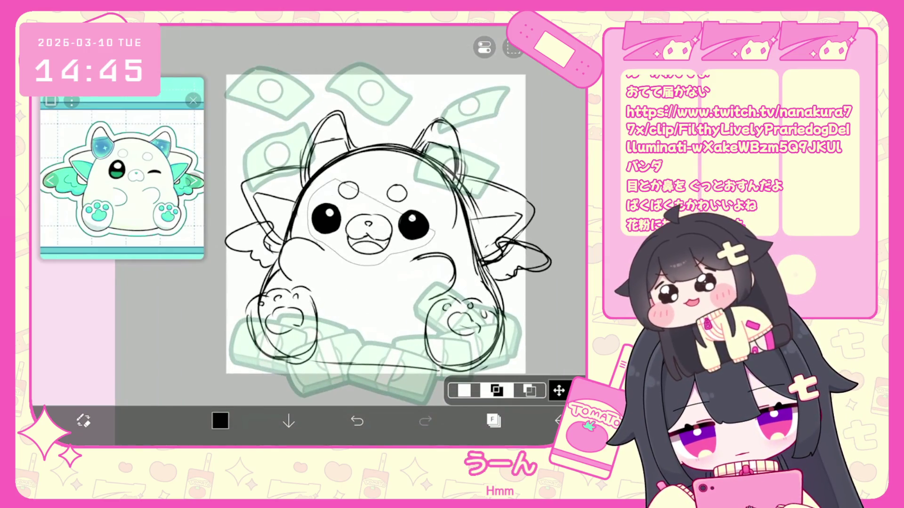
left_click(559, 390)
key("Return")
scroll(409, 264, "down", 2)
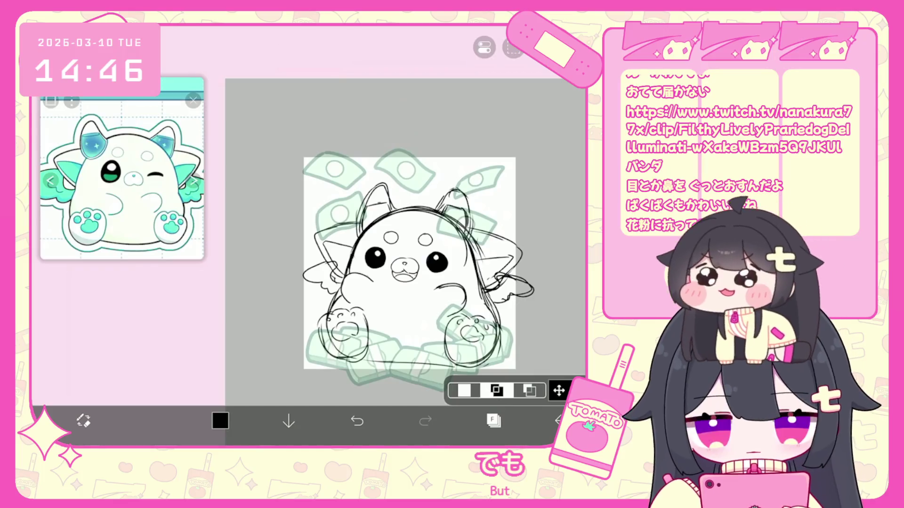
left_click(357, 420)
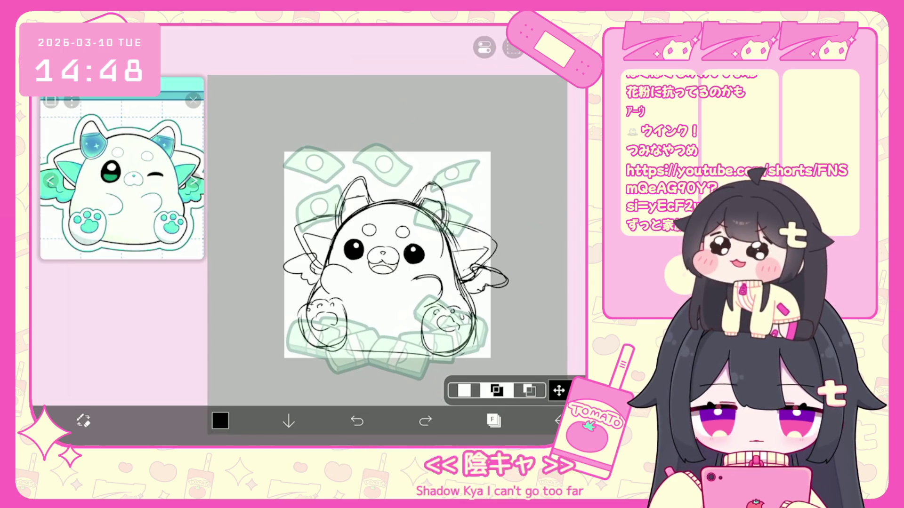
Zoom the canvas view on the mascot's line art.
scroll(372, 251, "up", 2)
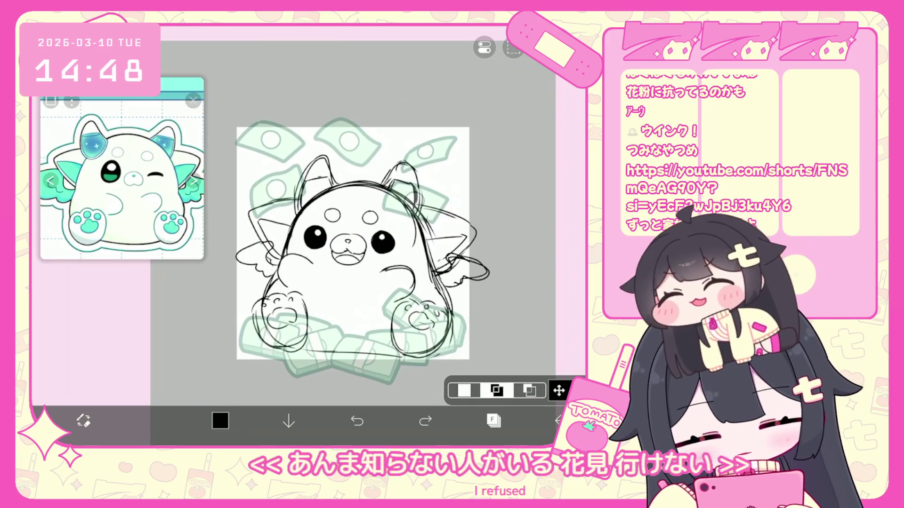
Lower the sketch folder's opacity to 25% and add a new vector layer.
left_click(493, 421)
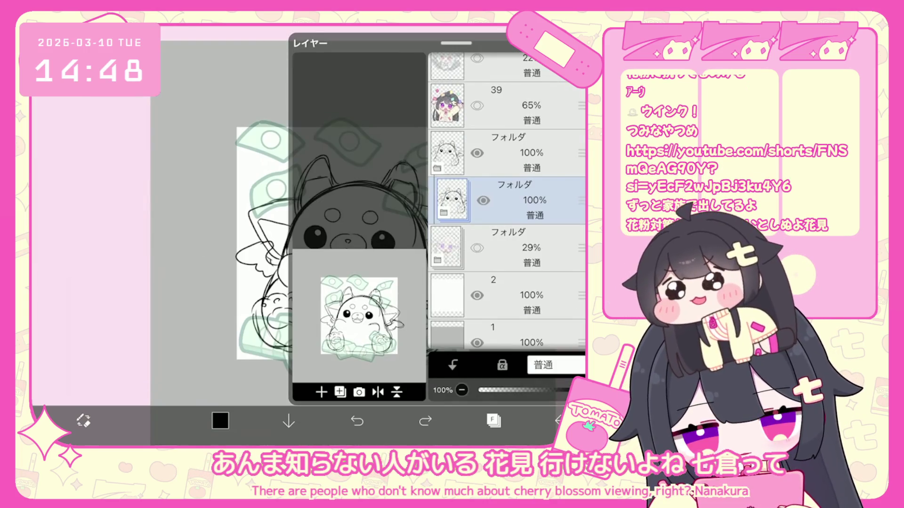
left_click_drag(579, 390, 499, 390)
left_click(340, 392)
left_click(341, 288)
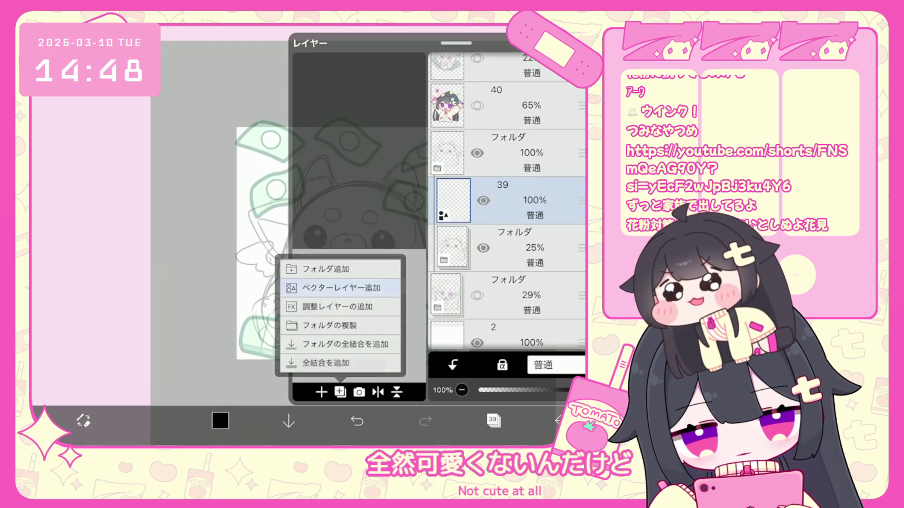
left_click(493, 421)
Ink the bold outline arcing over the head and down both body sides, retrying strokes.
scroll(354, 249, "up", 2)
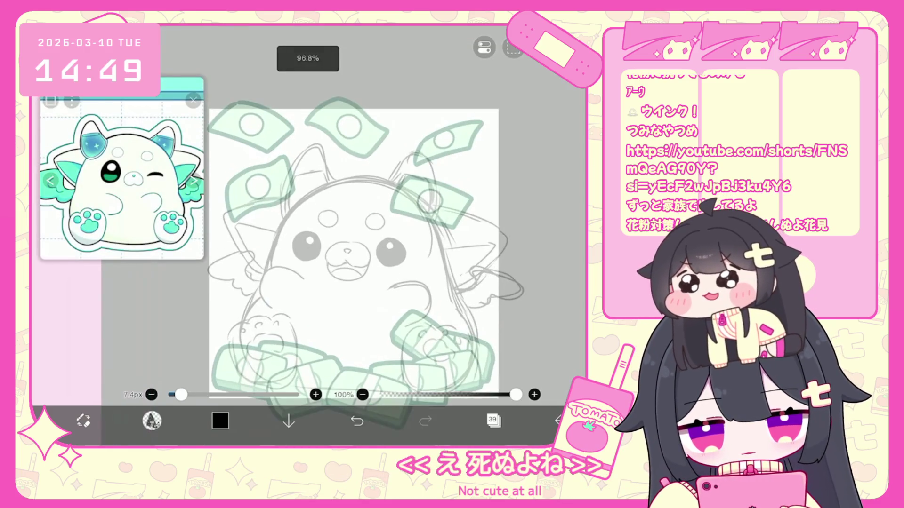
mouse_move(265, 285)
left_mouse_down()
mouse_move(270, 247)
mouse_move(436, 216)
mouse_move(453, 279)
left_mouse_up()
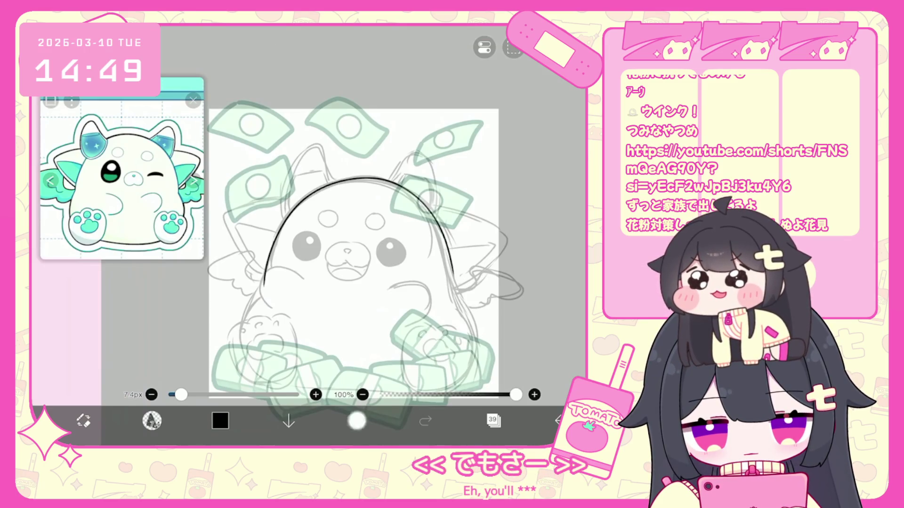
left_click(357, 421)
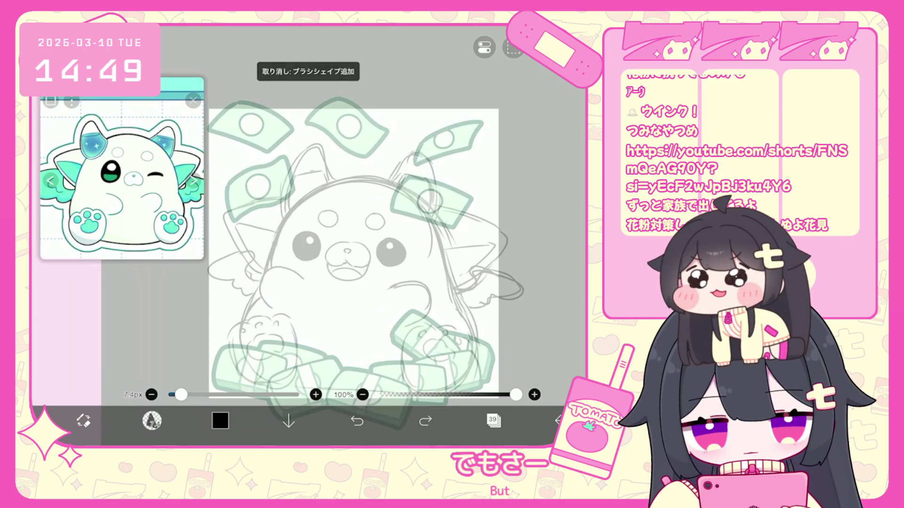
mouse_move(330, 186)
left_mouse_down()
mouse_move(449, 264)
mouse_move(453, 285)
left_mouse_up()
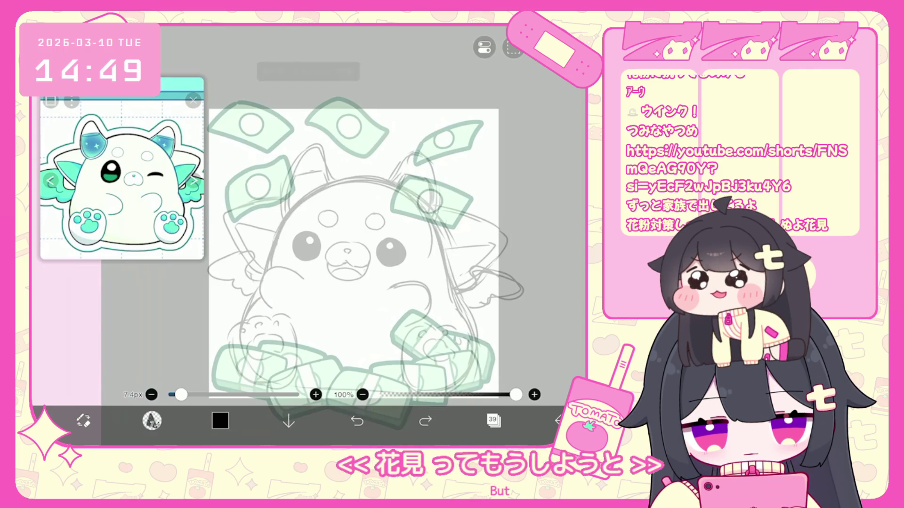
left_click(356, 420)
mouse_move(268, 274)
left_mouse_down()
mouse_move(287, 224)
mouse_move(400, 182)
mouse_move(445, 287)
left_mouse_up()
left_click(357, 420)
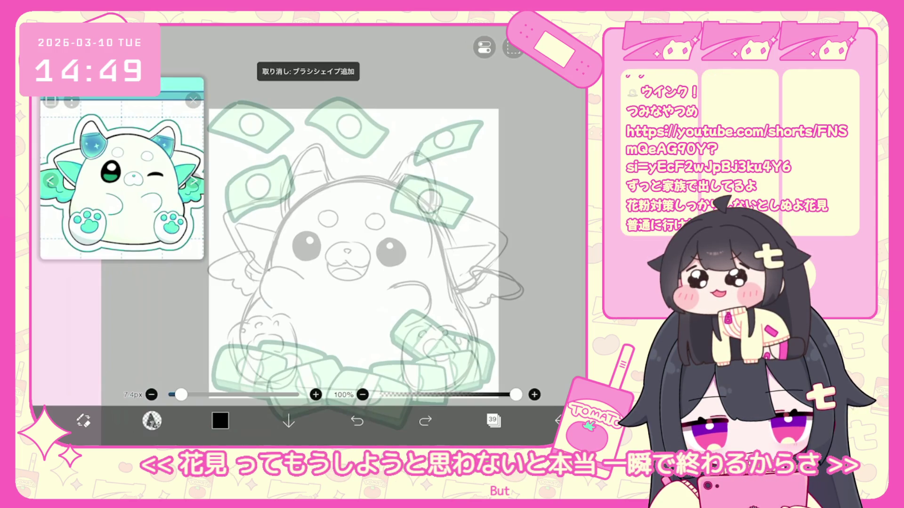
left_click_drag(267, 273, 348, 183)
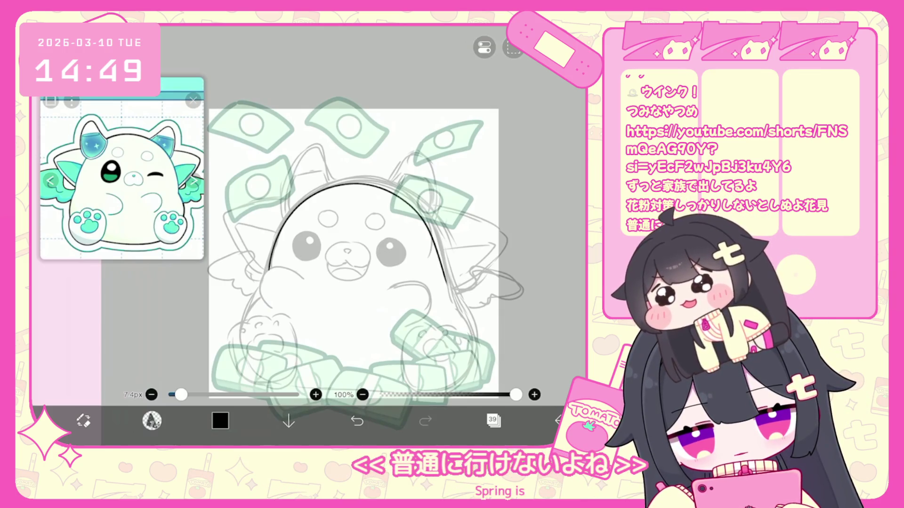
left_click_drag(272, 252, 248, 321)
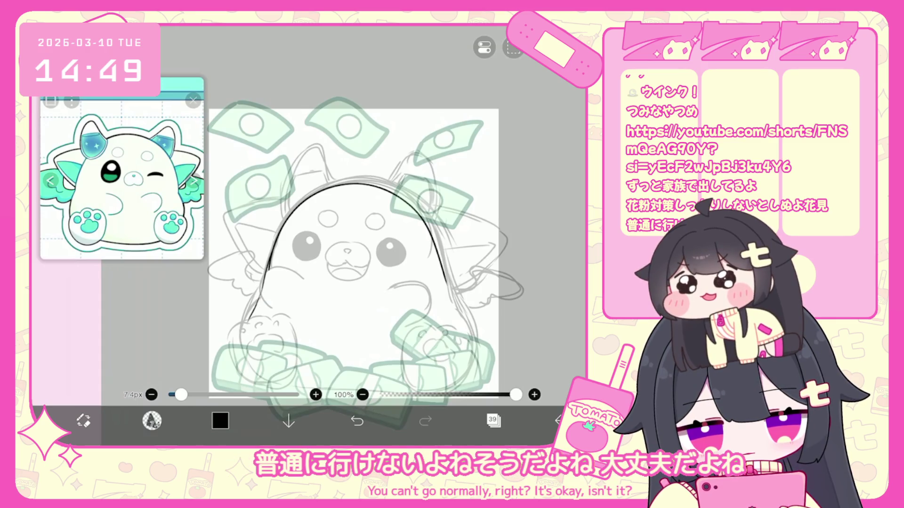
left_click_drag(347, 252, 329, 219)
mouse_move(454, 281)
left_mouse_down()
mouse_move(459, 309)
mouse_move(443, 353)
left_mouse_up()
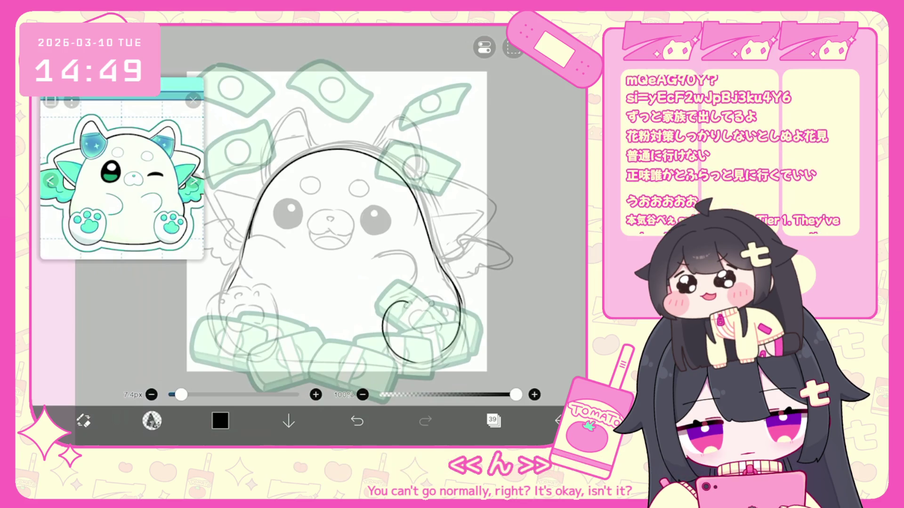
key("ctrl+z")
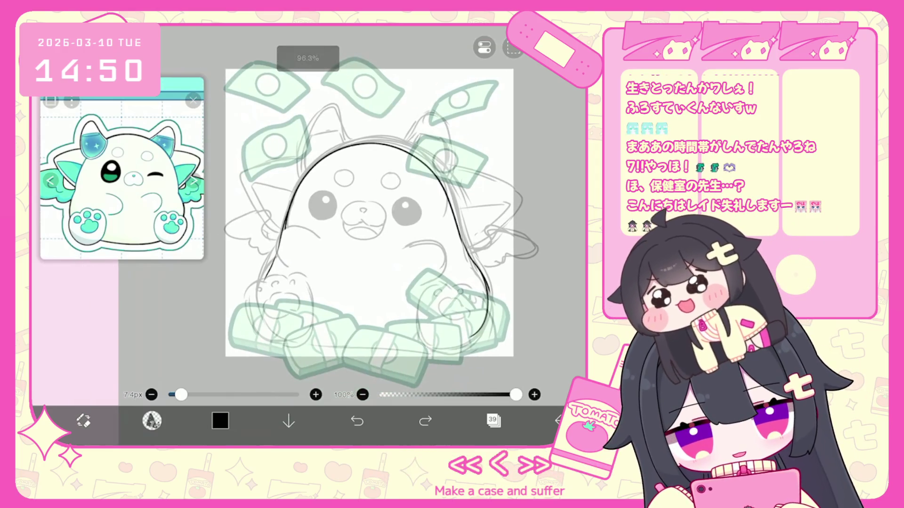
Undo the last outline stroke, briefly select the curve, then go Back to My Gallery.
key("ctrl+z")
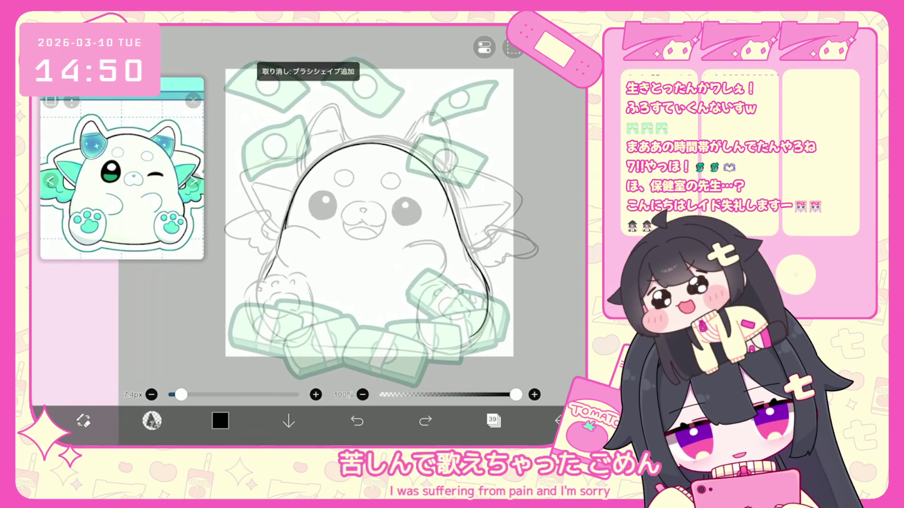
left_click(391, 143)
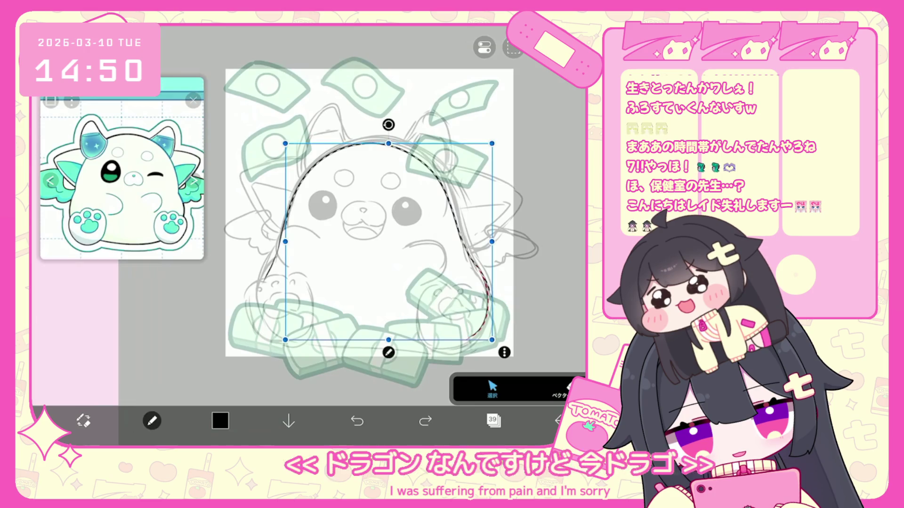
left_click(560, 391)
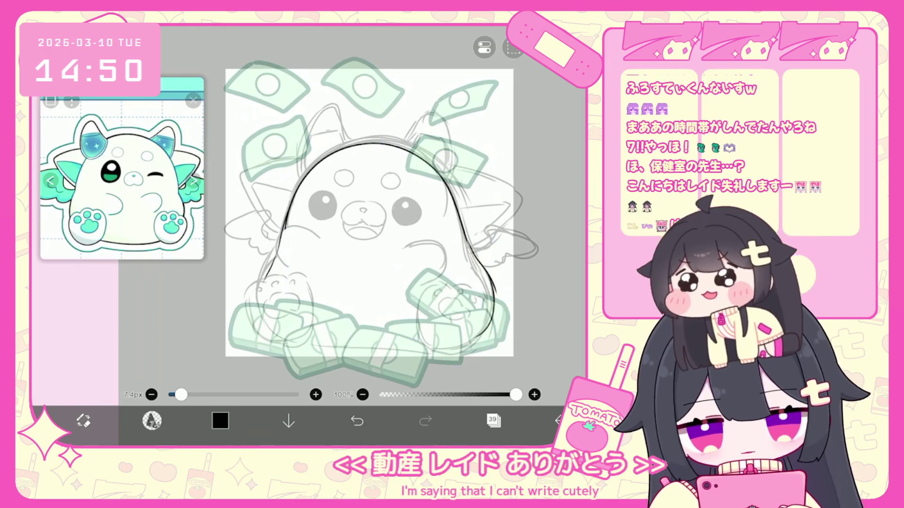
left_click(558, 420)
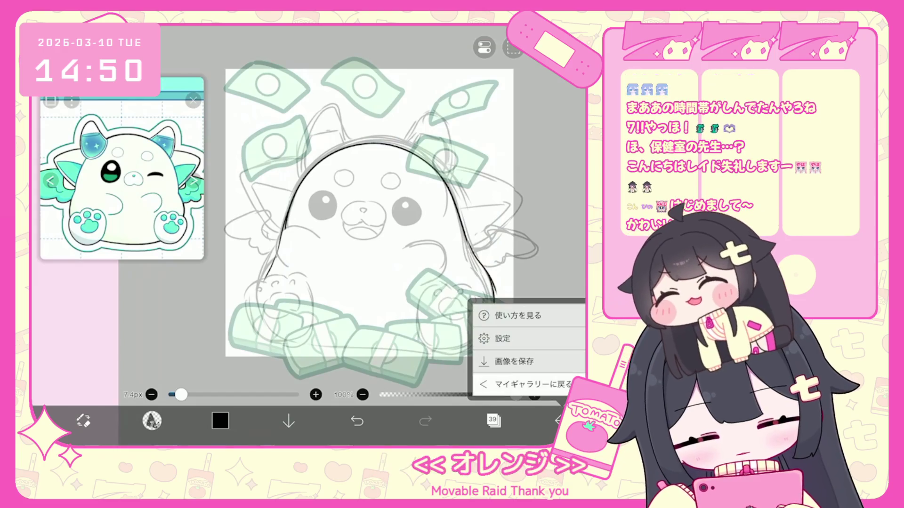
left_click(532, 385)
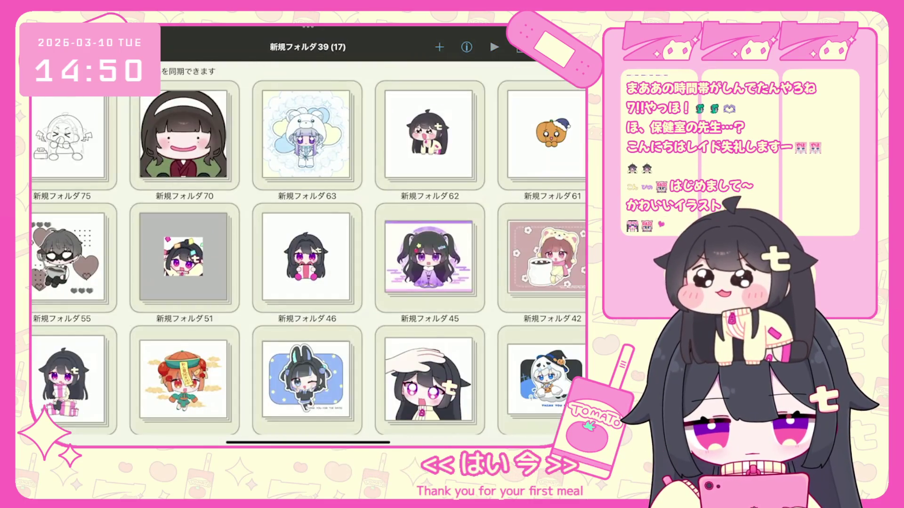
Open folder 新規フォルダ75 and flip between the coloured 無題1722 and sketch 無題1721 previews.
left_click(75, 132)
left_click(211, 156)
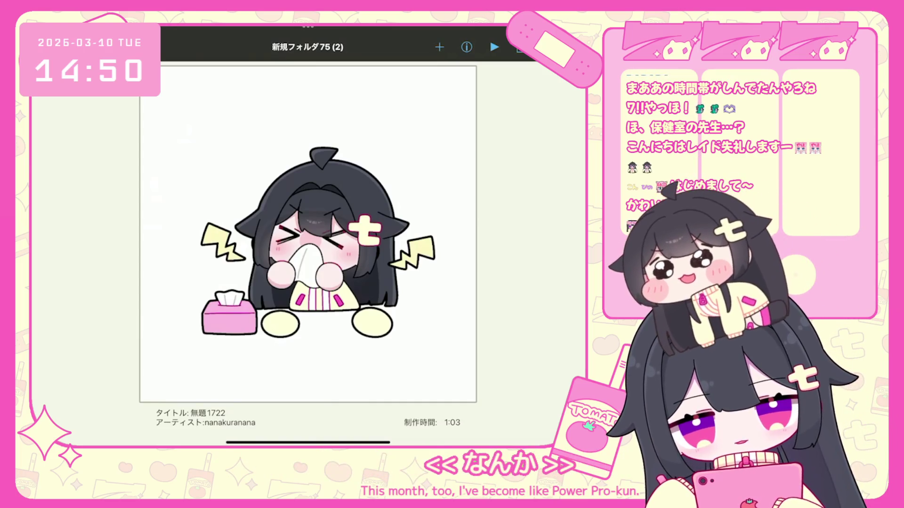
key("Left")
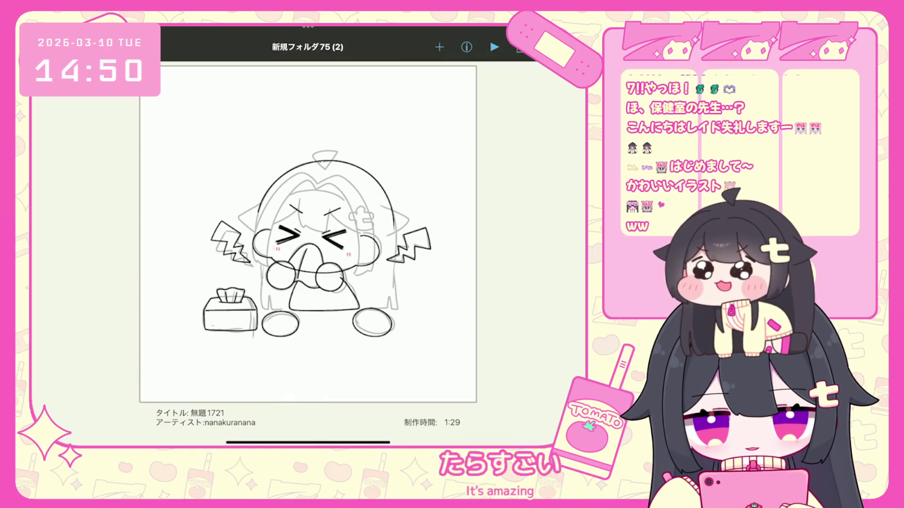
mouse_move(401, 236)
left_mouse_down()
mouse_move(165, 236)
mouse_move(401, 235)
left_mouse_up()
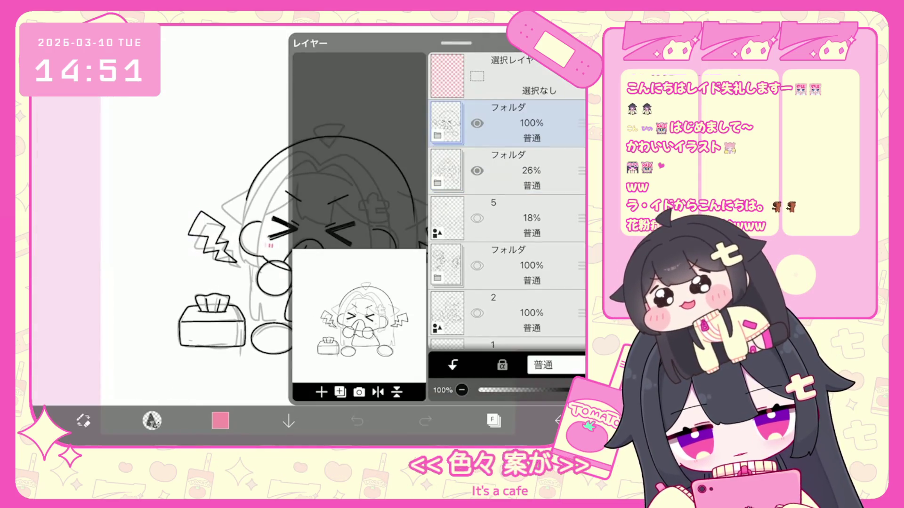
Hide the top folder, show layer 5's rough sketch and raise its opacity to 100%.
left_click(477, 124)
left_click(477, 218)
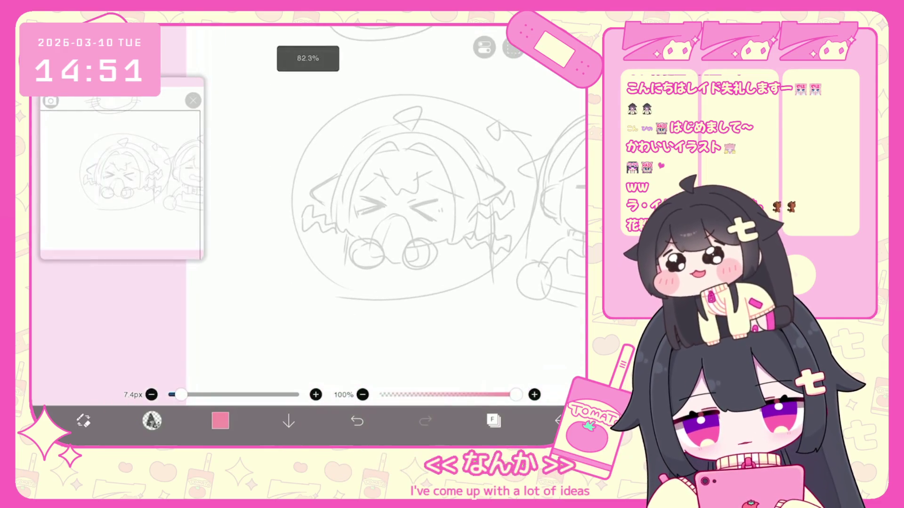
left_click(493, 420)
left_click(518, 218)
left_click_drag(499, 390, 582, 390)
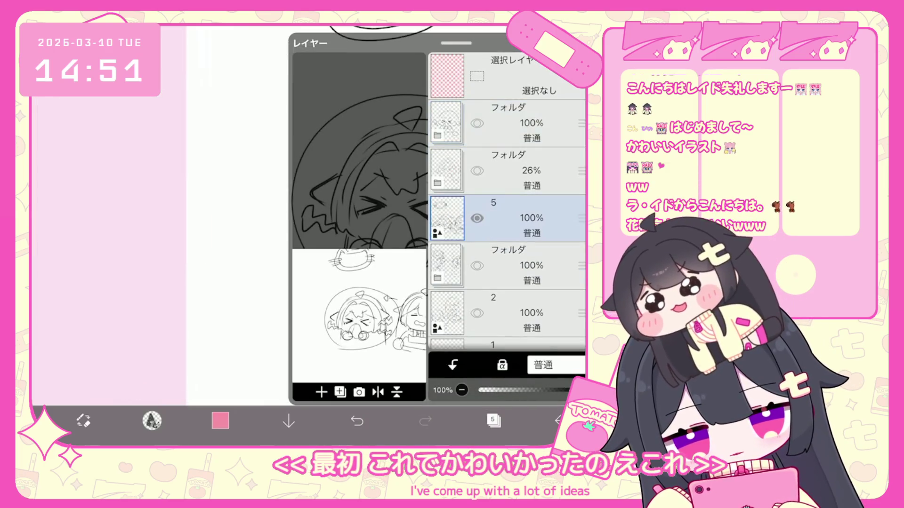
left_click(477, 218)
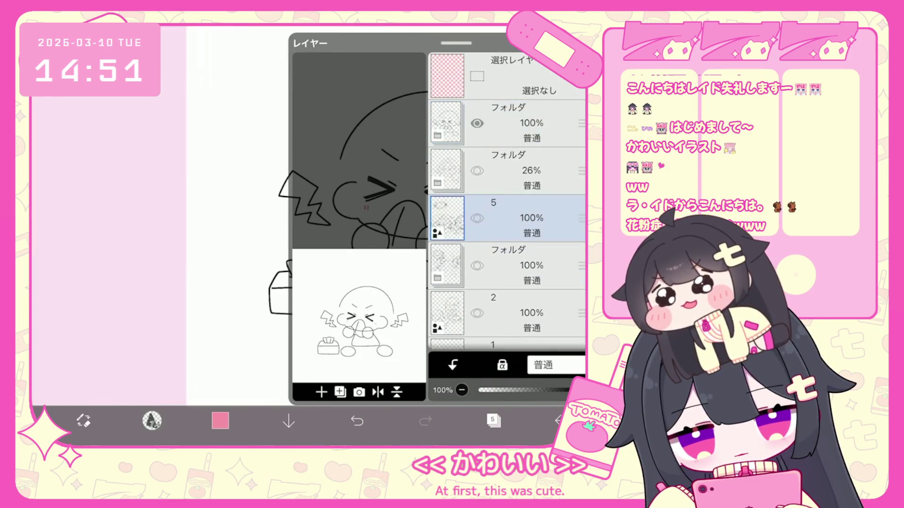
left_click(477, 218)
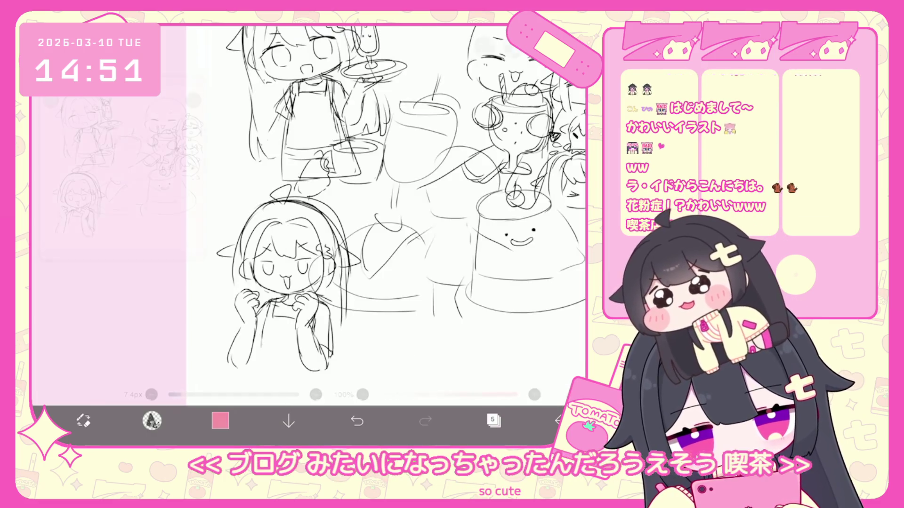
scroll(398, 217, "up", 2)
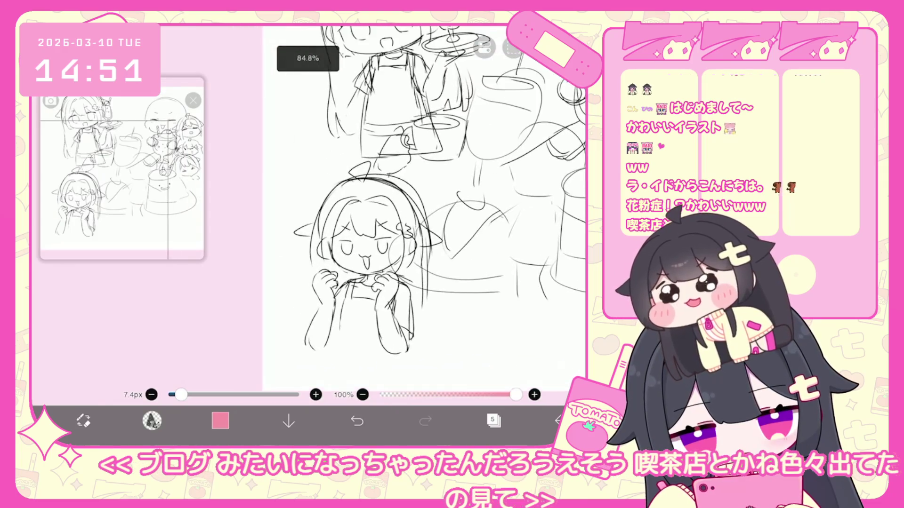
scroll(358, 212, "up", 3)
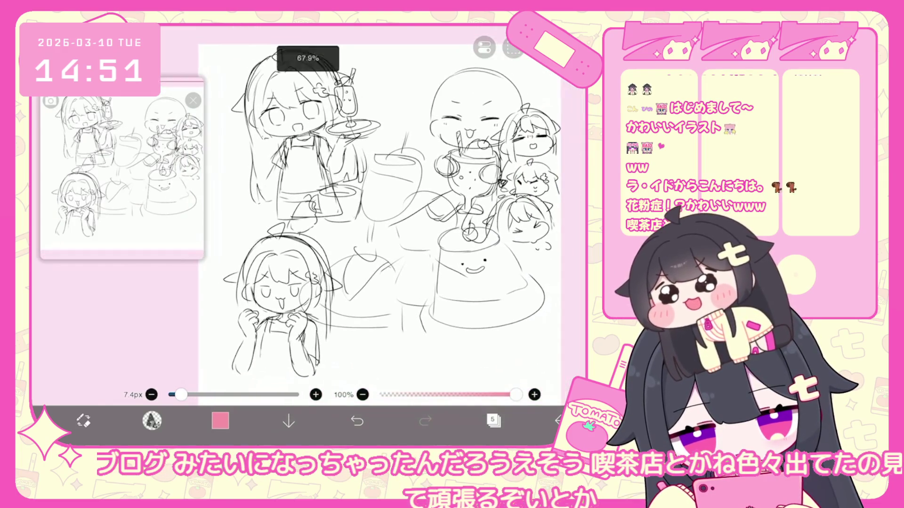
scroll(358, 211, "down", 4)
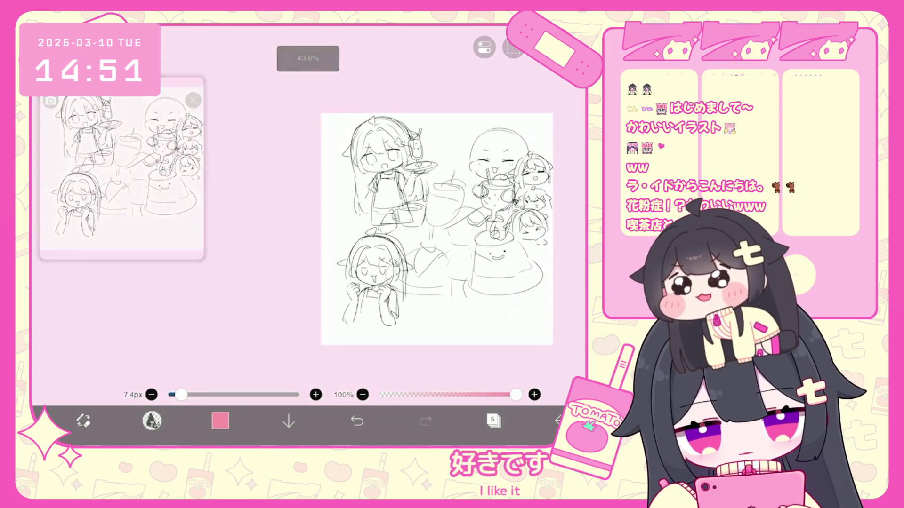
Close the reference window, hide the character sketch folder and layer 2, and show the 26% folder.
left_click(193, 100)
left_click(494, 421)
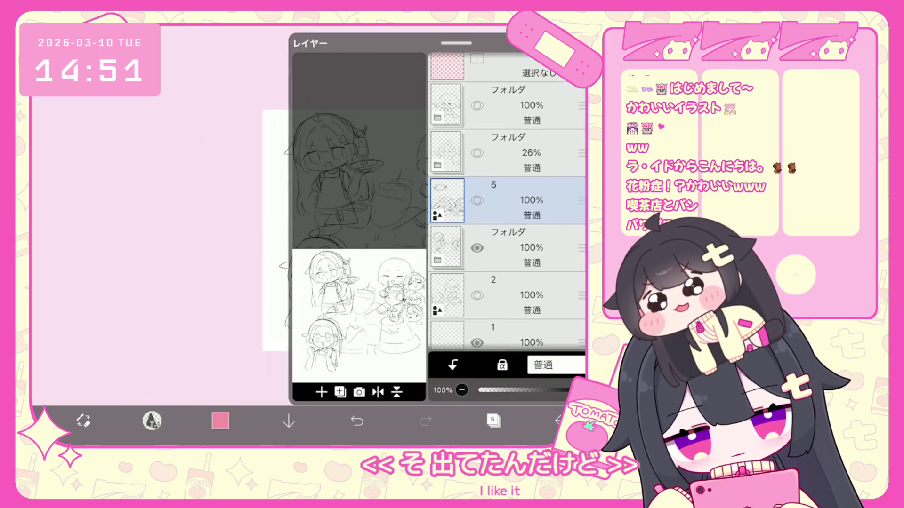
left_click(477, 249)
left_click(477, 296)
left_click(477, 295)
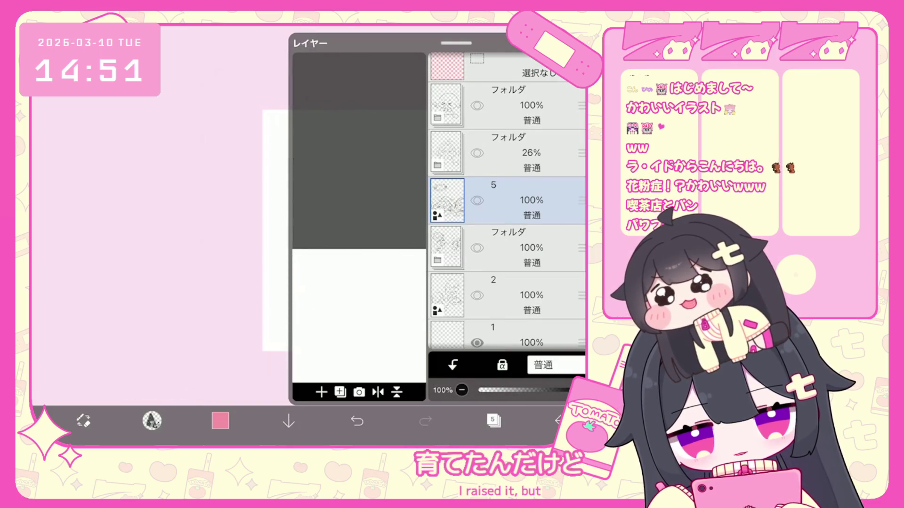
left_click(477, 153)
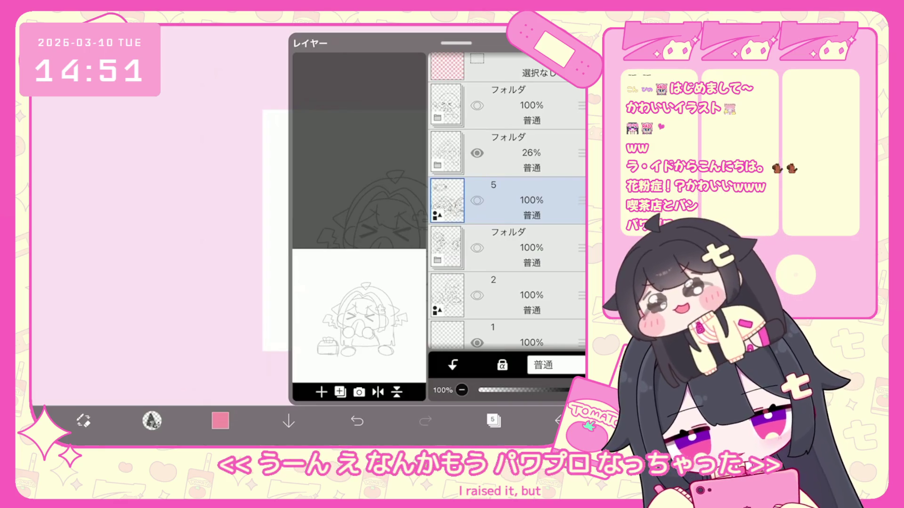
left_click(493, 421)
scroll(278, 236, "up", 3)
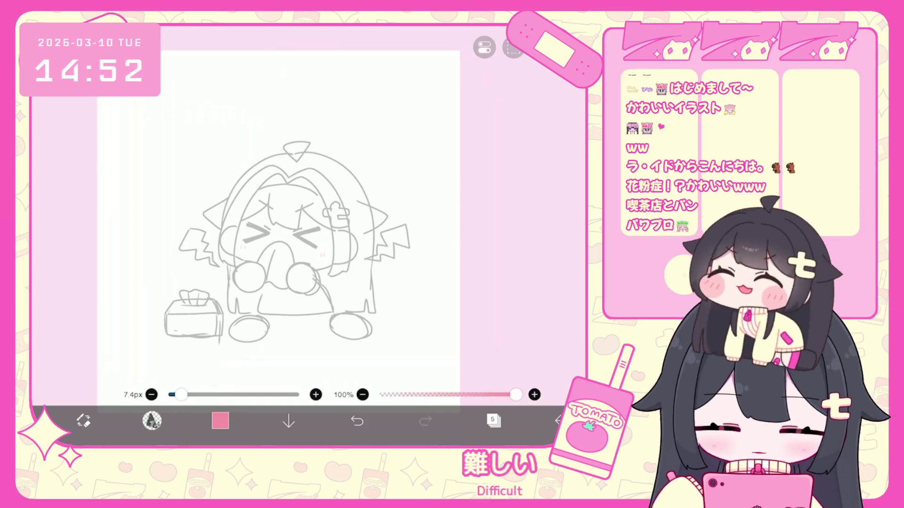
Show the clean line art folder and hide the 26% rough sketch folder.
left_click(493, 420)
left_click(493, 420)
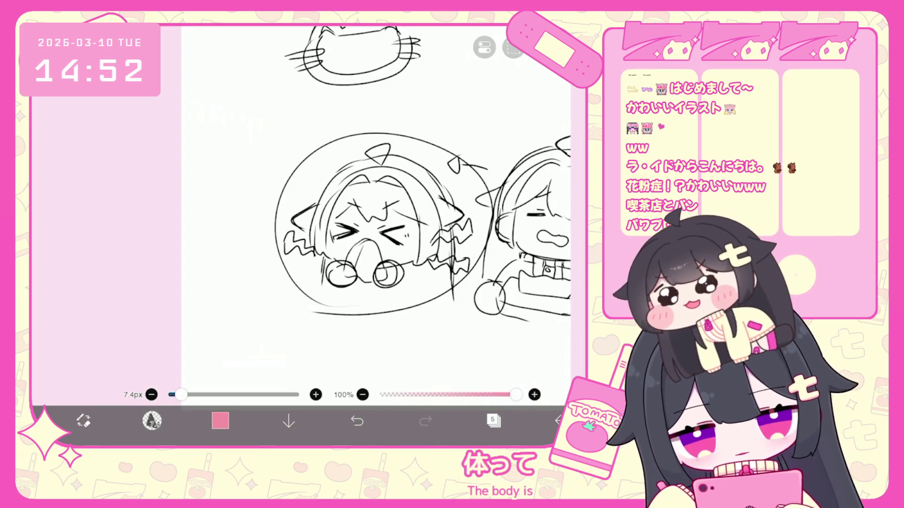
left_click(494, 420)
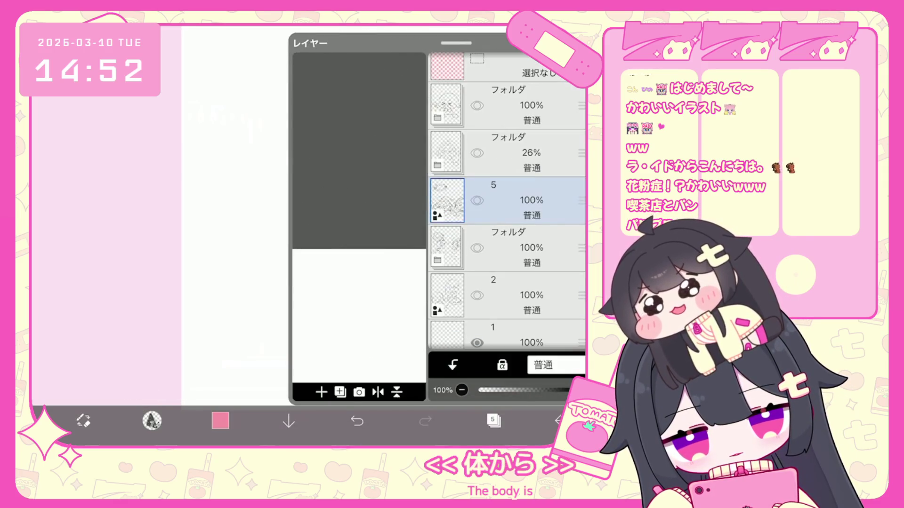
left_click(518, 153)
left_click(477, 105)
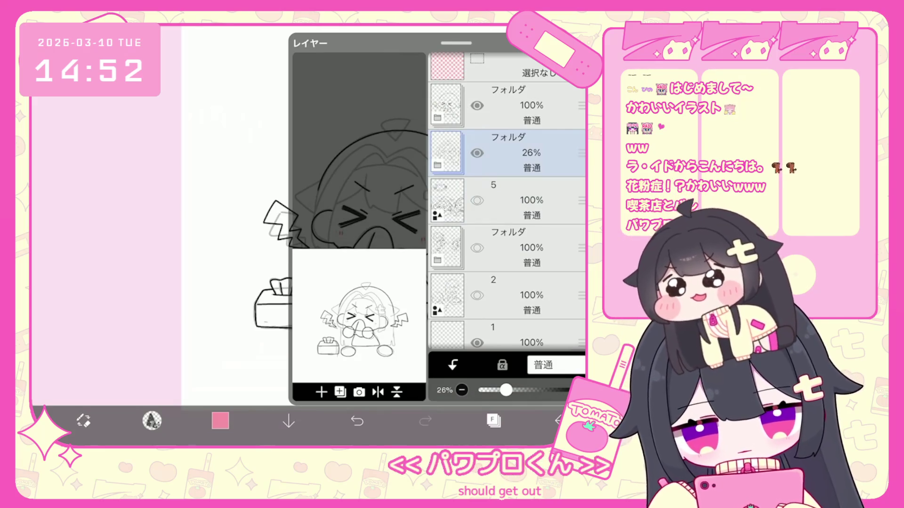
scroll(507, 202, "up", 1)
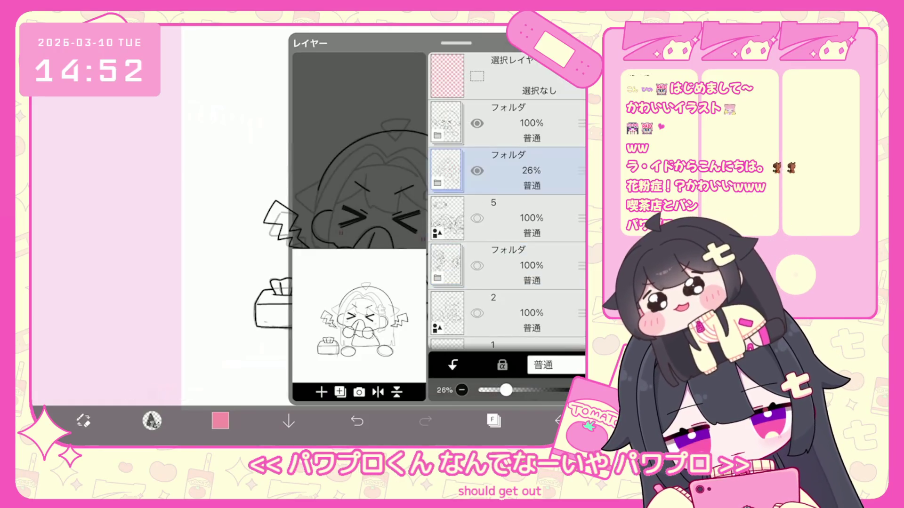
left_click(477, 170)
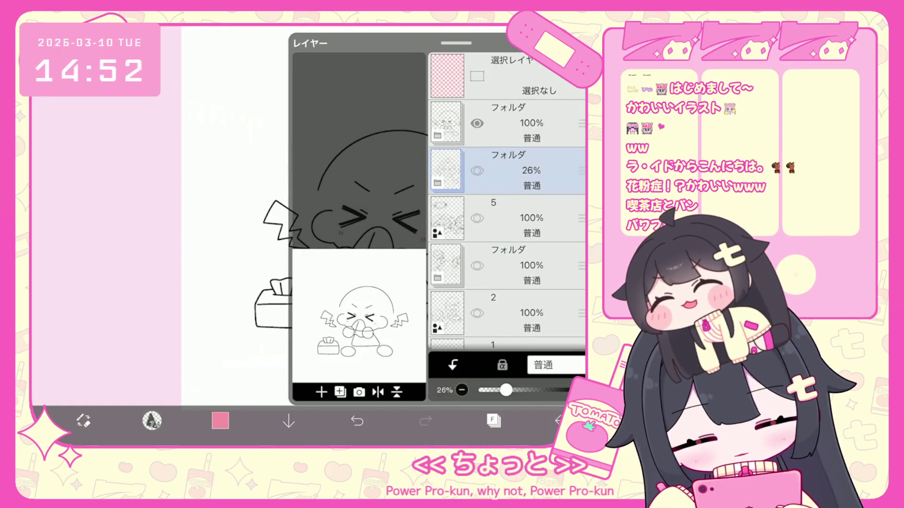
left_click(494, 421)
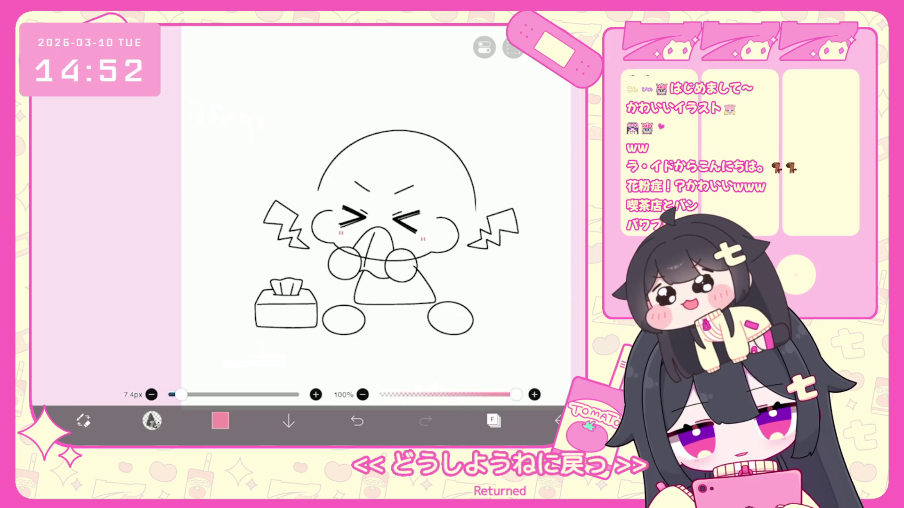
left_click(493, 421)
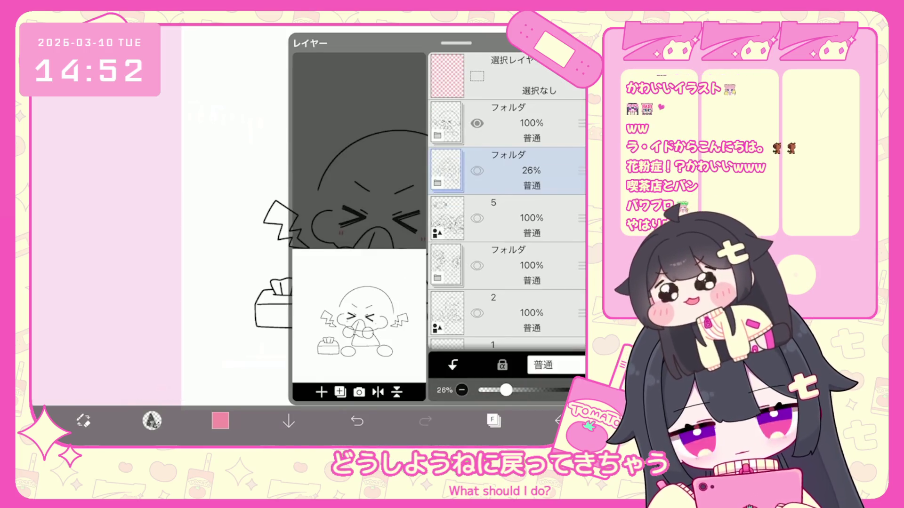
Hide the clean line art folder, then show and select layer 5's earlier sketches.
left_click(477, 123)
left_click(477, 218)
left_click(518, 218)
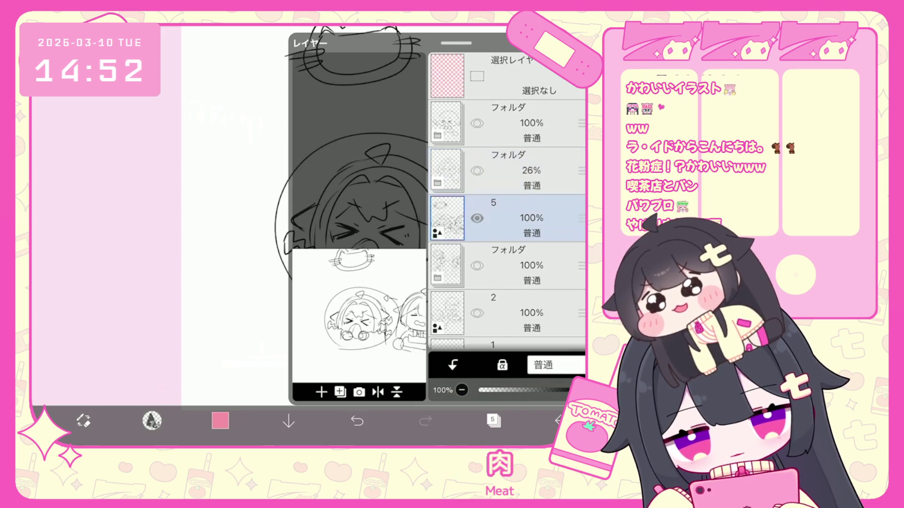
left_click(493, 420)
scroll(377, 216, "up", 3)
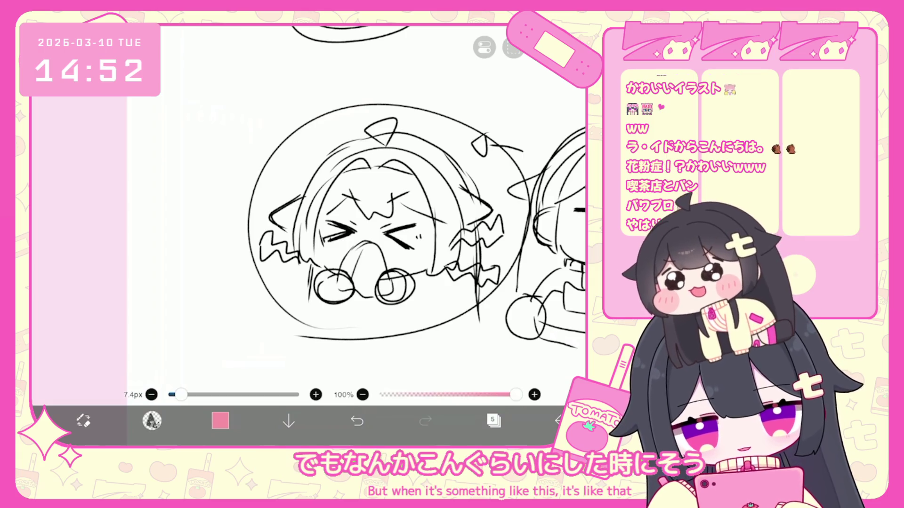
scroll(377, 217, "down", 2)
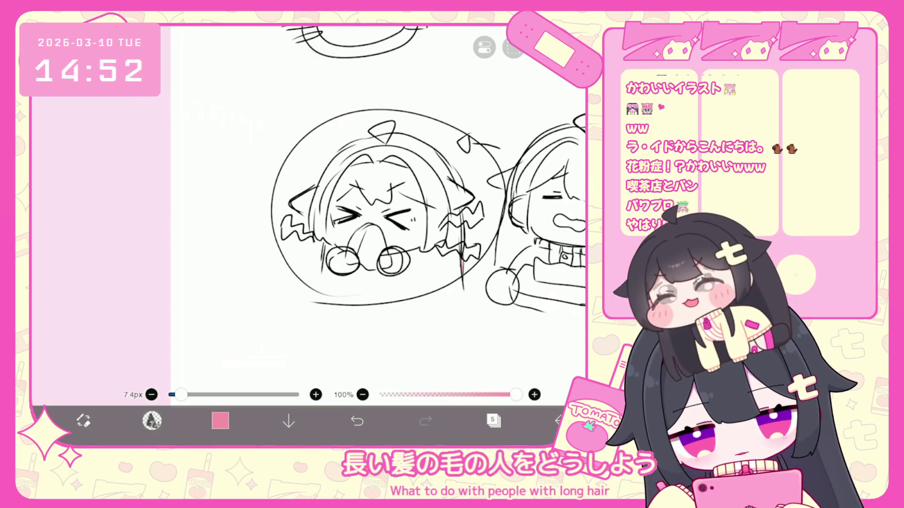
Undo the stray brush shape and pink stroke, then select the top line art folder.
key("ctrl+z")
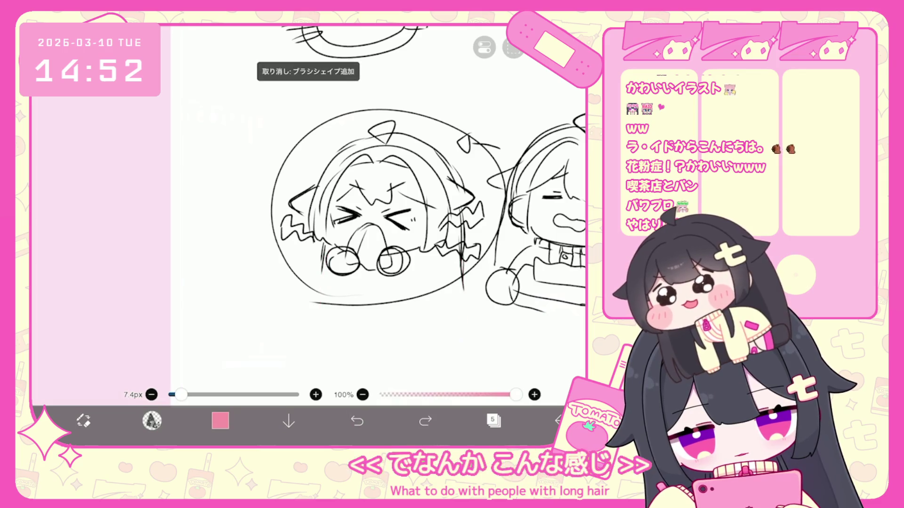
left_click_drag(323, 270, 351, 335)
left_click(357, 421)
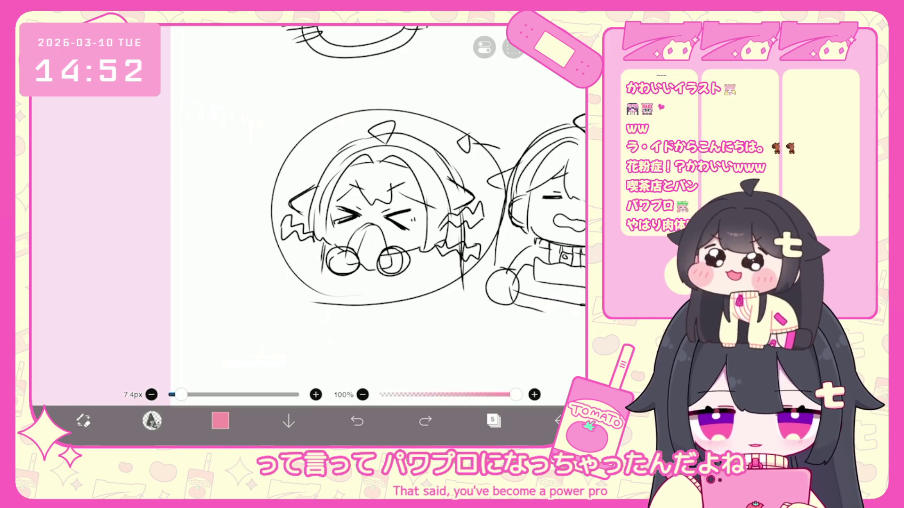
scroll(329, 212, "down", 3)
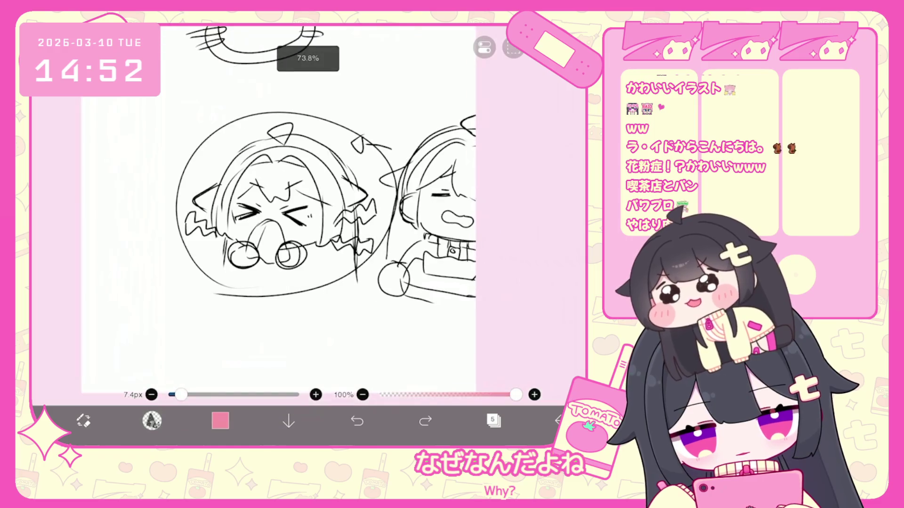
scroll(330, 212, "down", 3)
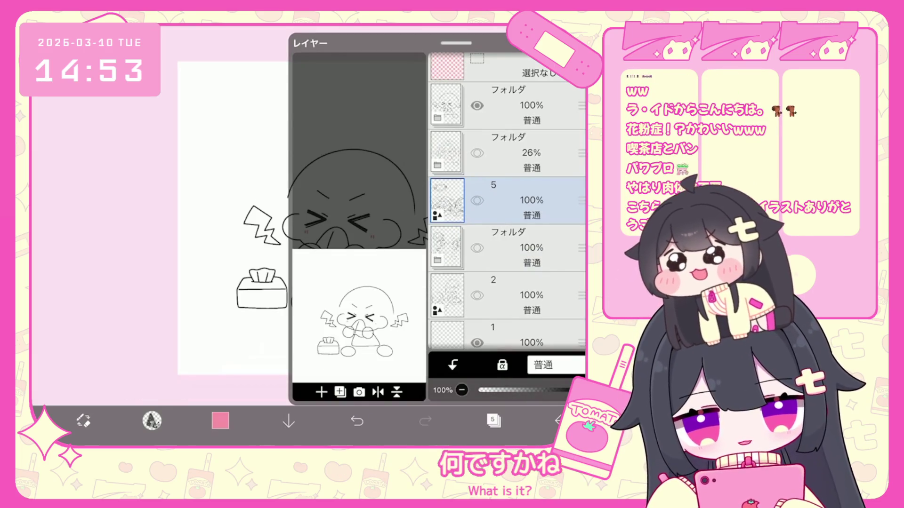
left_click(518, 105)
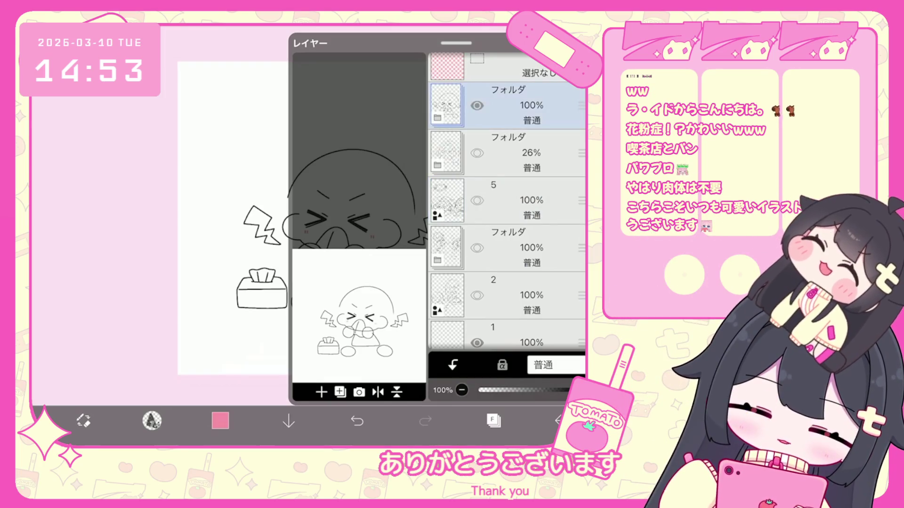
left_click(494, 420)
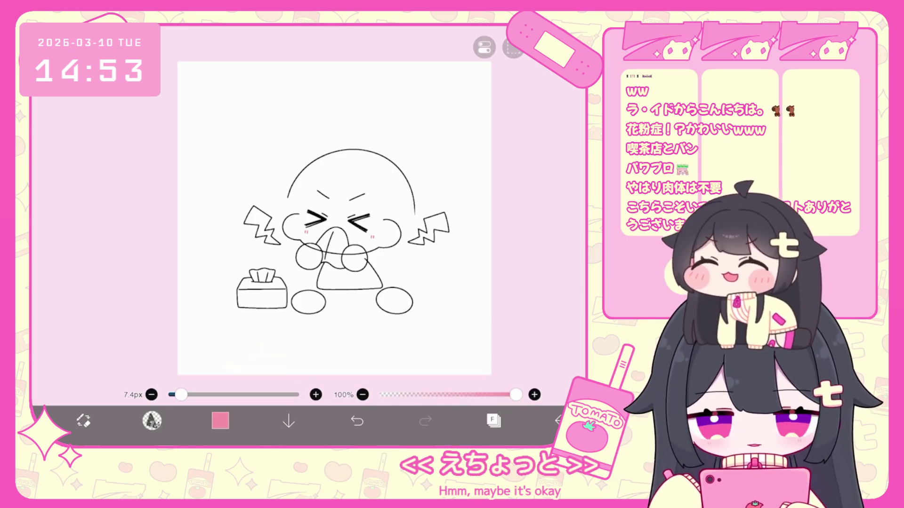
Copy the canvas to the clipboard and return to My Gallery.
left_click(493, 420)
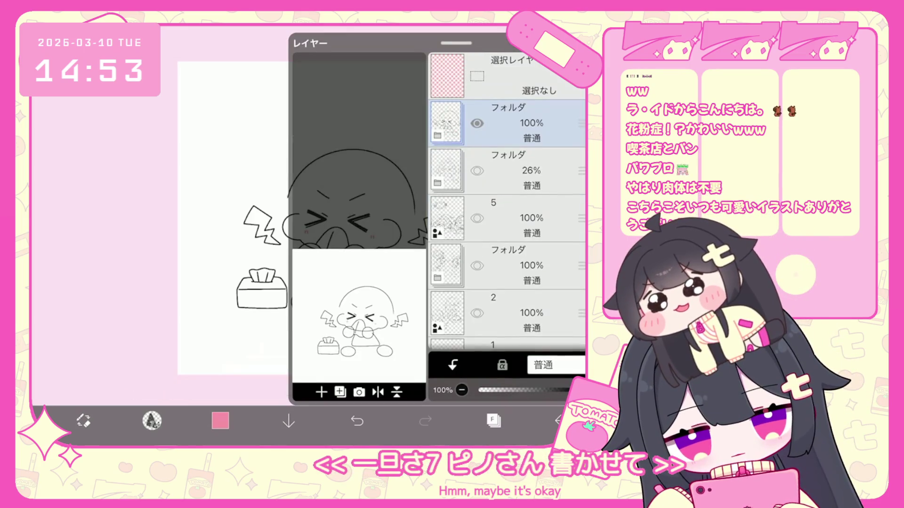
left_click(494, 420)
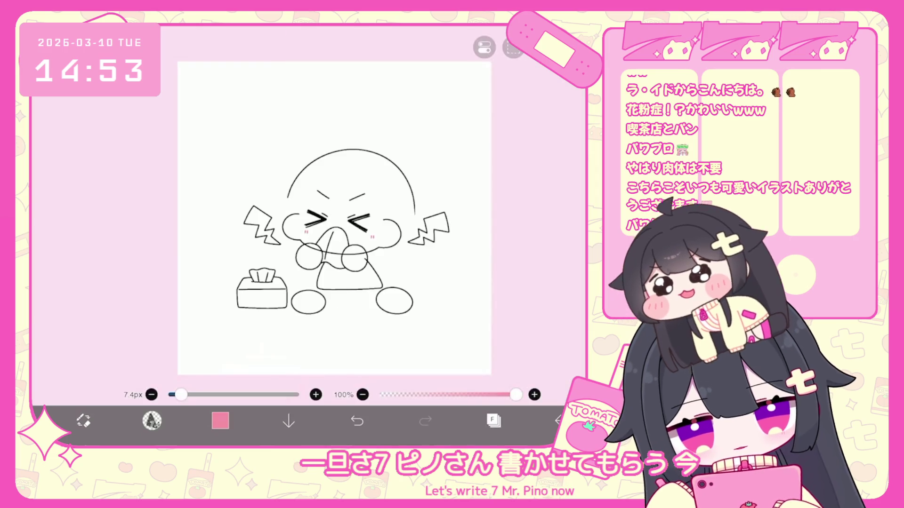
left_click(513, 48)
left_click(464, 92)
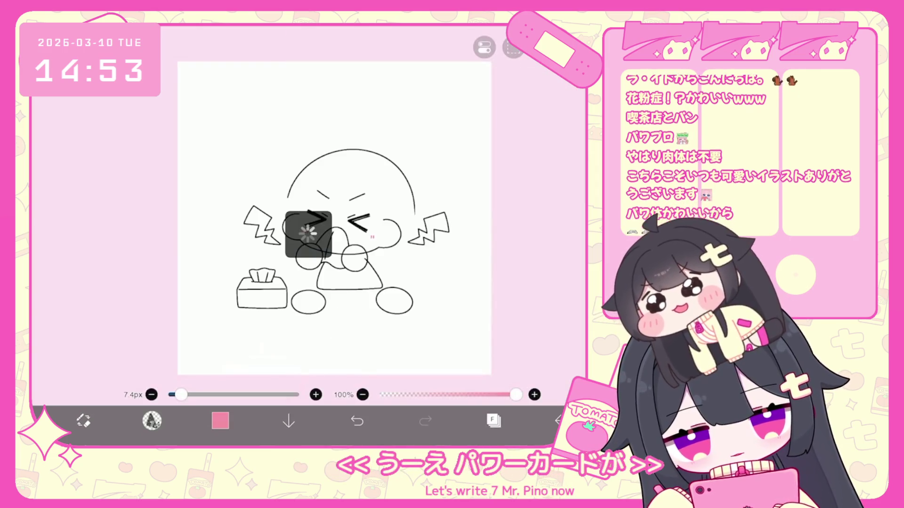
left_click(560, 420)
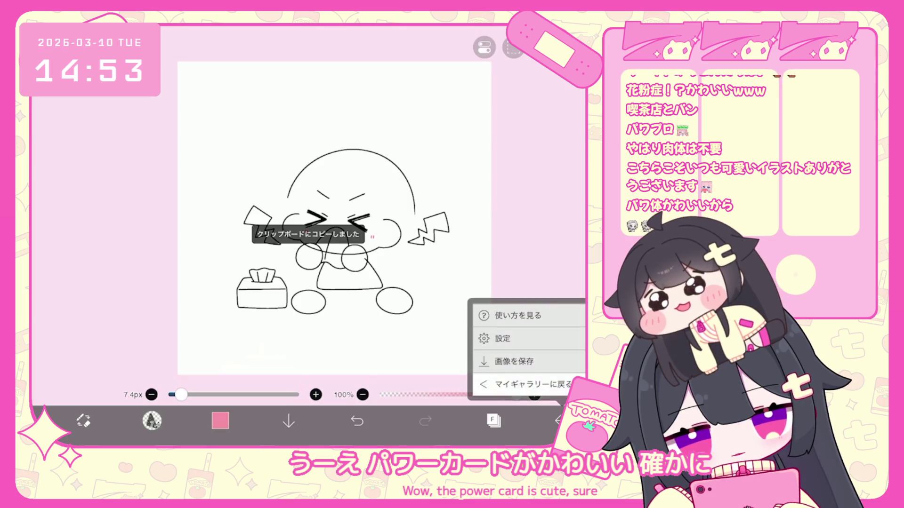
left_click(525, 382)
Duplicate the finished coloured sticker artwork and open the copy in the editor.
left_click_drag(400, 235, 164, 235)
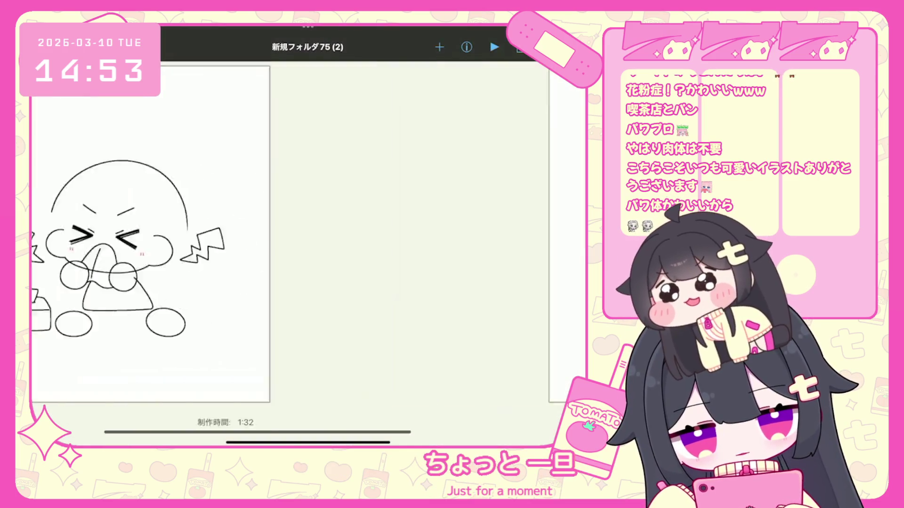
left_click(518, 47)
left_click(488, 118)
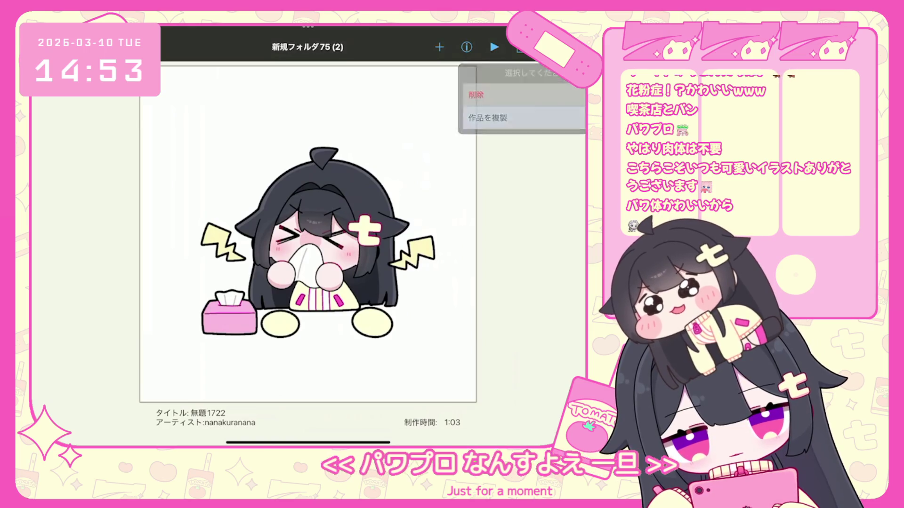
left_click(308, 236)
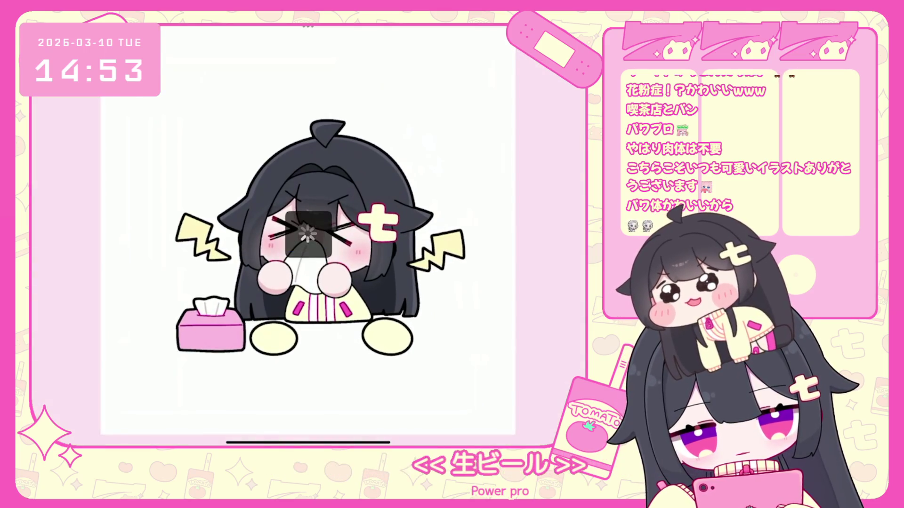
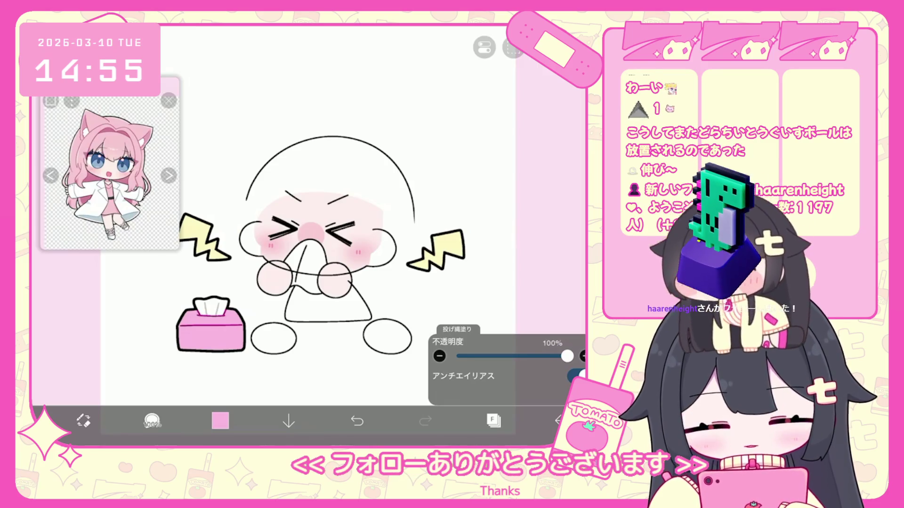
Briefly select layer 2 and look over the lasso-fill settings.
left_click(493, 420)
scroll(506, 211, "down", 3)
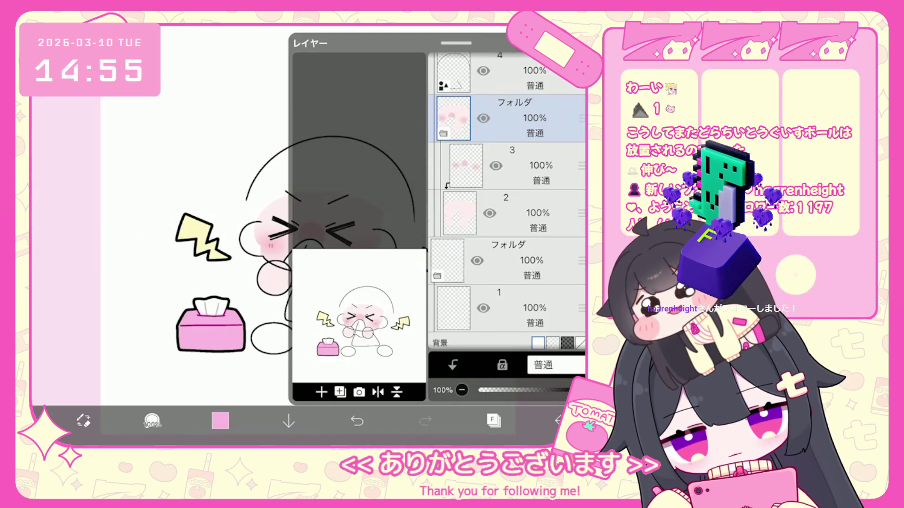
left_click(518, 213)
left_click(493, 421)
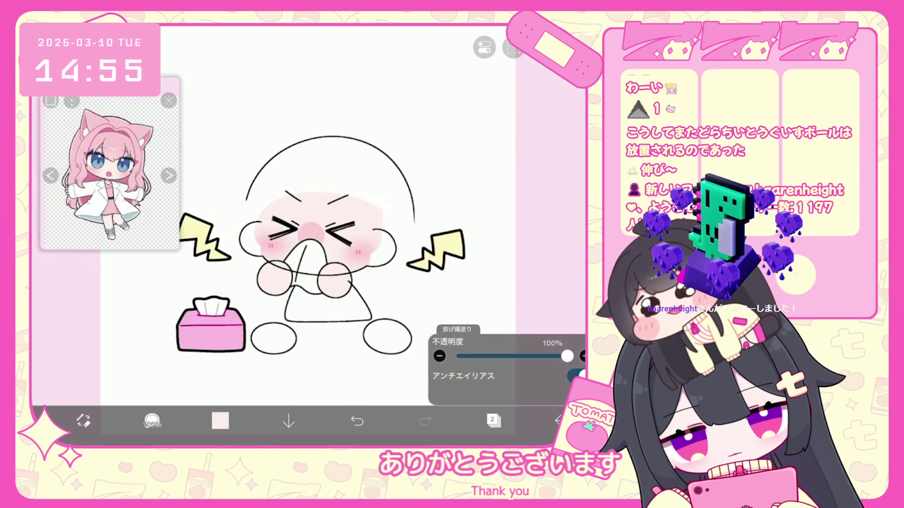
left_click(152, 420)
left_click(447, 188)
scroll(310, 212, "up", 5)
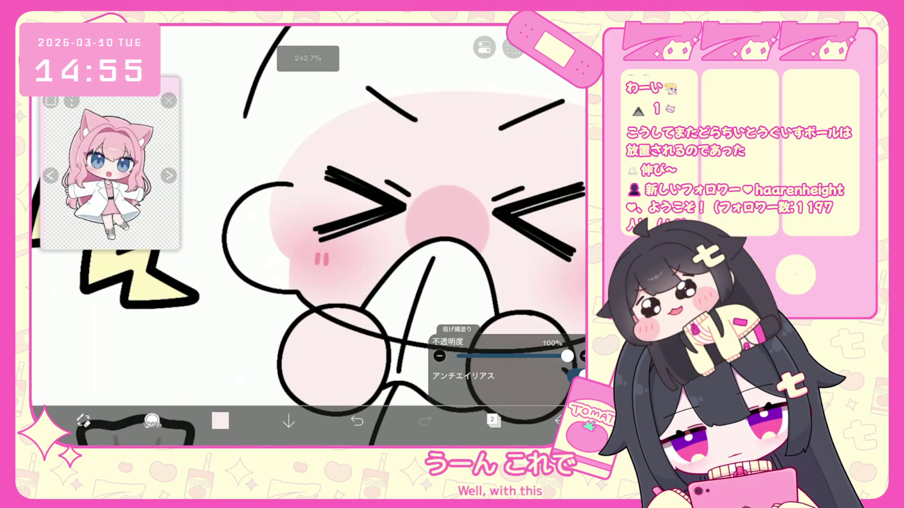
scroll(308, 212, "down", 5)
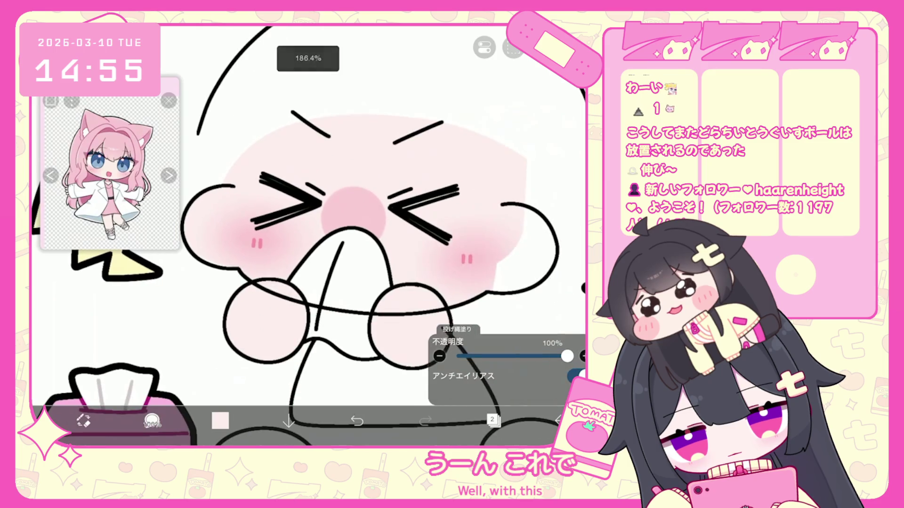
scroll(308, 212, "up", 4)
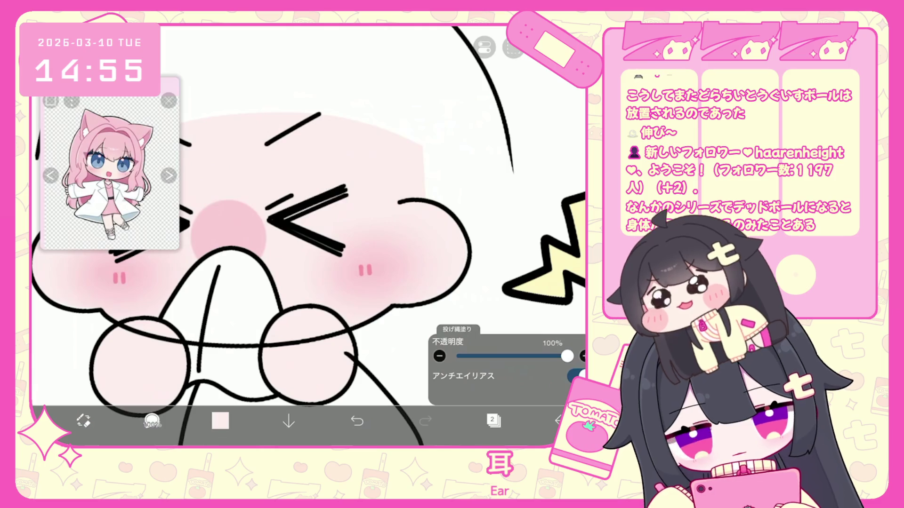
scroll(309, 212, "down", 4)
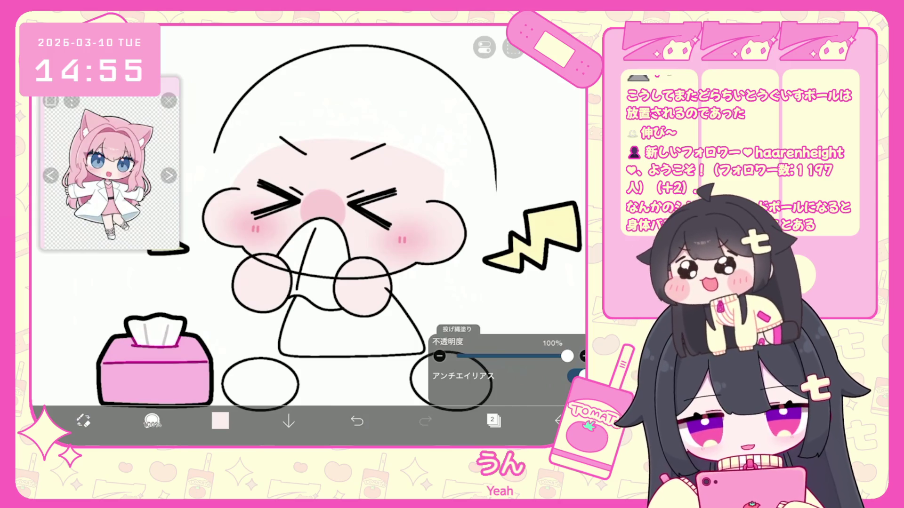
scroll(309, 212, "down", 3)
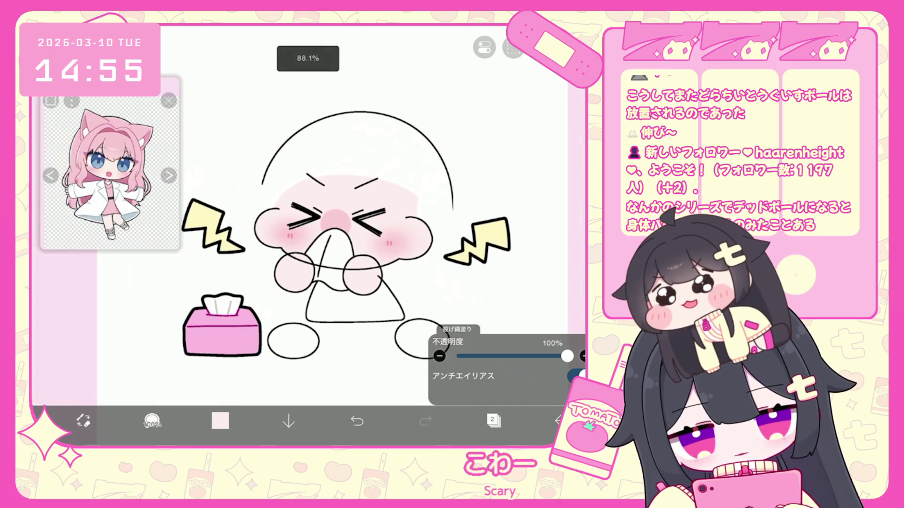
Collapse the pink shading folder, select layer 4, pick black, and confirm the 7.4px Pencil (HB) brush.
left_click(493, 421)
left_click(513, 113)
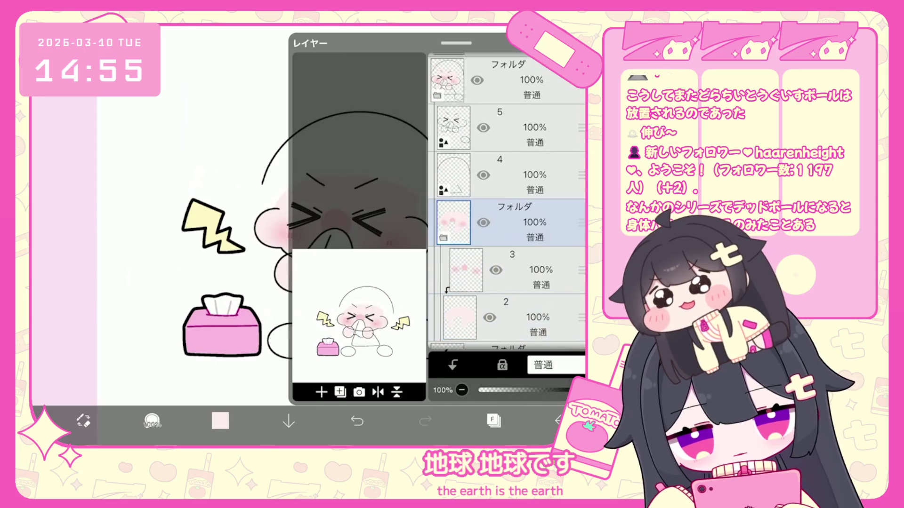
left_click(513, 160)
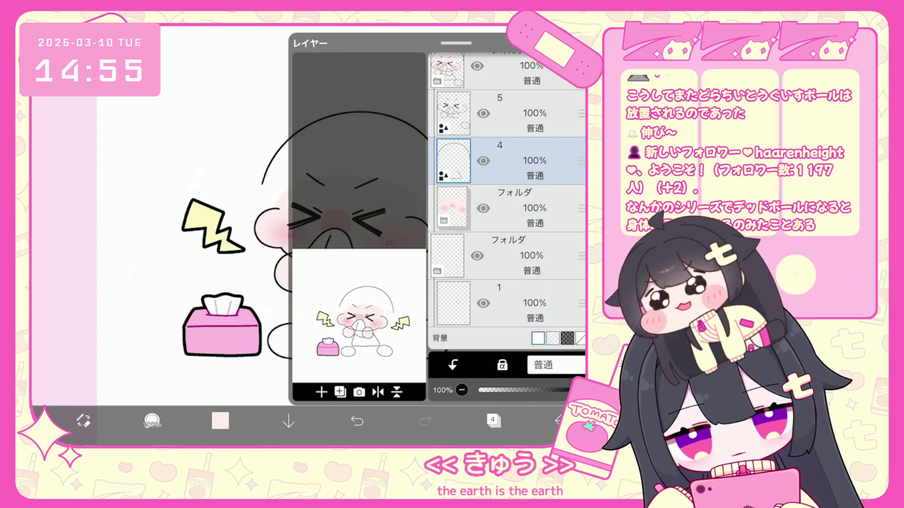
left_click(340, 392)
left_click(221, 420)
left_click(71, 376)
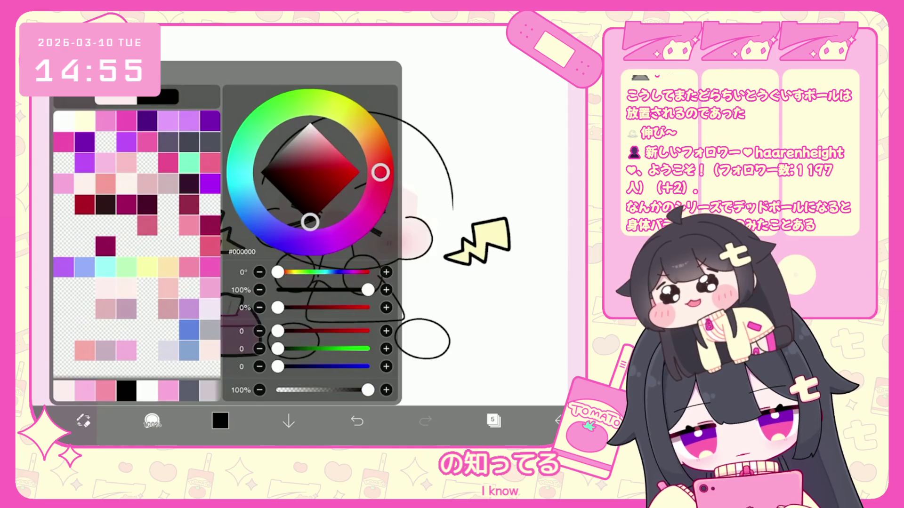
left_click(152, 421)
left_click(151, 421)
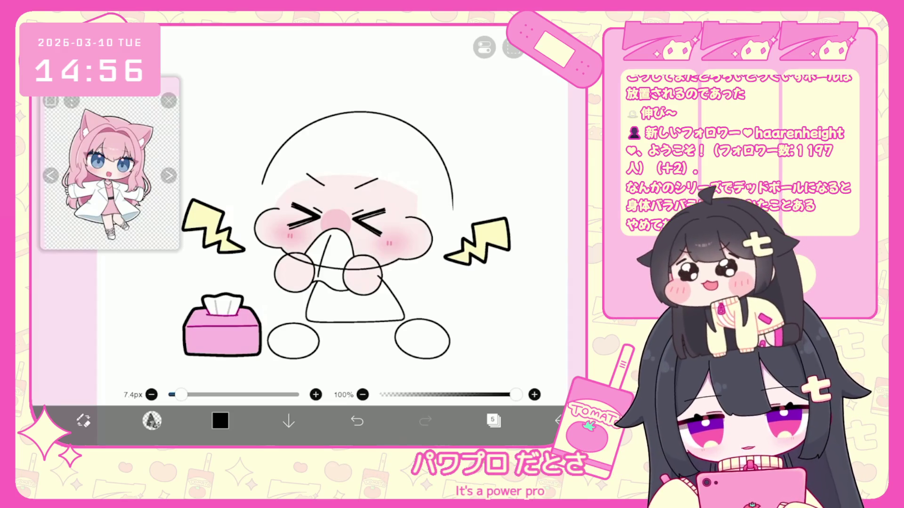
Zoom in on the face and make layer 5, holding the sneezing face lines, the active layer.
scroll(330, 226, "up", 3)
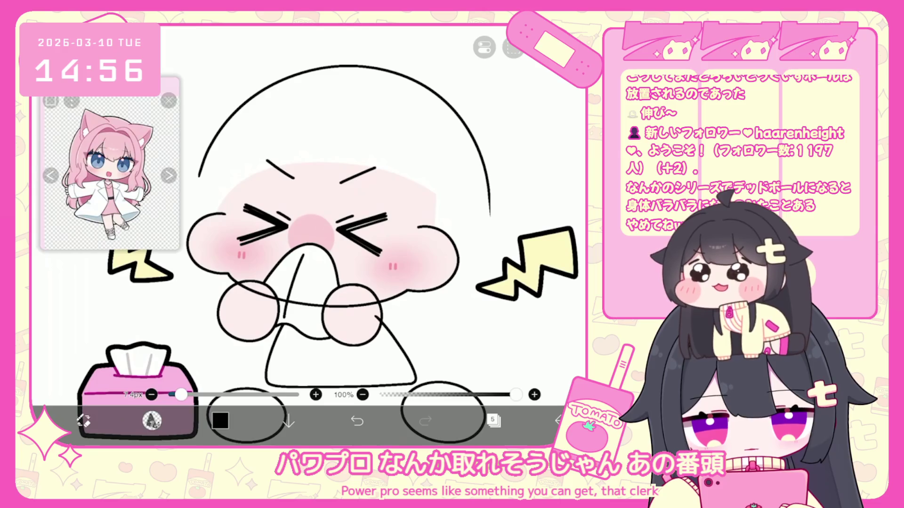
scroll(306, 235, "up", 3)
left_click(494, 421)
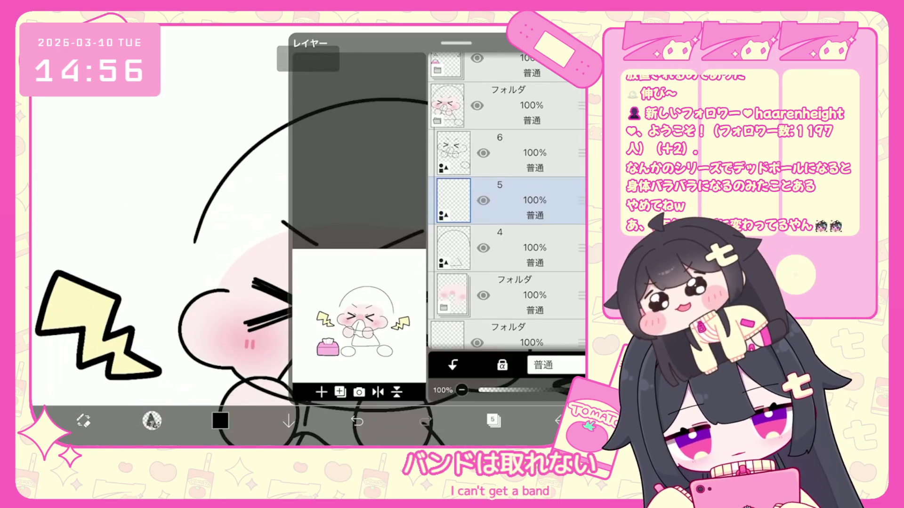
left_click(494, 420)
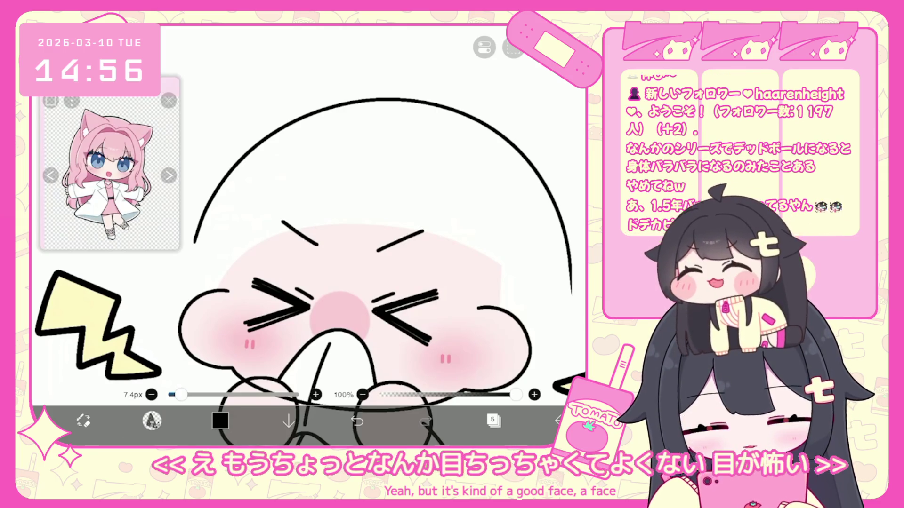
left_click(493, 420)
left_click(493, 420)
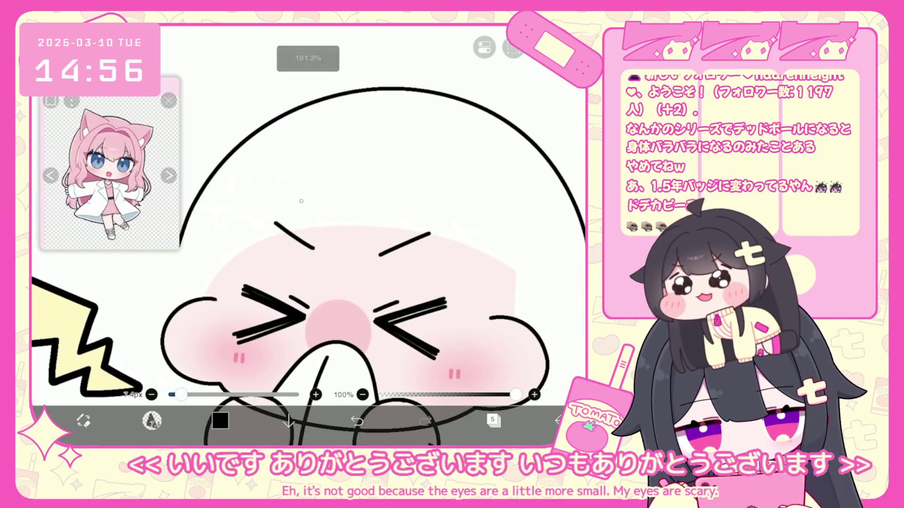
Undo a test line on the face and switch to the hard pen brush.
left_click_drag(301, 202, 310, 287)
key("ctrl+z")
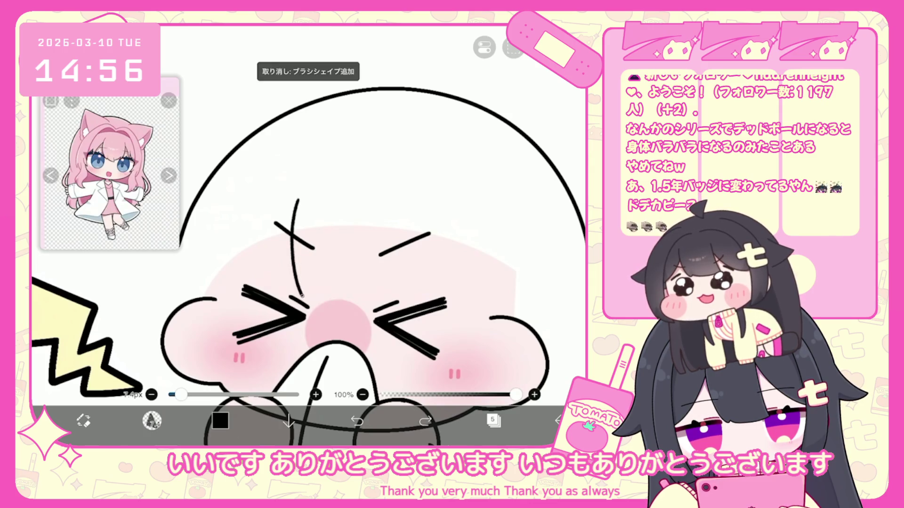
left_click(152, 421)
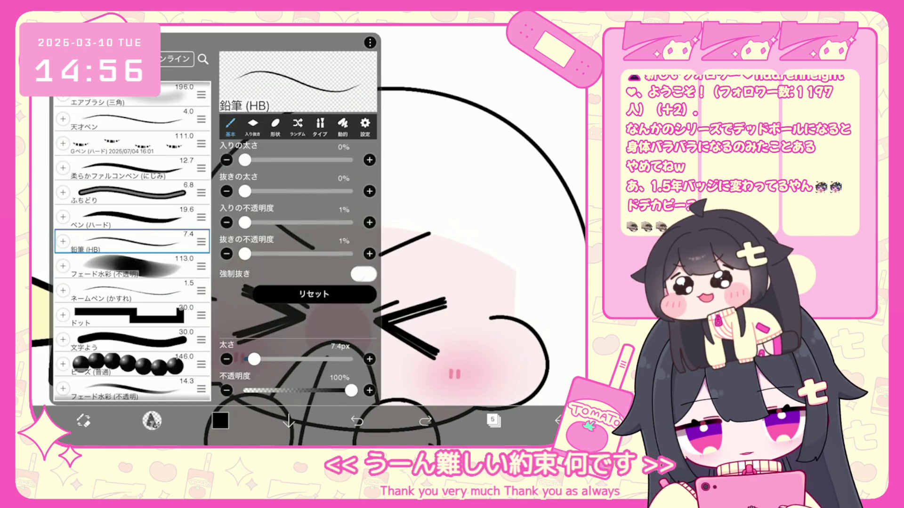
scroll(132, 240, "down", 3)
left_click(132, 249)
left_click(132, 200)
left_click(471, 141)
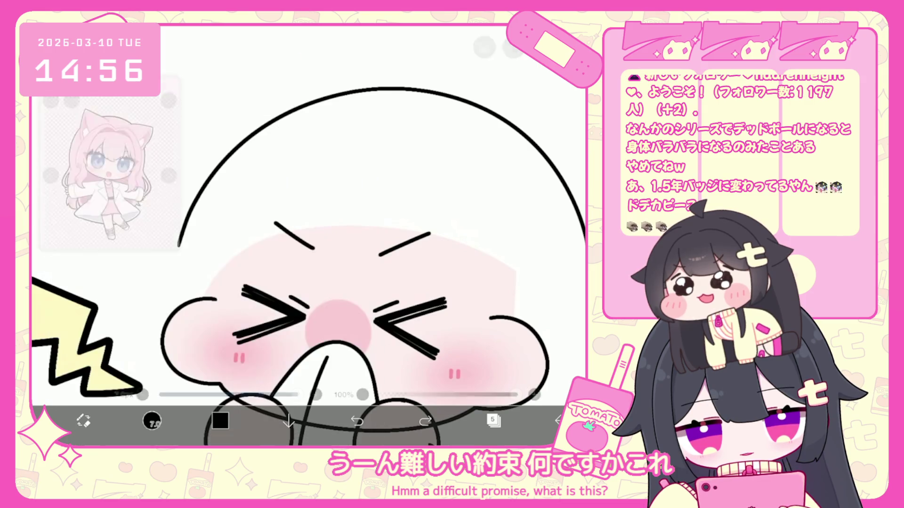
Try eyebrow, nose-curve and V strokes on the face, undoing each attempt.
left_click_drag(290, 282, 344, 313)
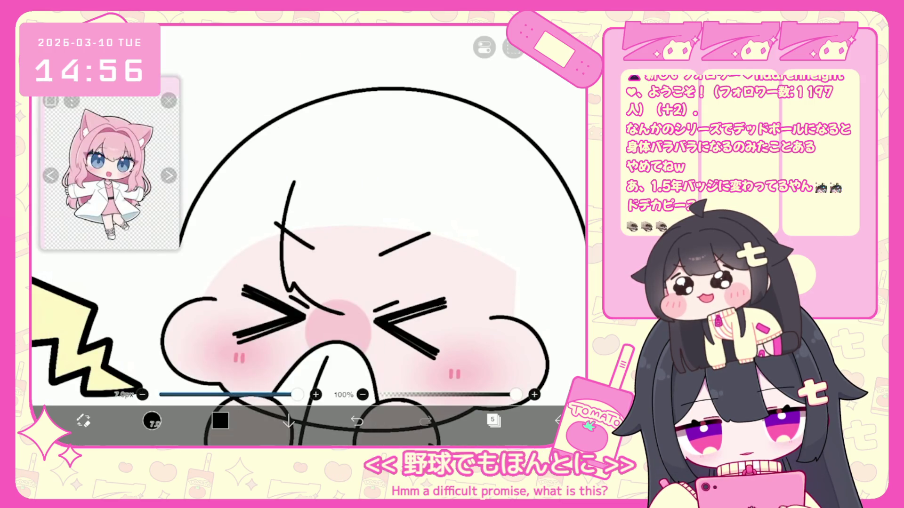
left_click_drag(398, 192, 399, 288)
key("ctrl+z")
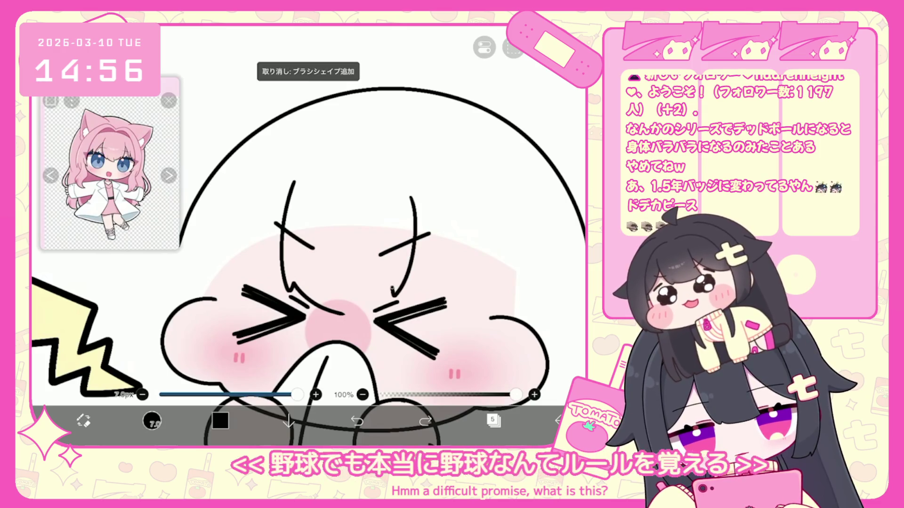
left_click_drag(333, 302, 357, 314)
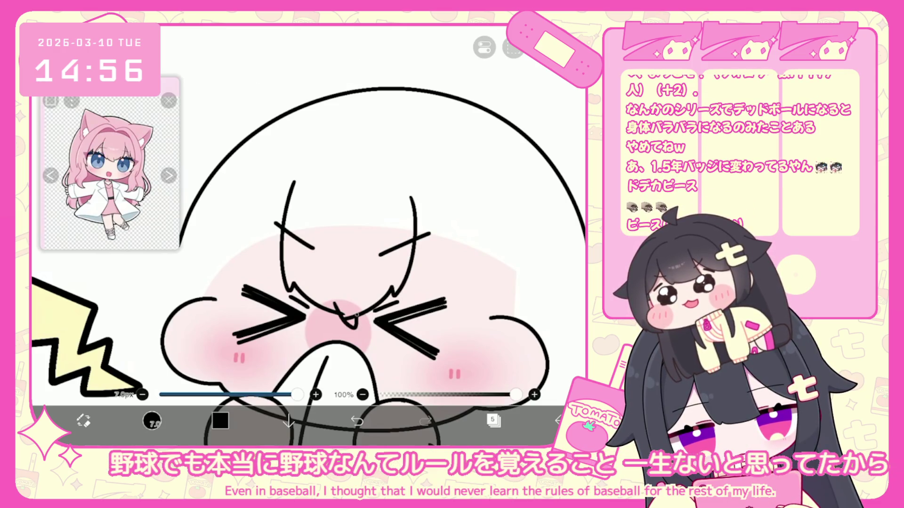
key("ctrl+z")
key("ctrl+z")
key("ctrl+z")
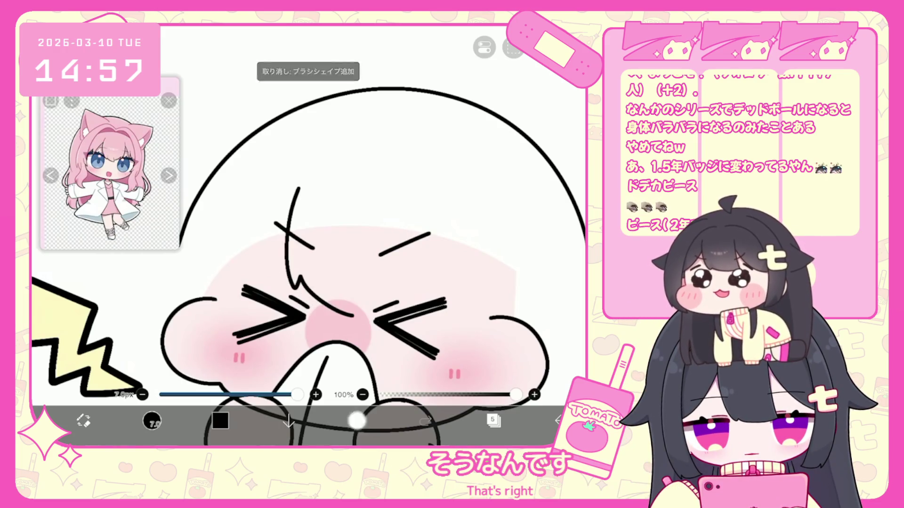
key("ctrl+z")
mouse_move(300, 187)
left_mouse_down()
mouse_move(311, 301)
mouse_move(365, 322)
left_mouse_up()
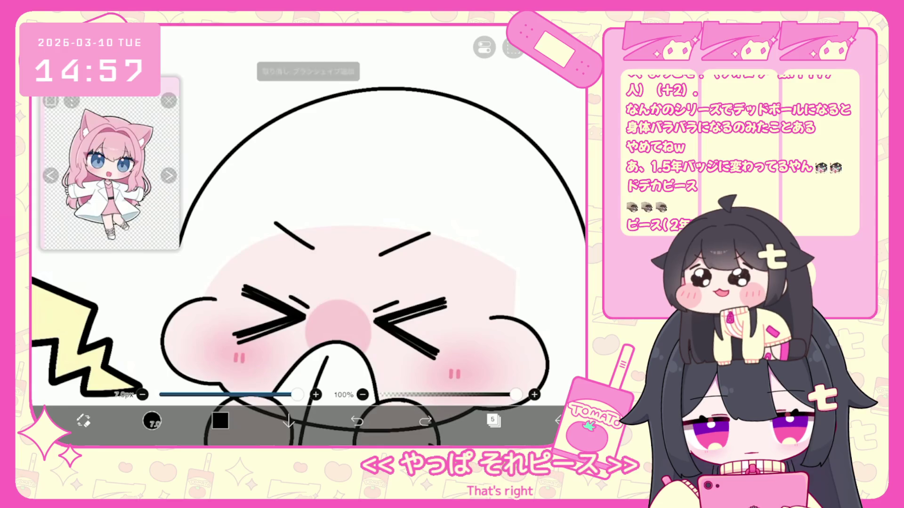
key("ctrl+z")
mouse_move(300, 187)
left_mouse_down()
mouse_move(332, 312)
mouse_move(369, 322)
left_mouse_up()
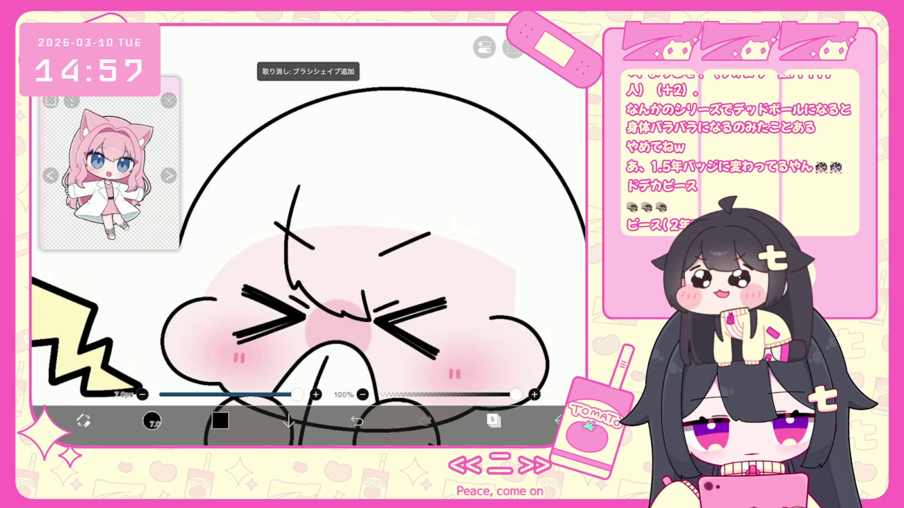
left_click_drag(419, 190, 413, 214)
key("ctrl+z")
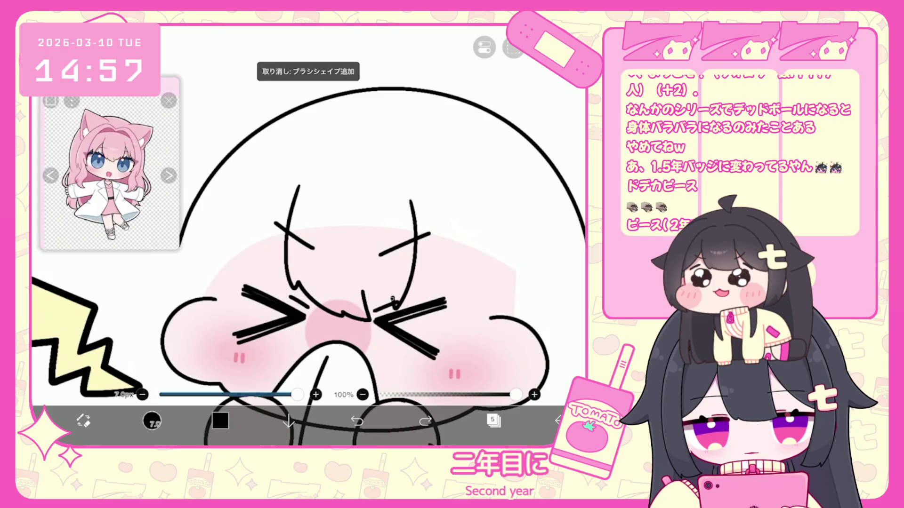
key("ctrl+z")
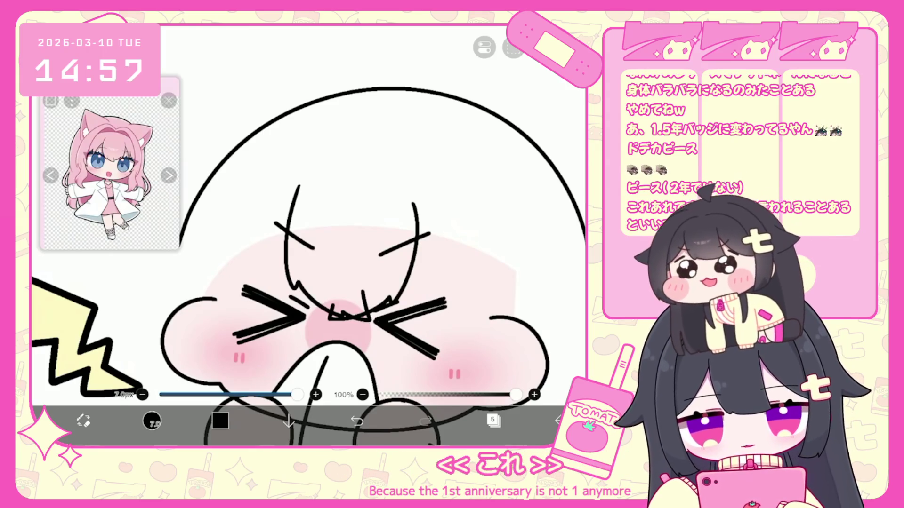
left_click(357, 420)
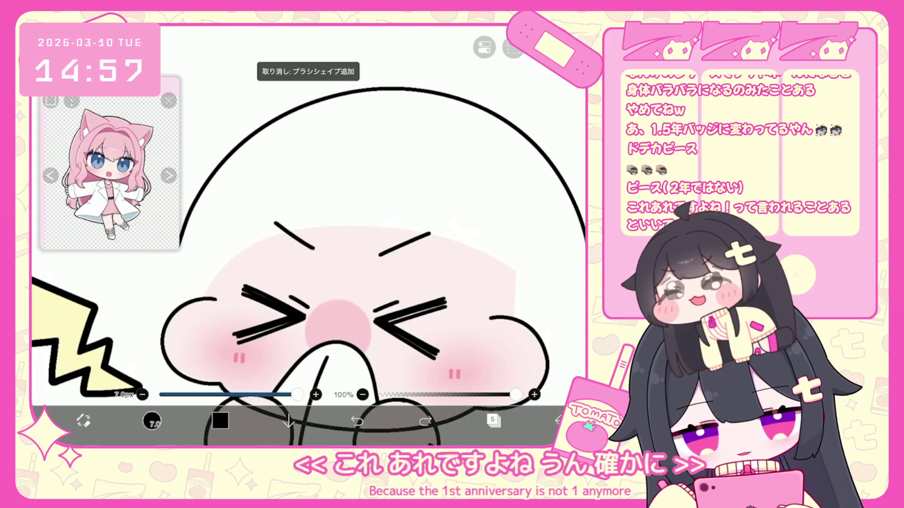
Draw forehead-to-nose wrinkle lines and short strands, then select the curved fringe stroke.
left_click_drag(292, 290, 341, 309)
left_click(356, 421)
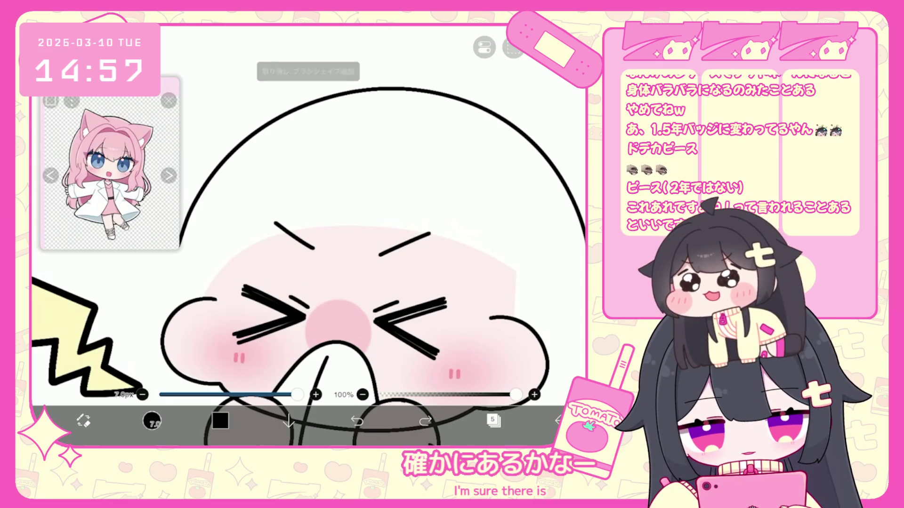
mouse_move(302, 185)
left_mouse_down()
mouse_move(285, 233)
mouse_move(336, 311)
mouse_move(350, 313)
left_mouse_up()
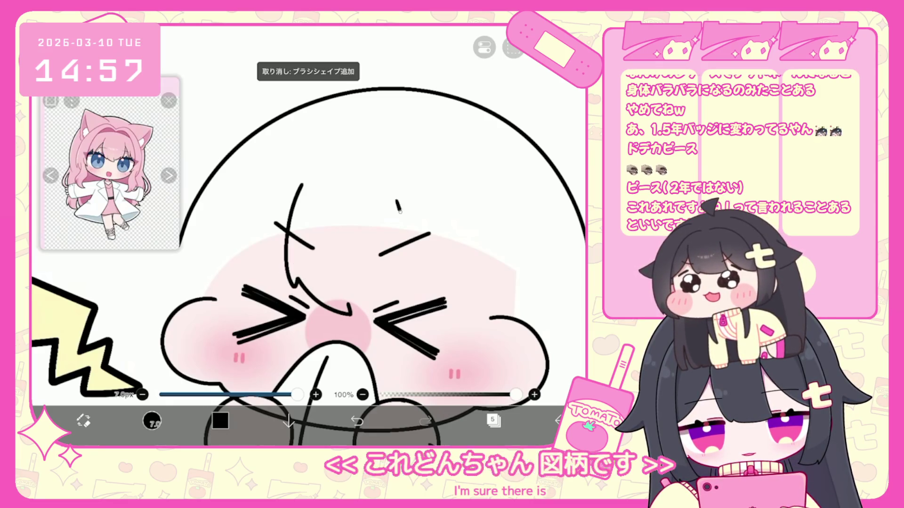
left_click_drag(391, 288, 353, 316)
left_click(357, 421)
left_click_drag(400, 202, 384, 297)
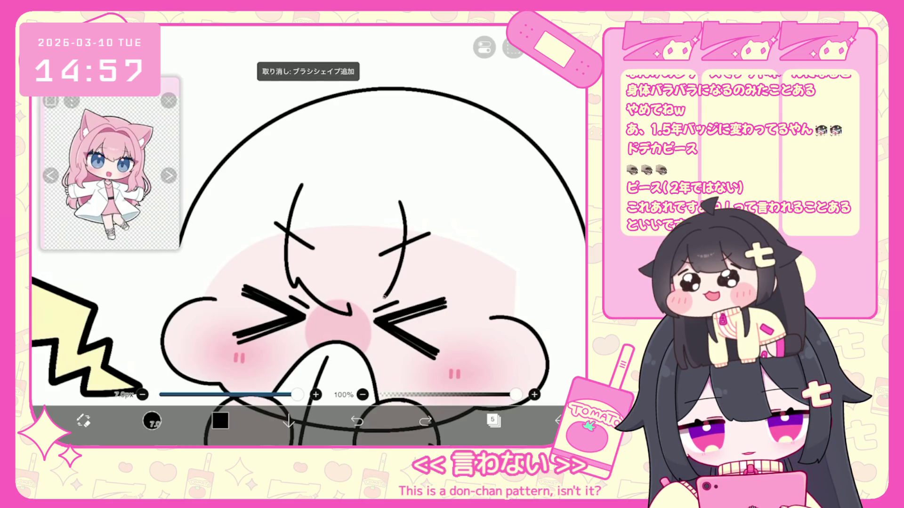
left_click_drag(327, 296, 315, 313)
left_click(518, 395)
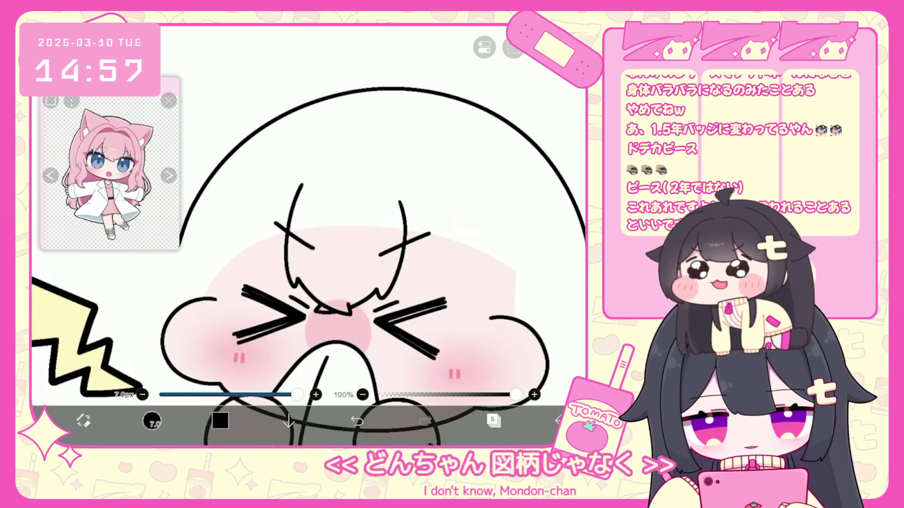
left_click(346, 250)
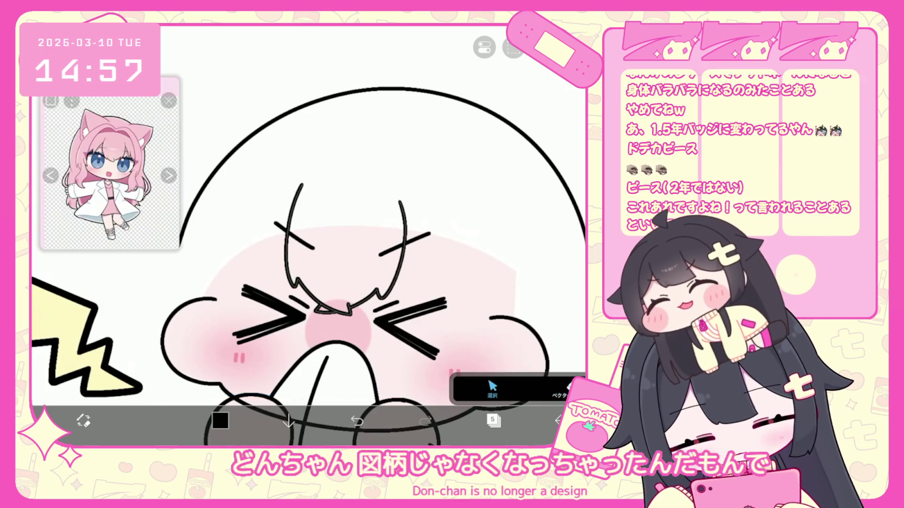
Enlarge the fringe stroke slightly, nudge it up and left, and confirm the transform.
left_click_drag(405, 314, 416, 327)
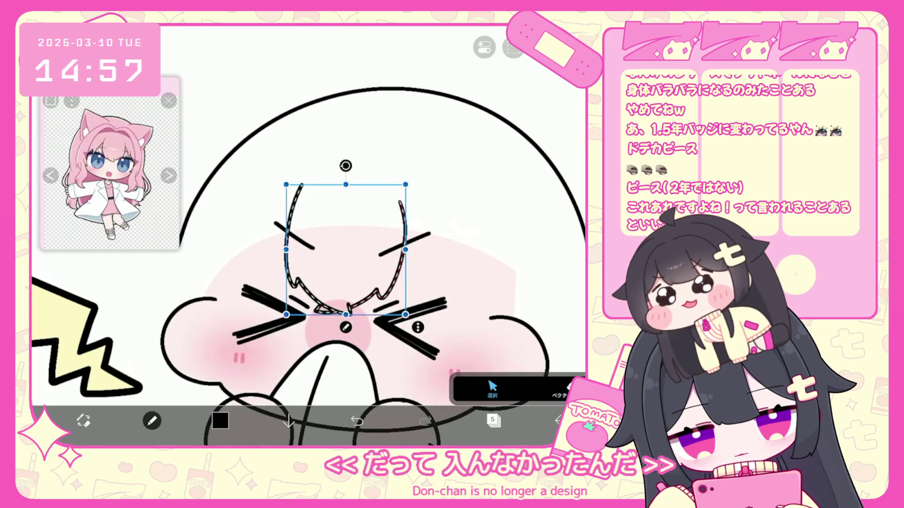
left_click_drag(351, 282, 350, 275)
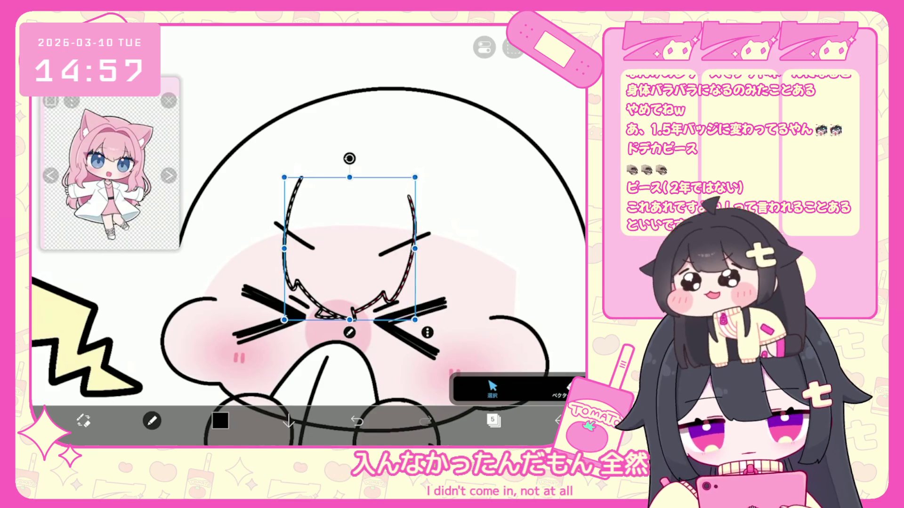
left_click(152, 421)
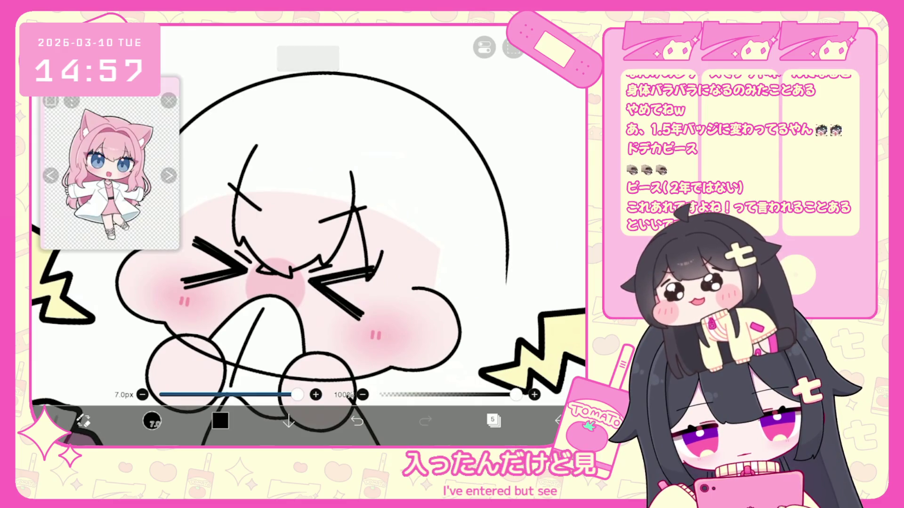
Try short strokes beside the head, undoing each until the outline is cleared.
mouse_move(384, 253)
left_mouse_down()
mouse_move(382, 267)
mouse_move(414, 301)
left_mouse_up()
key("ctrl+z")
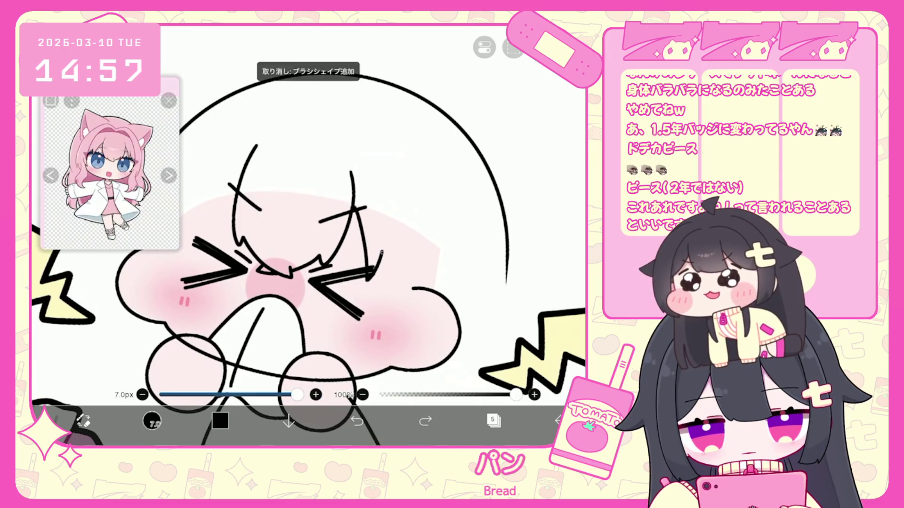
left_click_drag(275, 276, 400, 313)
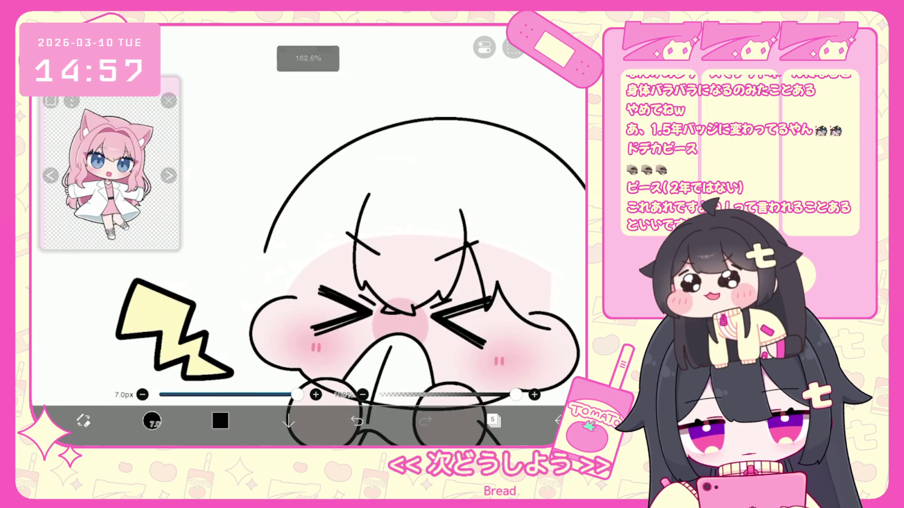
key("ctrl+z")
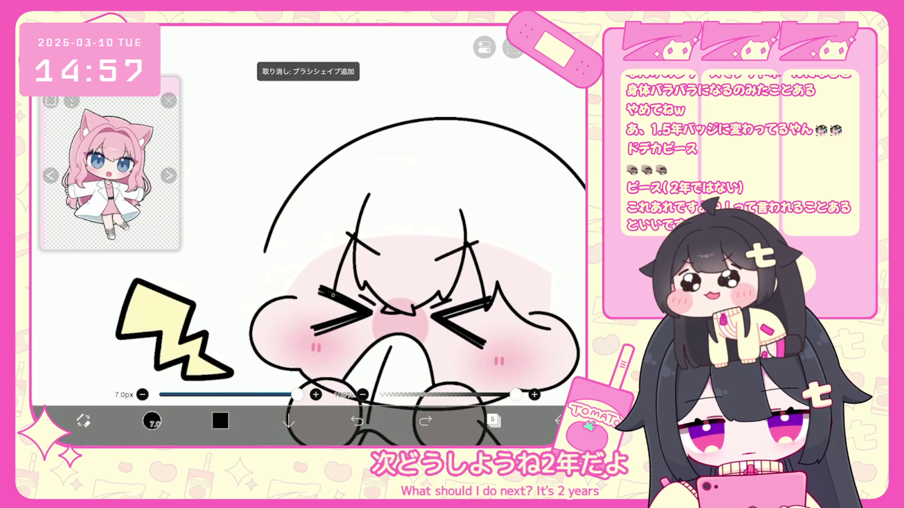
left_click_drag(325, 271, 292, 320)
key("ctrl+z")
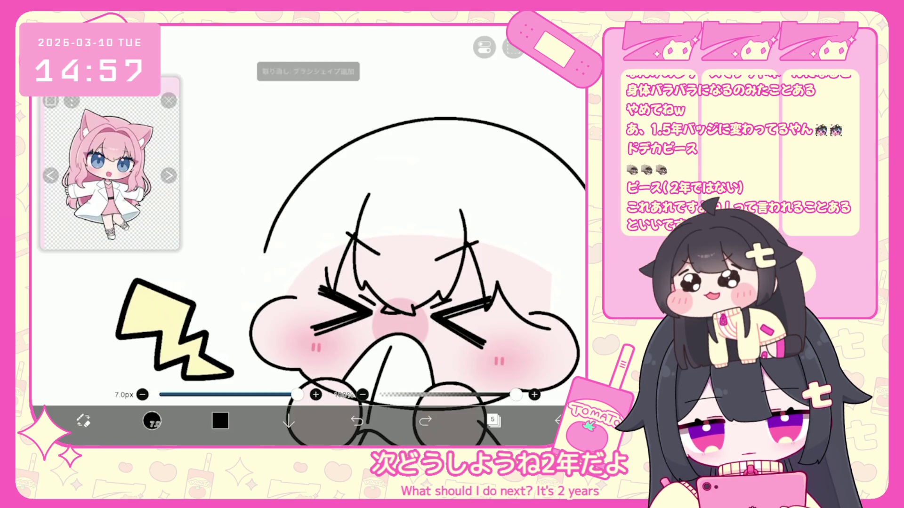
left_click_drag(328, 268, 314, 282)
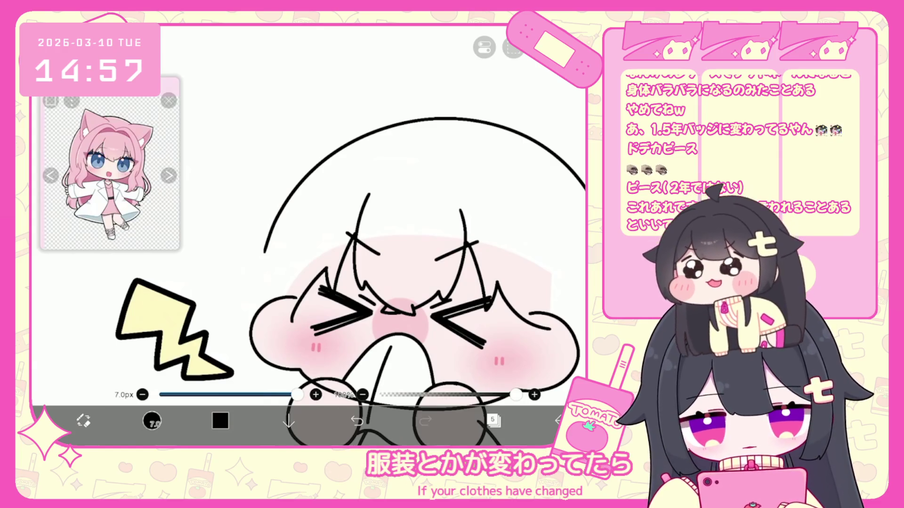
scroll(400, 259, "down", 3)
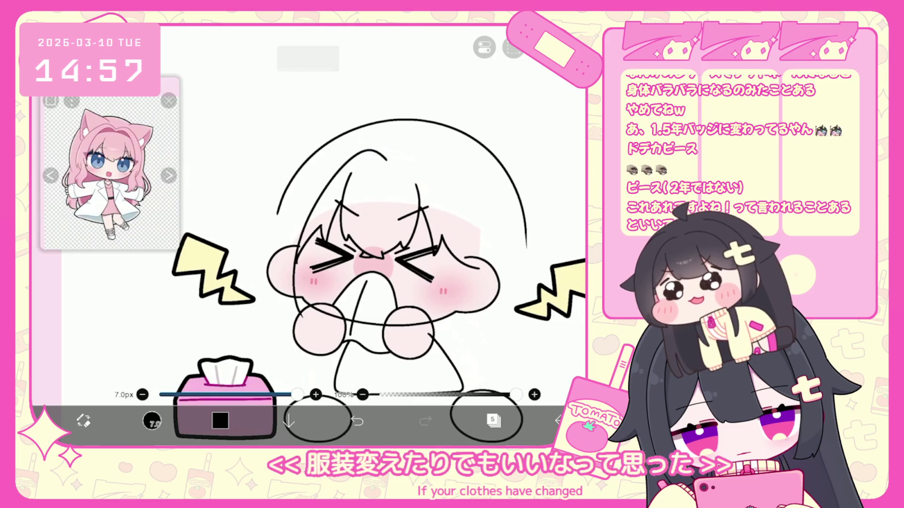
key("ctrl+z")
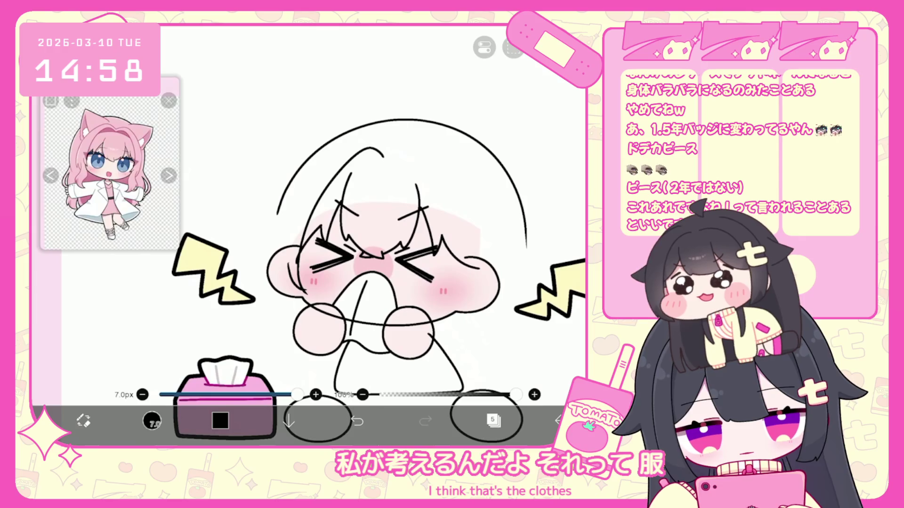
scroll(325, 264, "up", 2)
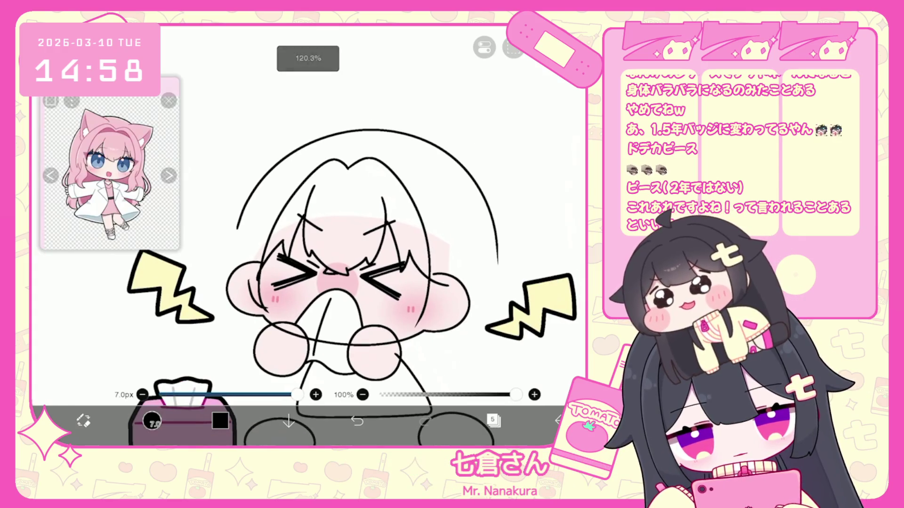
key("ctrl+z")
Redraw the hair outline as an arc over the top and right side of the head.
mouse_move(329, 163)
left_mouse_down()
mouse_move(426, 249)
mouse_move(410, 325)
left_mouse_up()
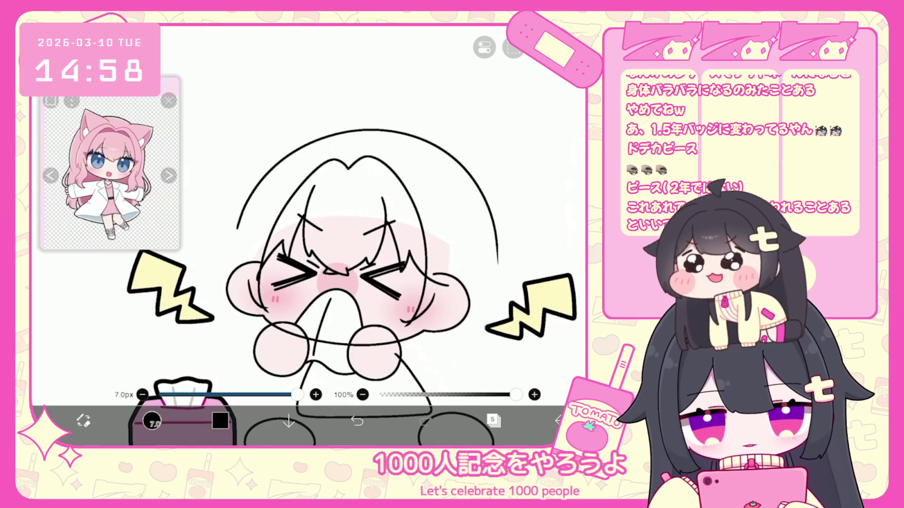
scroll(339, 242, "up", 1)
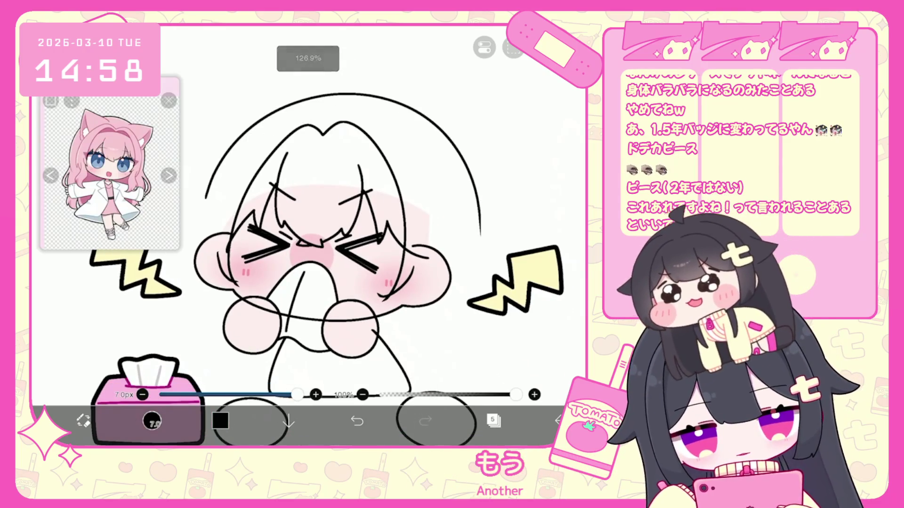
key("ctrl+z")
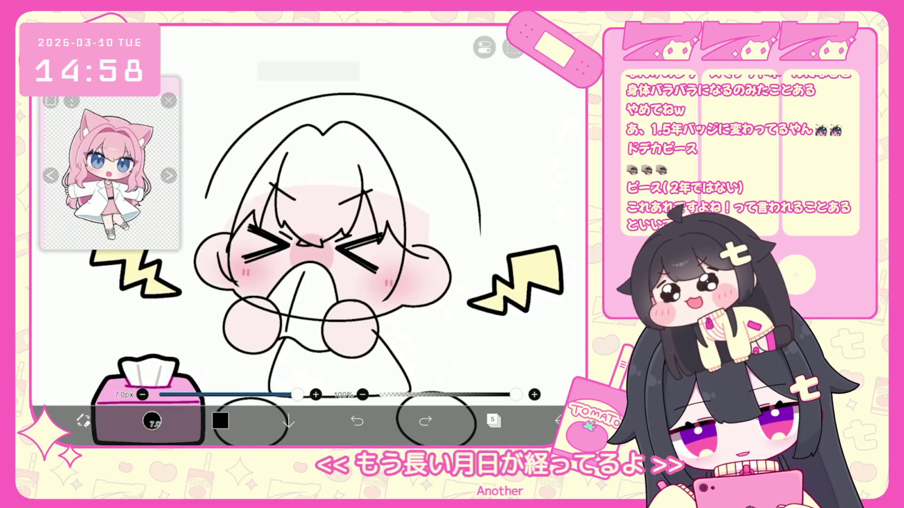
key("ctrl+z")
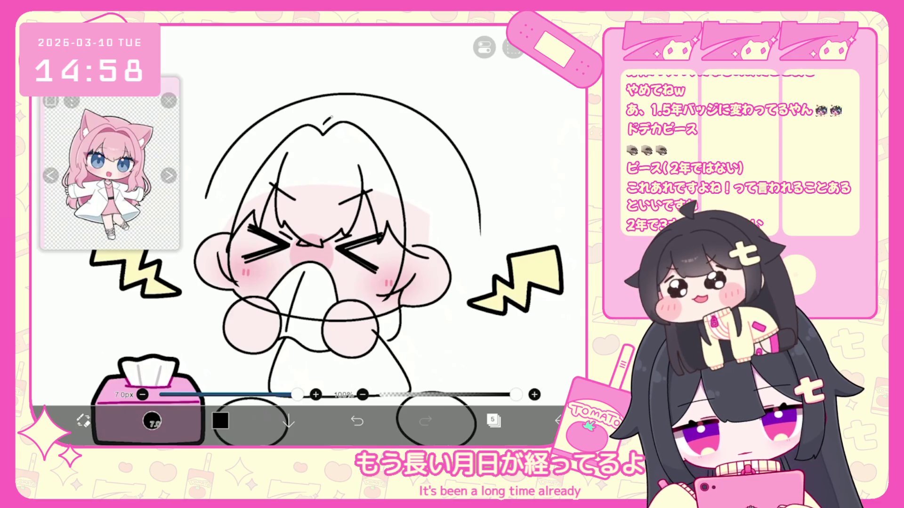
left_click_drag(324, 123, 447, 294)
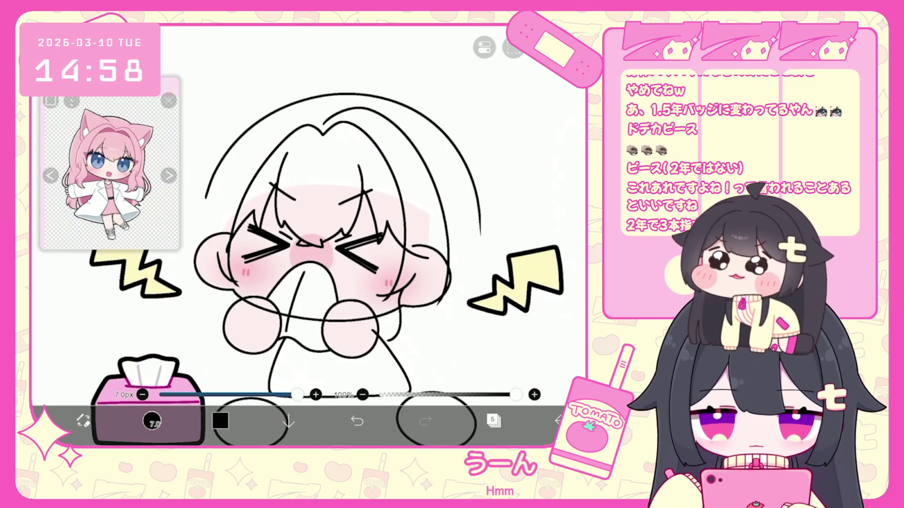
scroll(306, 235, "up", 3)
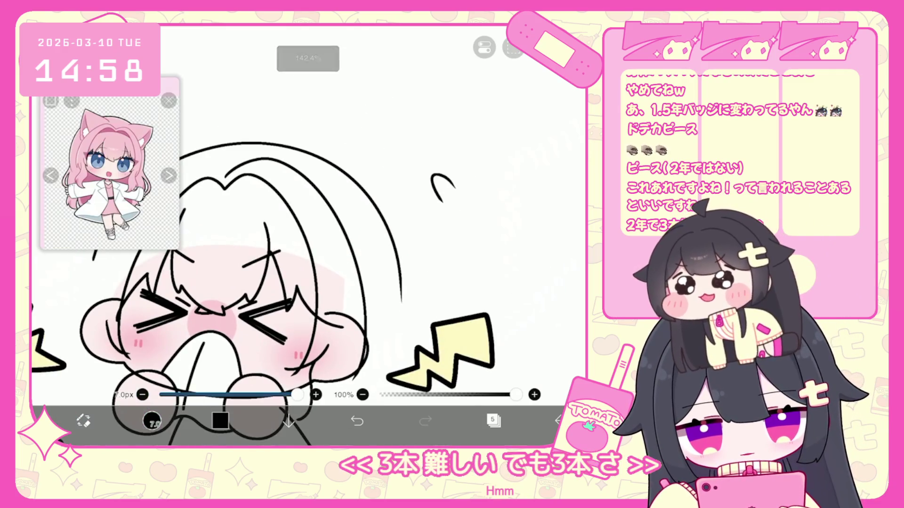
Sketch a pointing hand with a raised finger and curled fingers beside the head.
left_click_drag(466, 195, 497, 193)
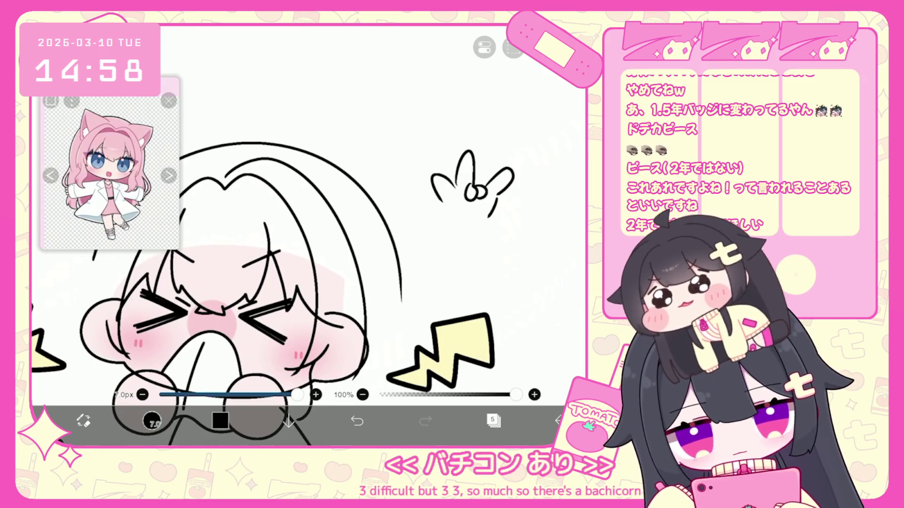
left_click(357, 421)
left_click(357, 421)
left_click(357, 421)
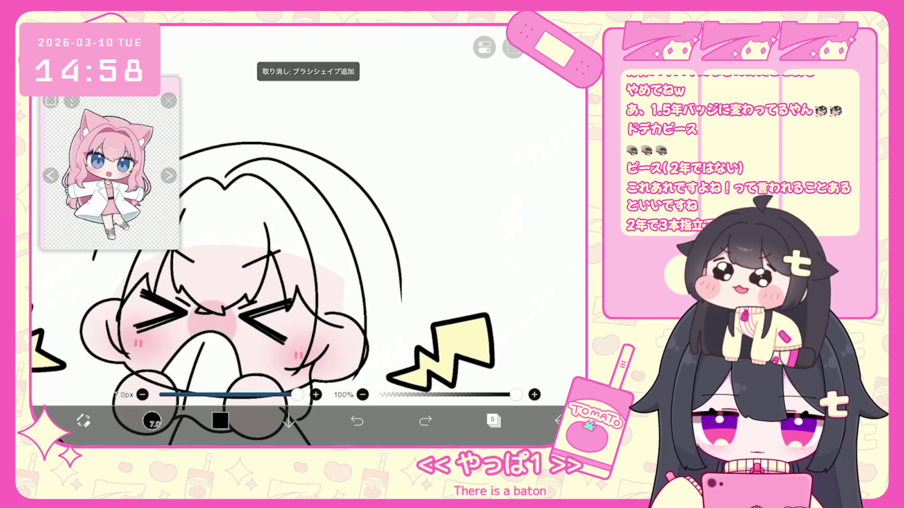
mouse_move(463, 211)
left_mouse_down()
mouse_move(429, 178)
mouse_move(442, 215)
left_mouse_up()
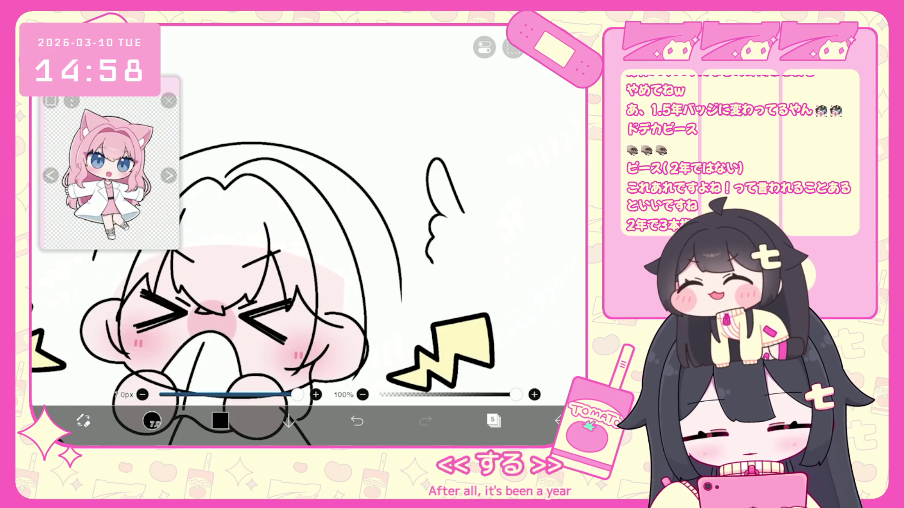
left_click(356, 421)
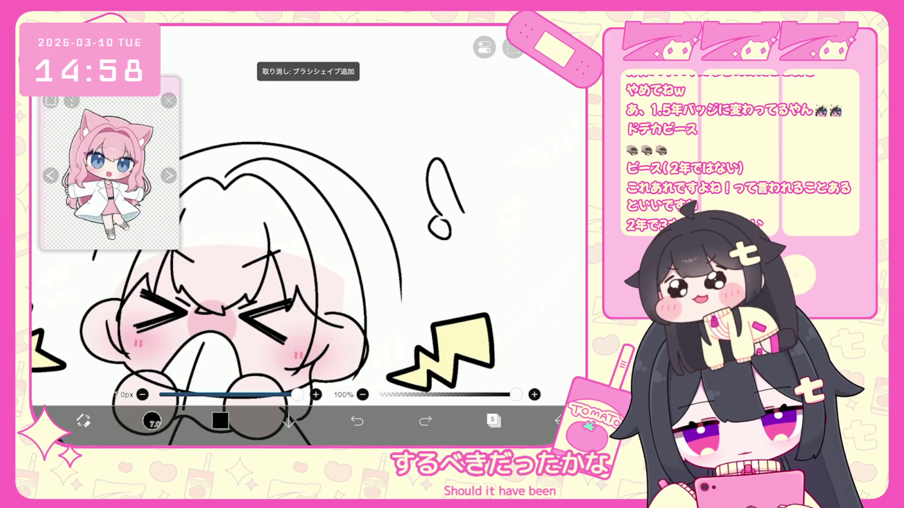
mouse_move(446, 219)
left_mouse_down()
mouse_move(429, 262)
mouse_move(465, 245)
mouse_move(456, 274)
left_mouse_up()
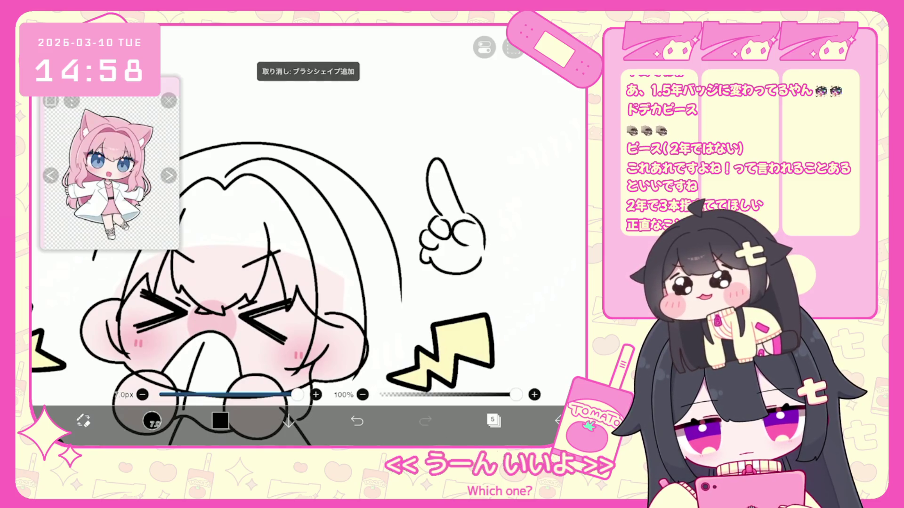
scroll(283, 283, "down", 3)
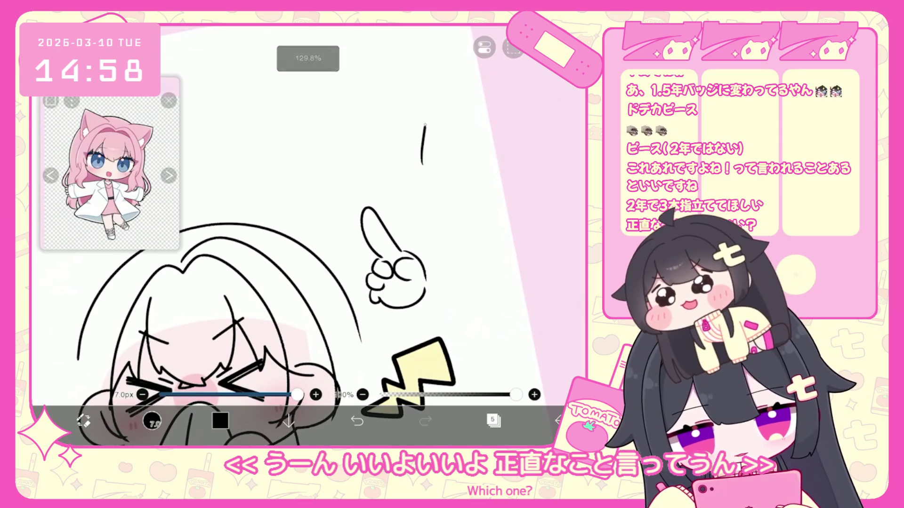
Sketch a peace-sign hand above the pointing hand, then a third hand above that.
mouse_move(423, 162)
left_mouse_down()
mouse_move(425, 123)
mouse_move(396, 164)
mouse_move(411, 175)
mouse_move(420, 216)
mouse_move(438, 214)
left_mouse_up()
left_click(357, 421)
scroll(282, 235, "down", 3)
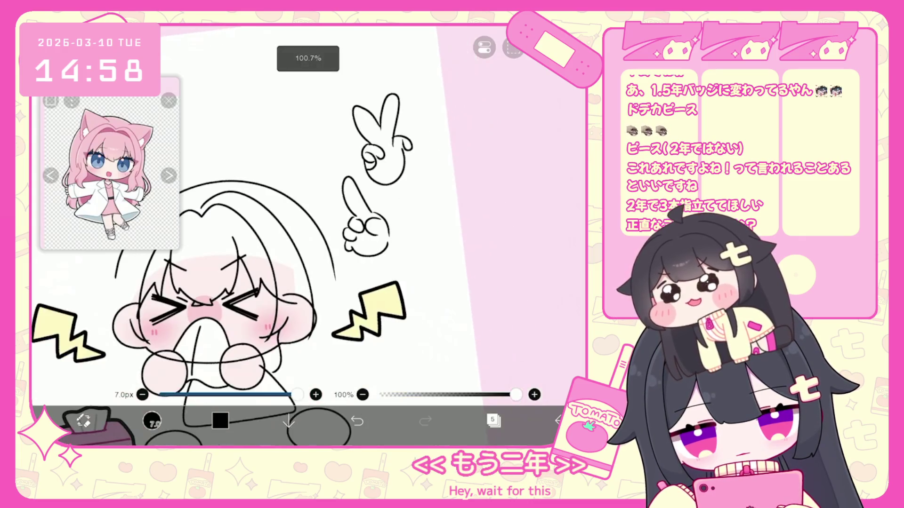
mouse_move(362, 158)
left_mouse_down()
mouse_move(358, 125)
mouse_move(379, 144)
left_mouse_up()
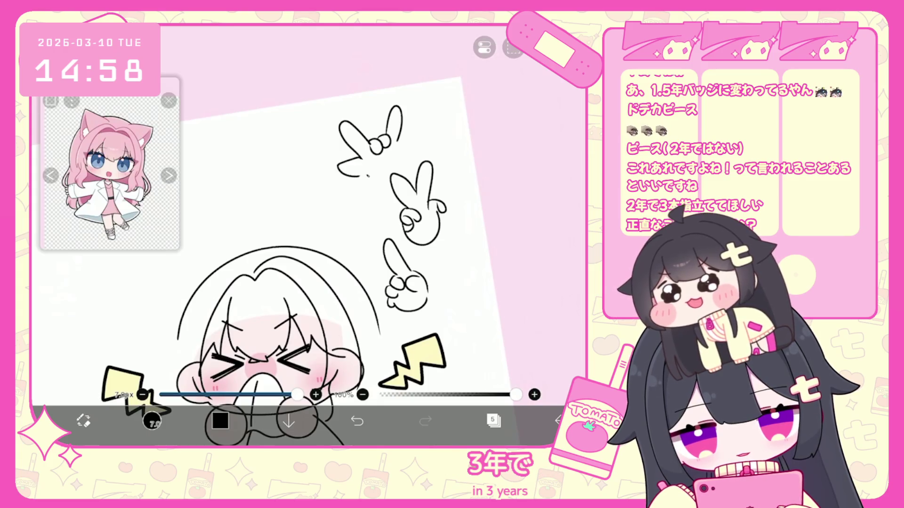
left_click_drag(367, 175, 394, 147)
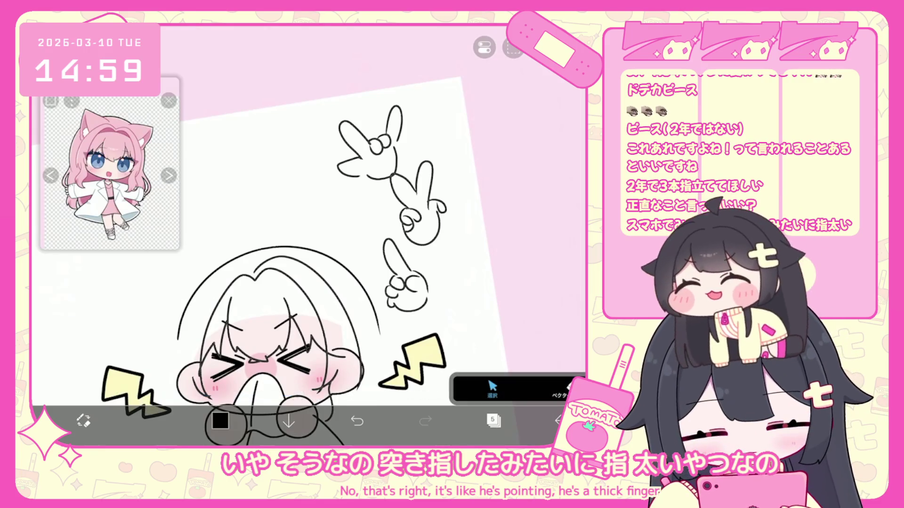
Select the three hand doodles above the head, delete them, and return to the brush.
scroll(292, 263, "down", 3)
left_click(493, 420)
left_click(494, 421)
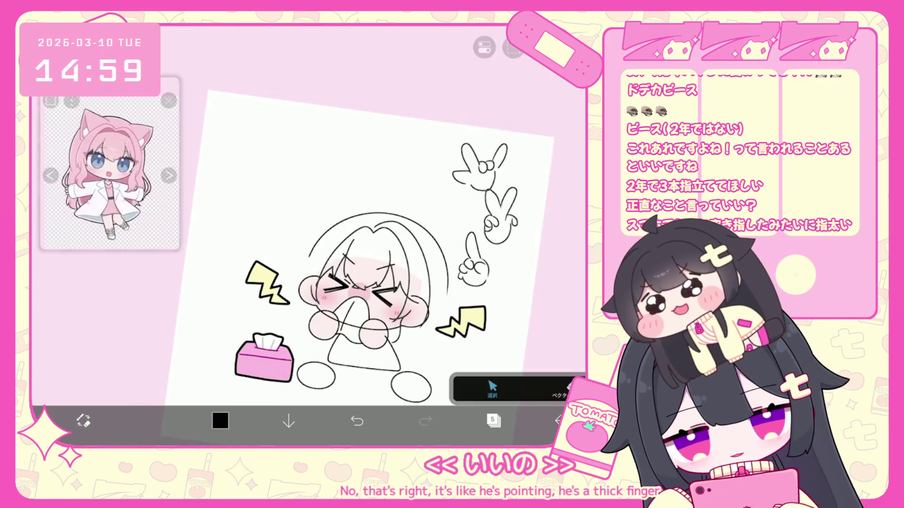
left_click_drag(454, 124, 546, 306)
left_click(530, 299)
left_click(466, 125)
left_click(151, 420)
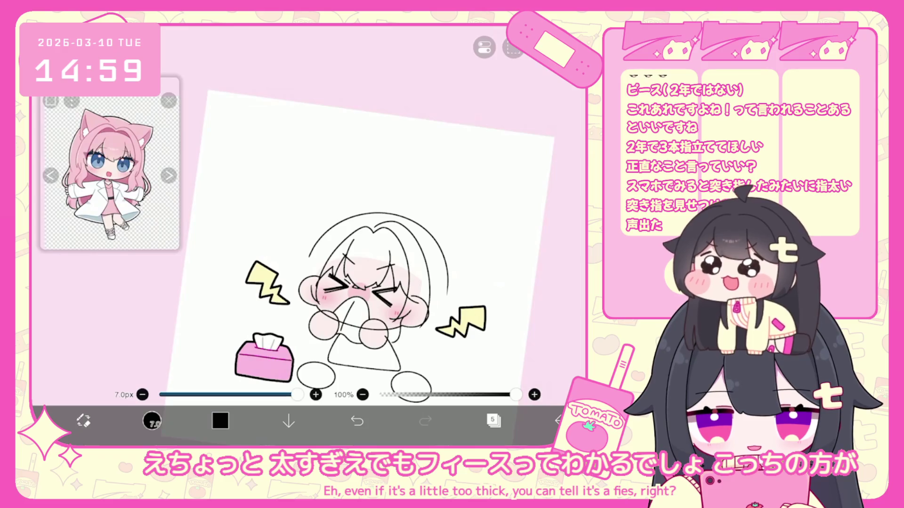
scroll(329, 259, "up", 2)
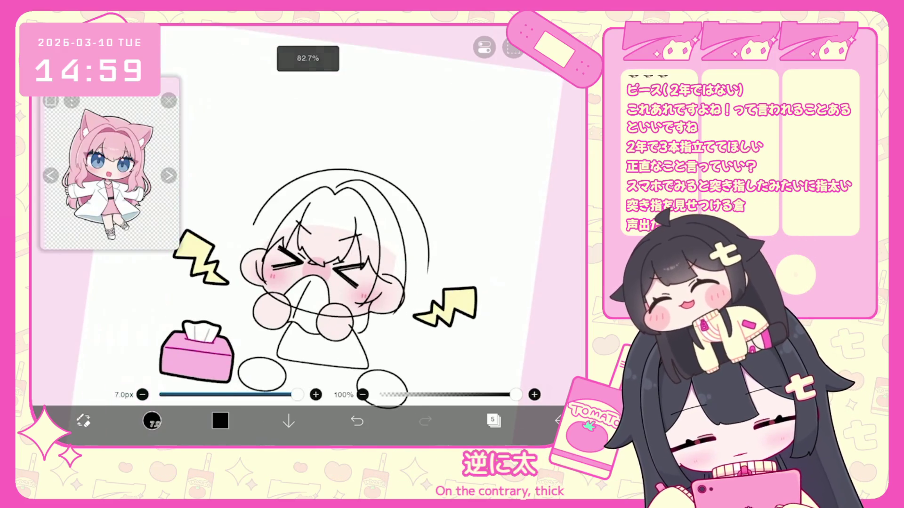
Draw a test stroke near the left fist, then undo it and several recent hair strokes.
scroll(329, 221, "up", 3)
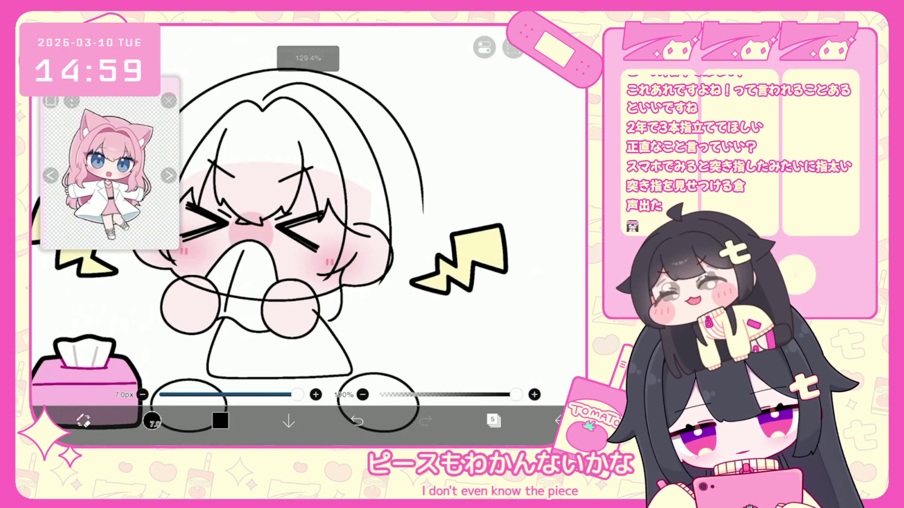
left_click(152, 421)
left_click(152, 420)
scroll(282, 212, "up", 2)
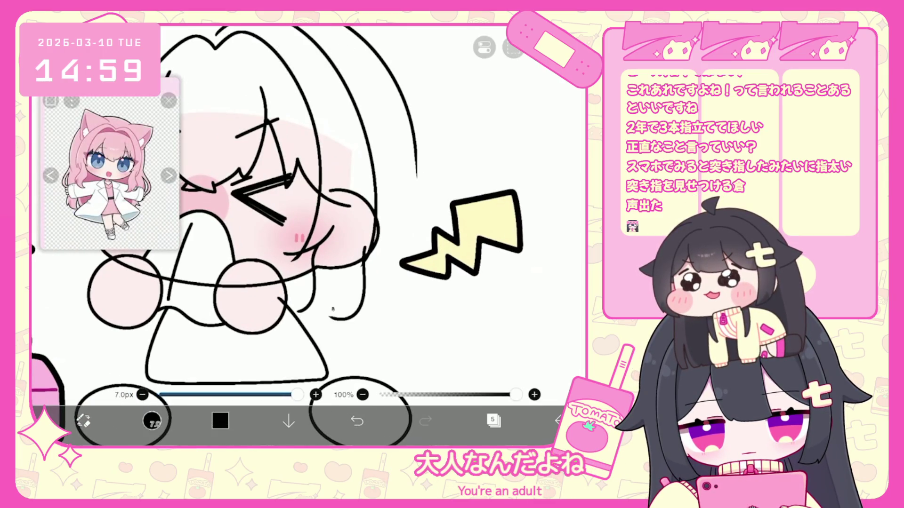
scroll(311, 212, "down", 2)
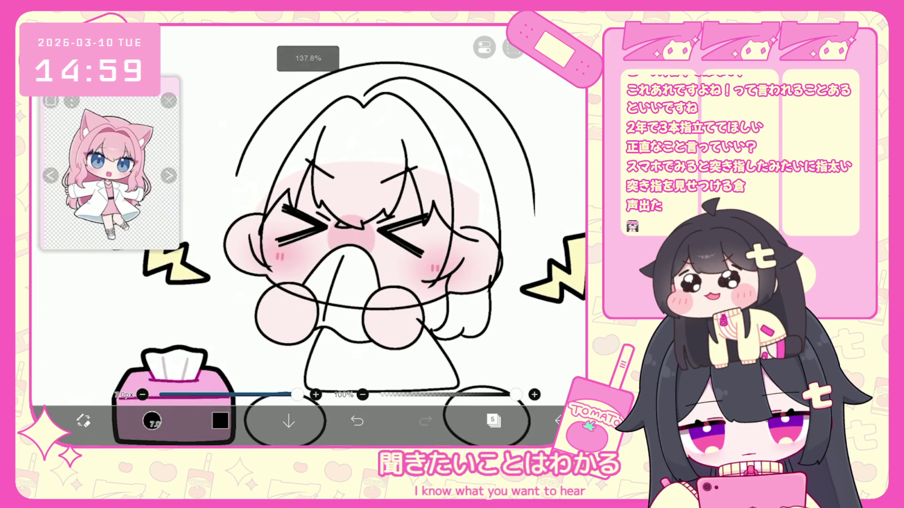
left_click_drag(263, 268, 270, 311)
key("ctrl+z")
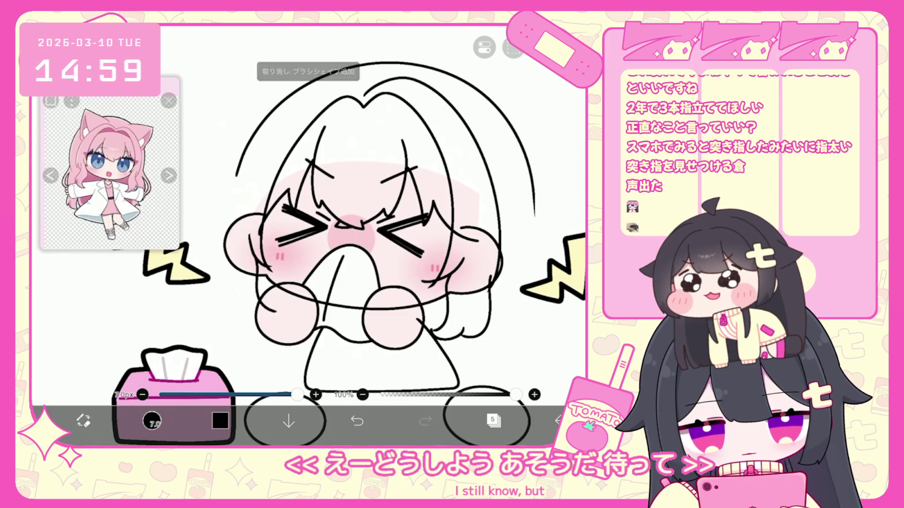
key("ctrl+z")
scroll(357, 226, "down", 1)
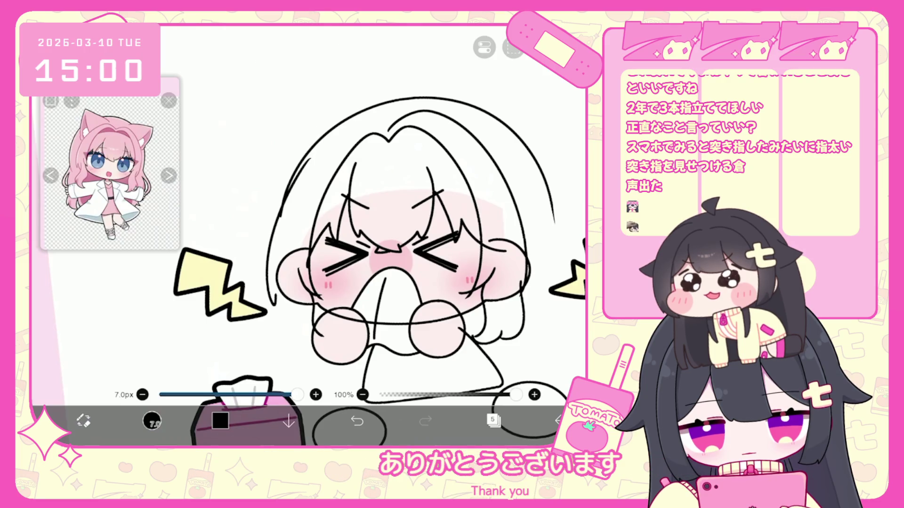
key("ctrl+z")
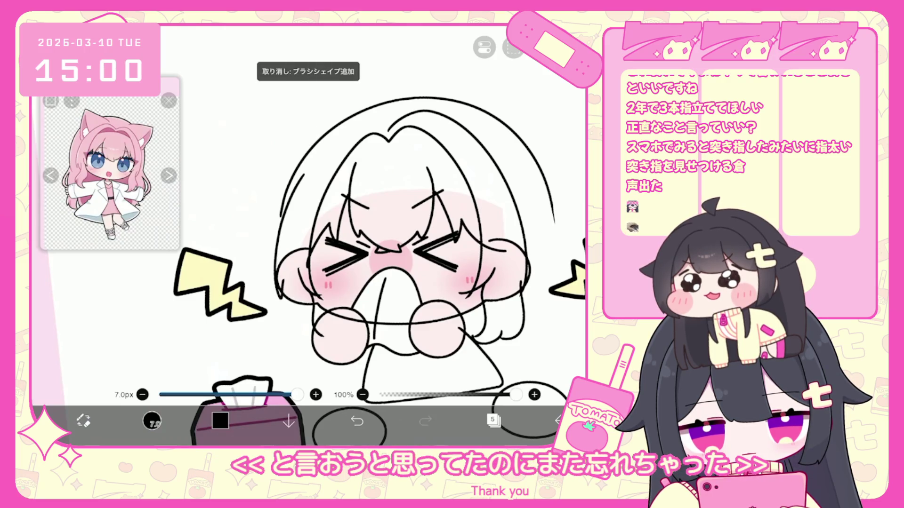
key("ctrl+z")
key("ctrl+z")
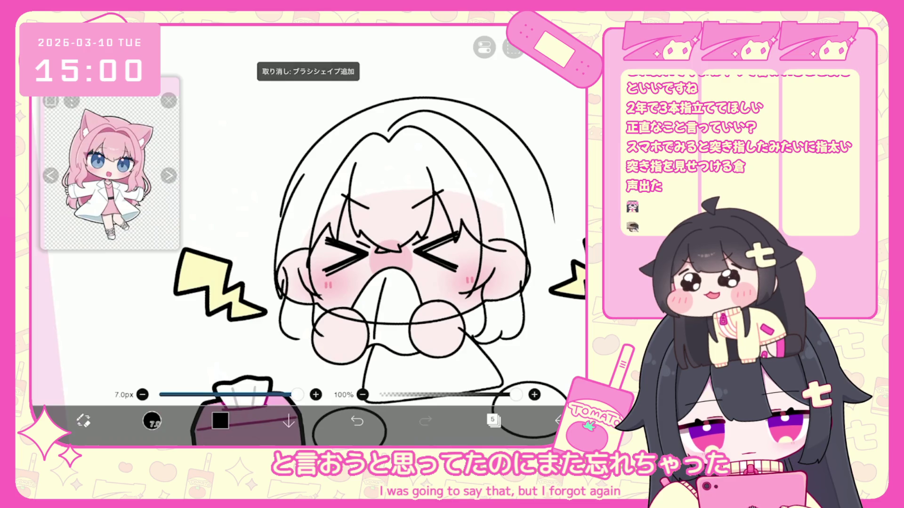
key("ctrl+z")
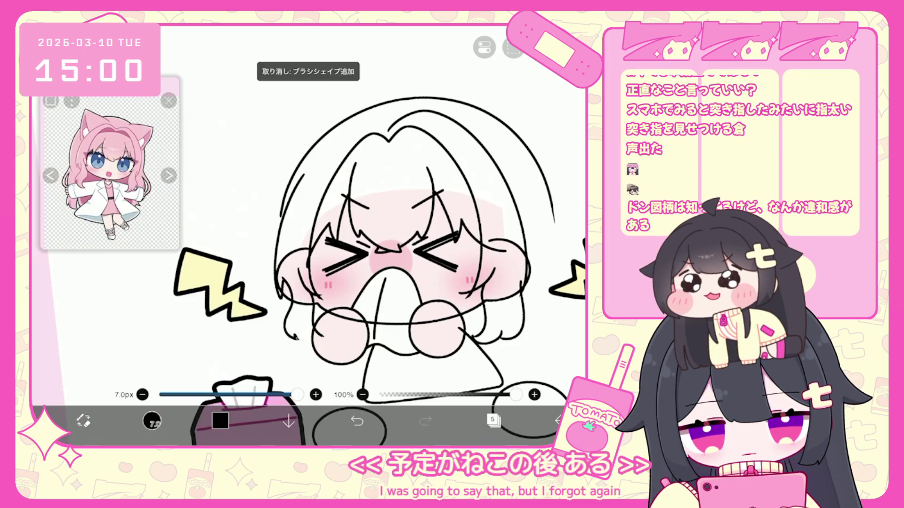
left_click(356, 420)
left_click(356, 420)
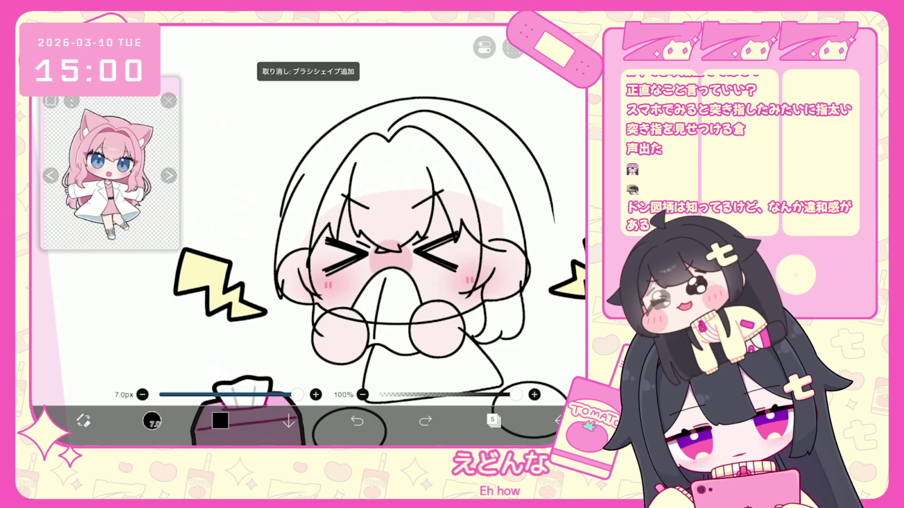
Try hair strands on the girl's left side, then undo them and the strokes by the hand.
left_click_drag(282, 278, 294, 339)
left_click(357, 420)
left_click_drag(282, 299, 297, 340)
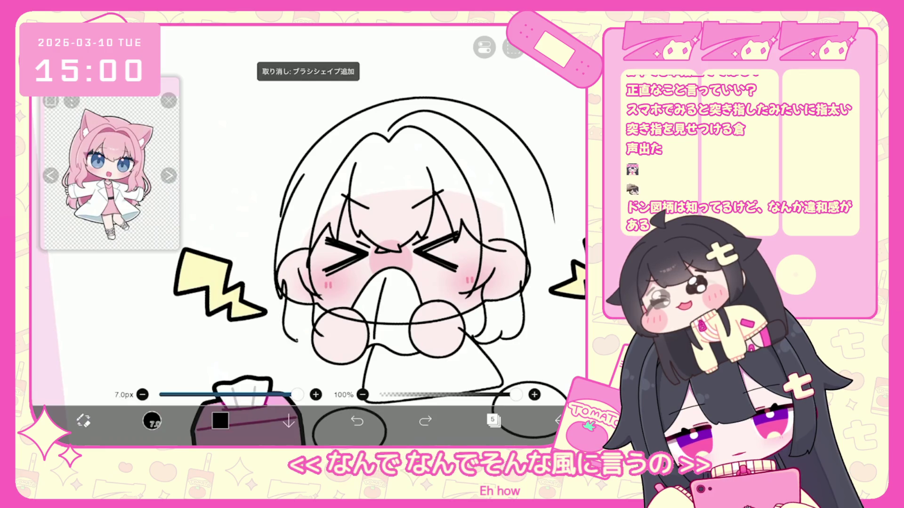
left_click_drag(285, 295, 299, 350)
key("ctrl+z")
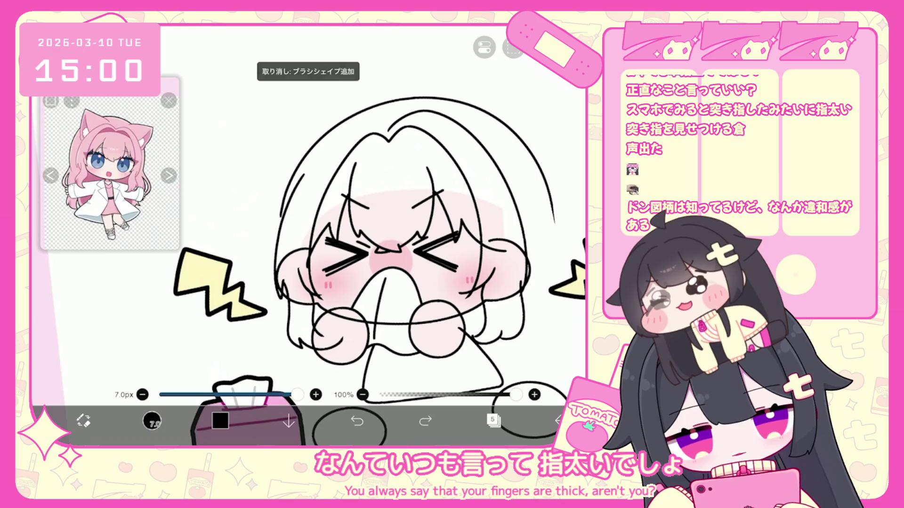
key("ctrl+z")
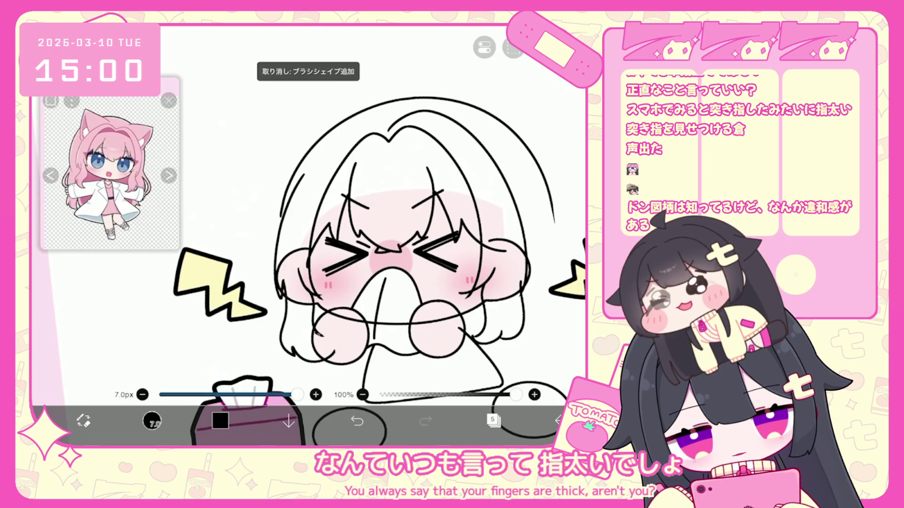
left_click(357, 420)
left_click(357, 421)
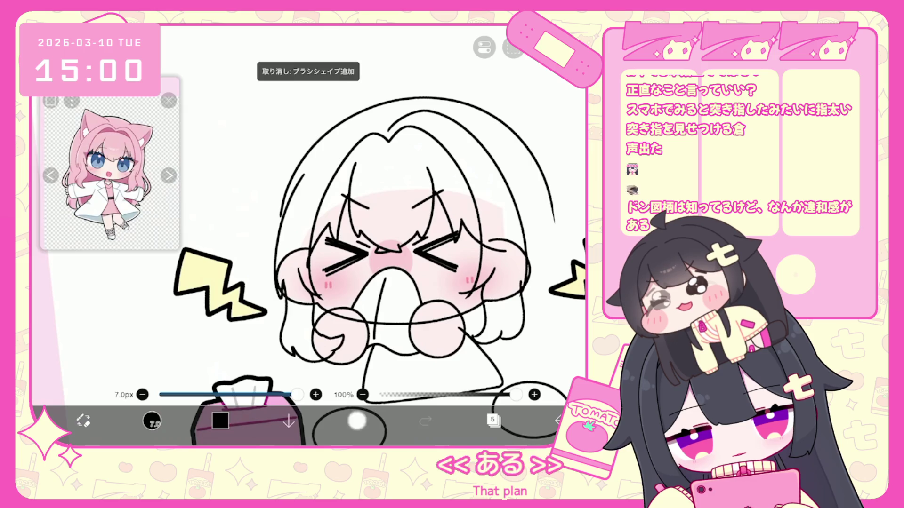
left_click(357, 421)
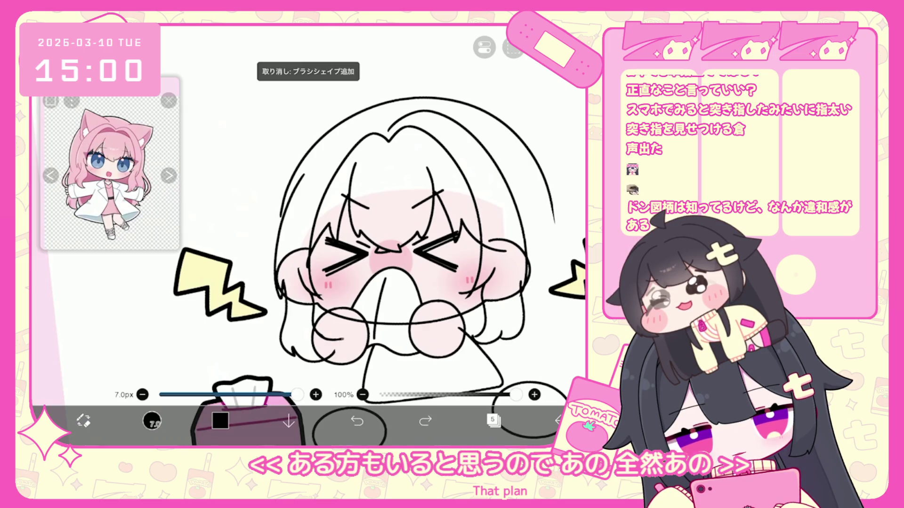
scroll(404, 235, "up", 3)
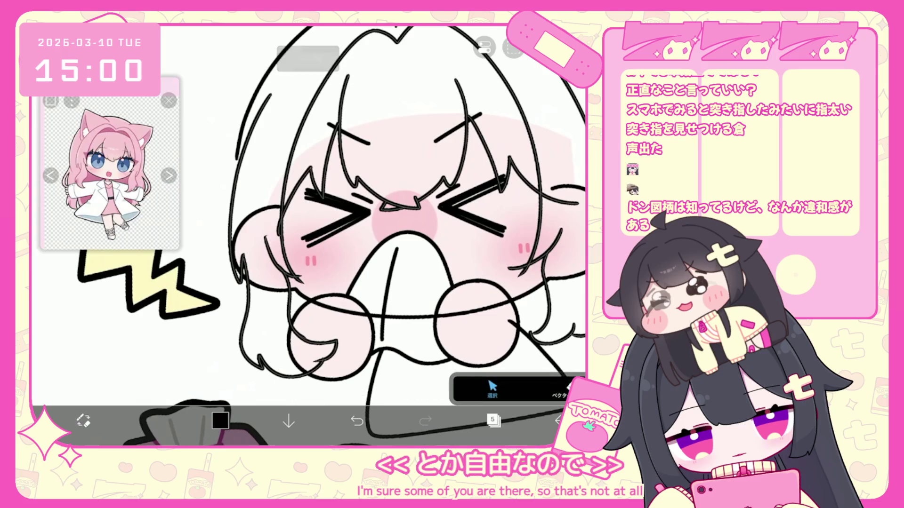
scroll(295, 376, "up", 3)
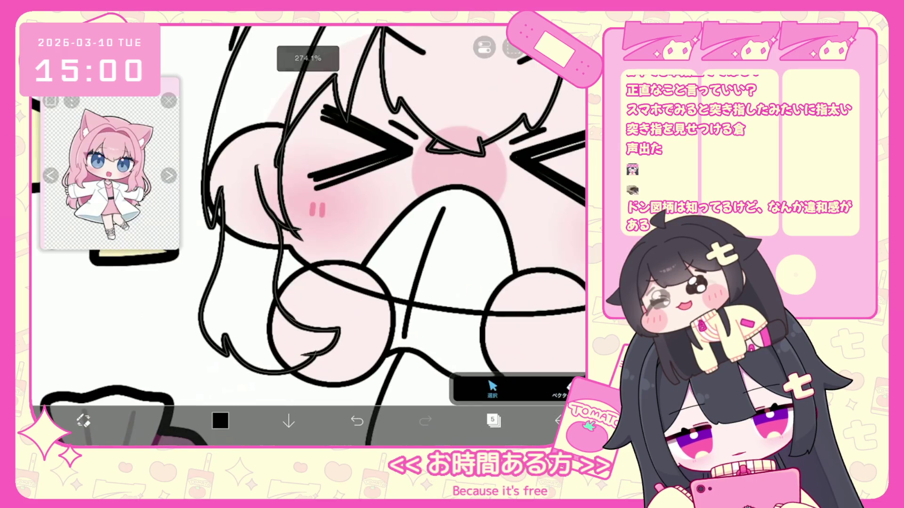
left_click(337, 332)
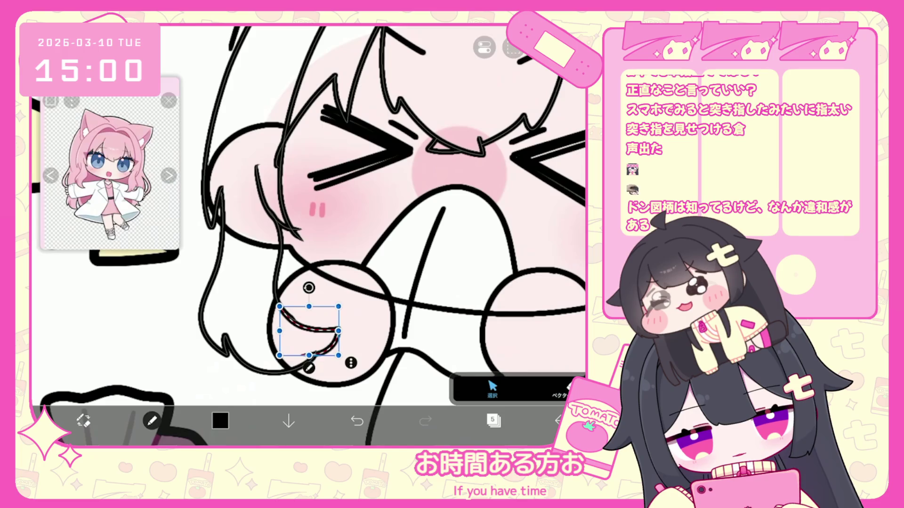
left_click(493, 387)
left_click(278, 283)
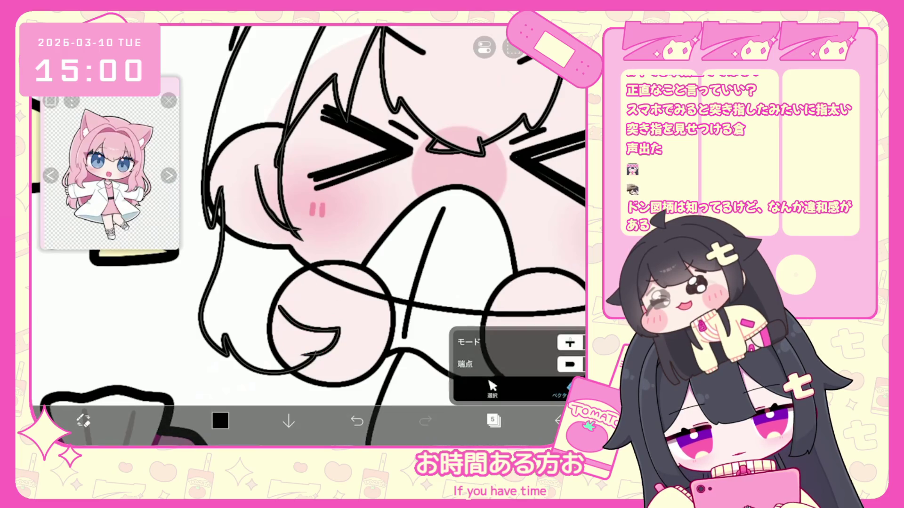
key("ctrl+z")
scroll(330, 282, "down", 3)
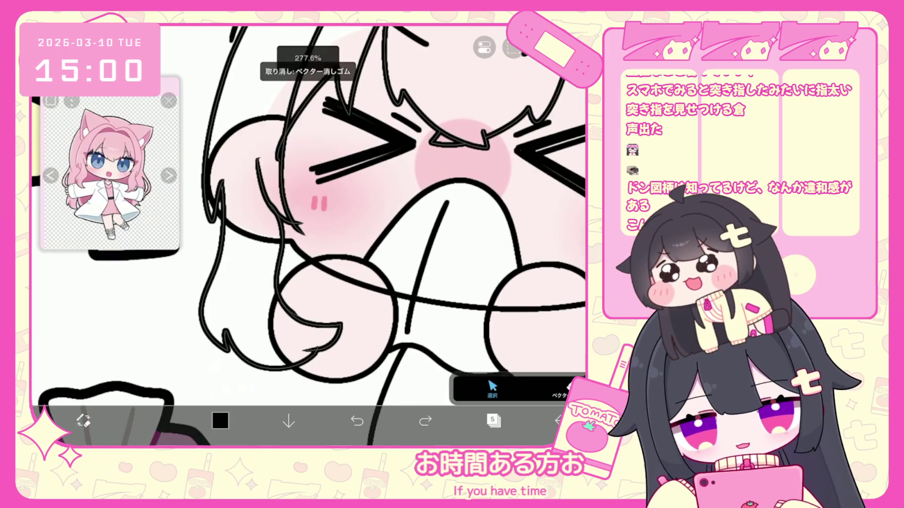
left_click(330, 280)
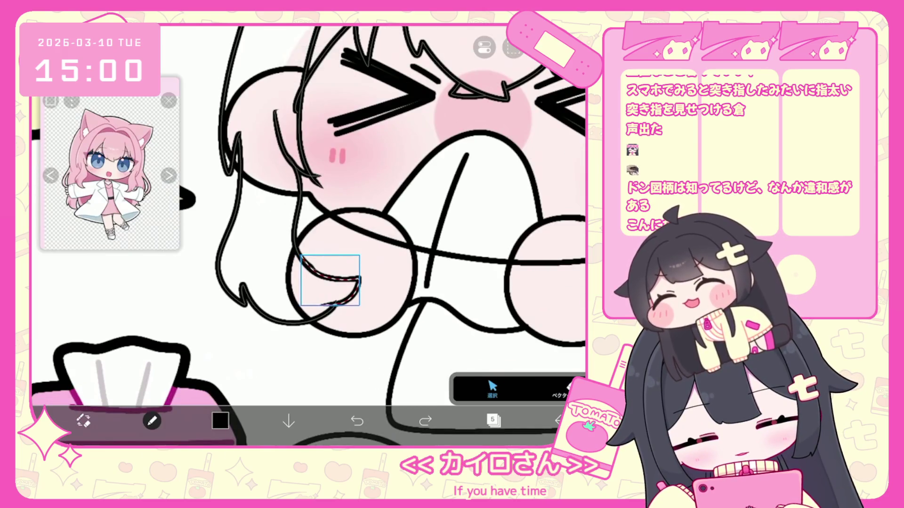
left_click(560, 389)
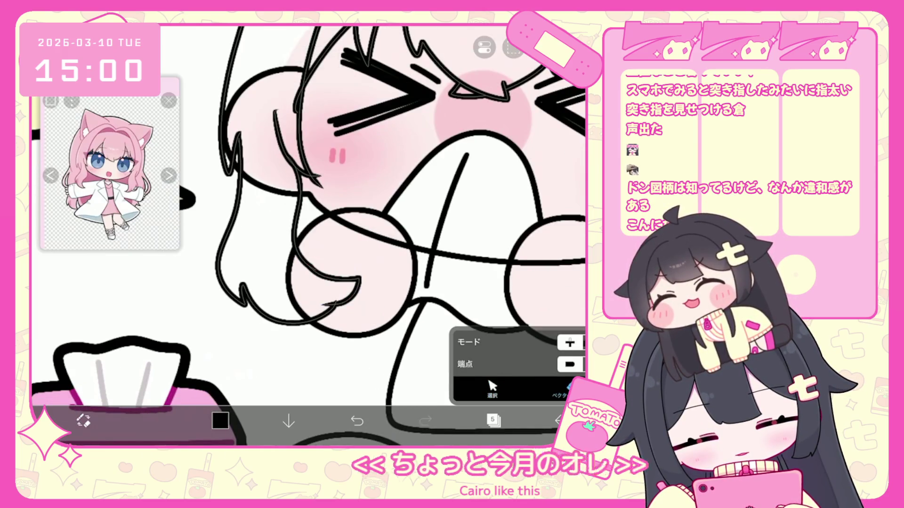
scroll(309, 235, "down", 5)
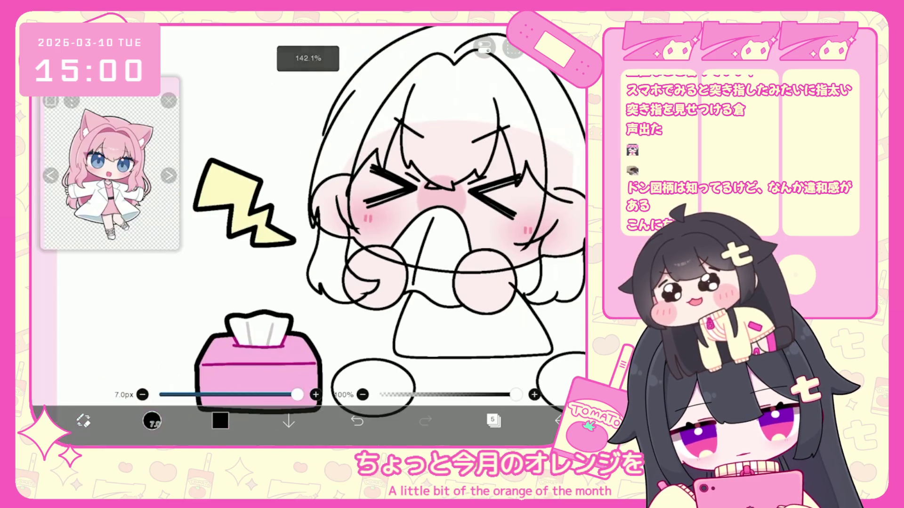
Redraw the short stroke across the hair top, discarding a trial strand beside the right bolt.
scroll(358, 255, "up", 2)
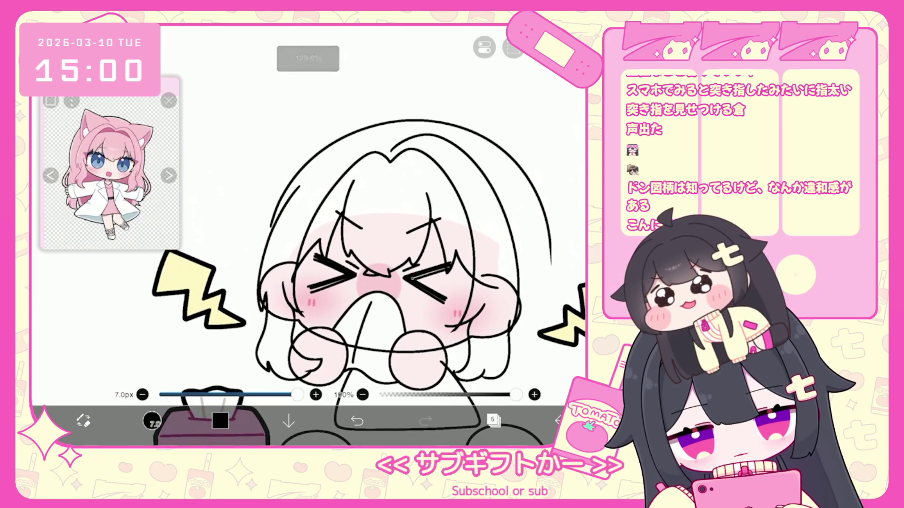
scroll(343, 282, "up", 1)
key("ctrl+z")
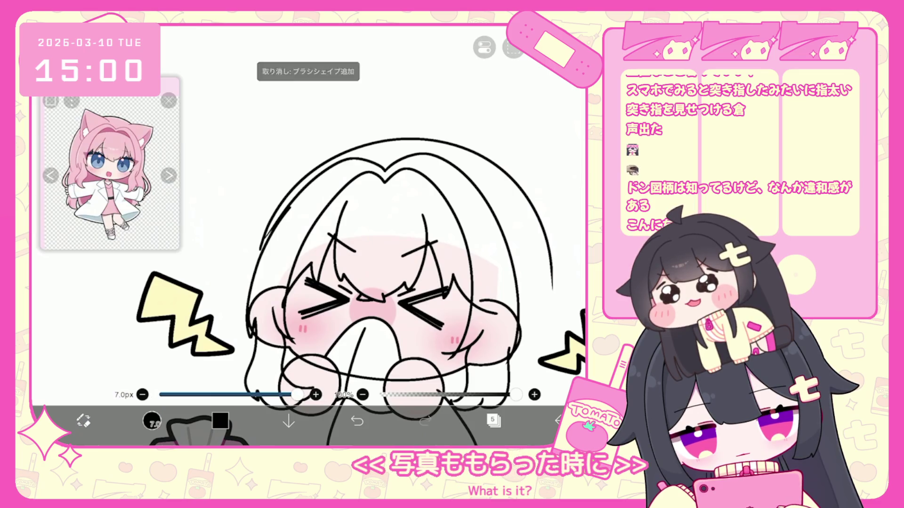
left_click_drag(325, 168, 379, 160)
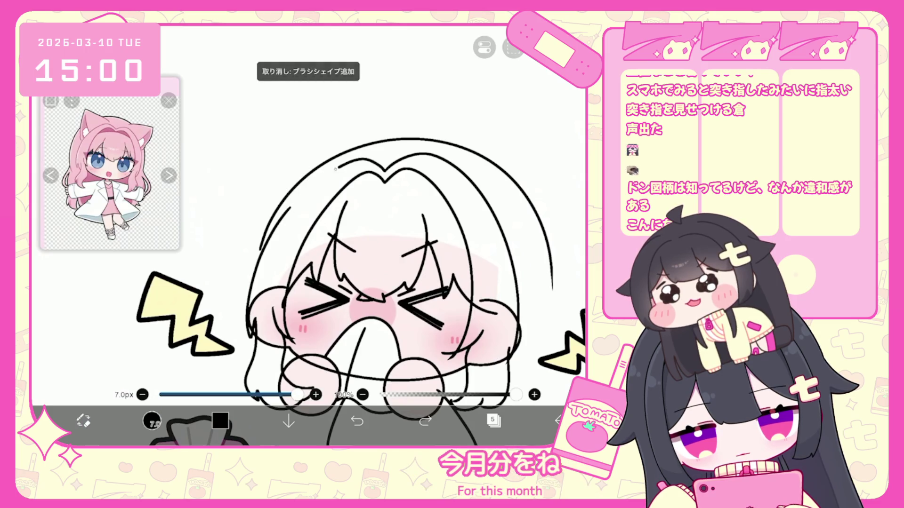
left_click_drag(377, 235, 255, 170)
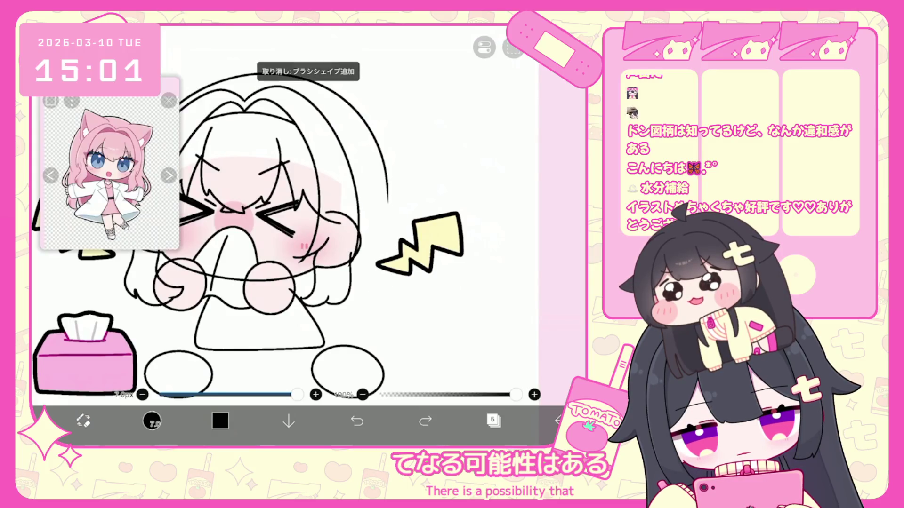
left_click_drag(398, 275, 379, 316)
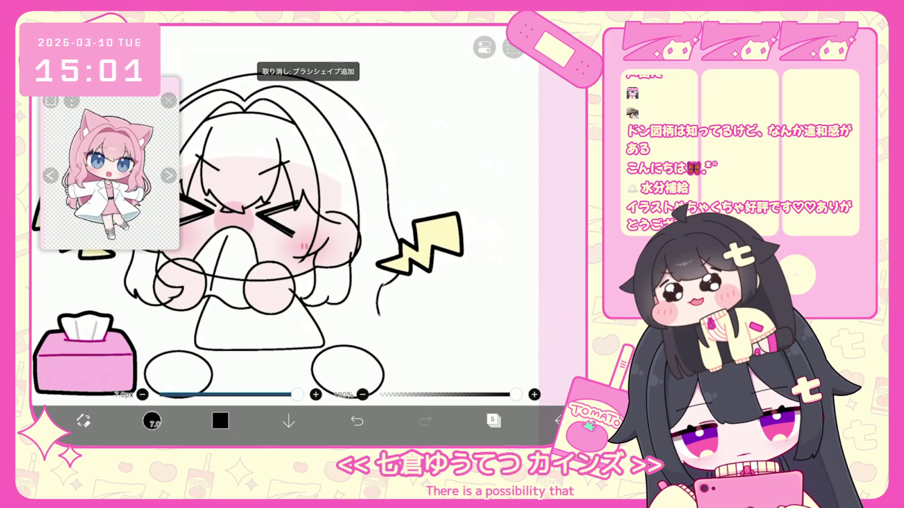
left_click(357, 420)
scroll(283, 212, "down", 3)
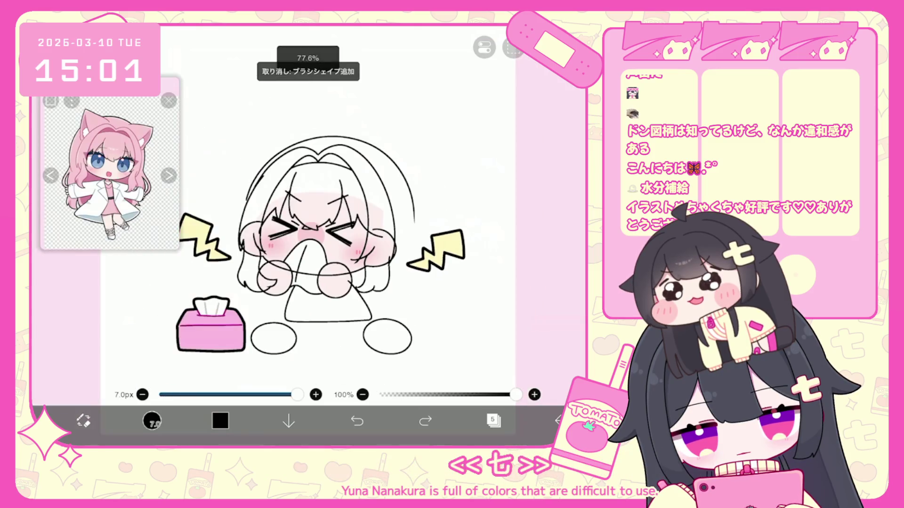
Briefly pick the line-art layer, then make layer 5 active again.
left_click(493, 420)
left_click(518, 290)
left_click(518, 242)
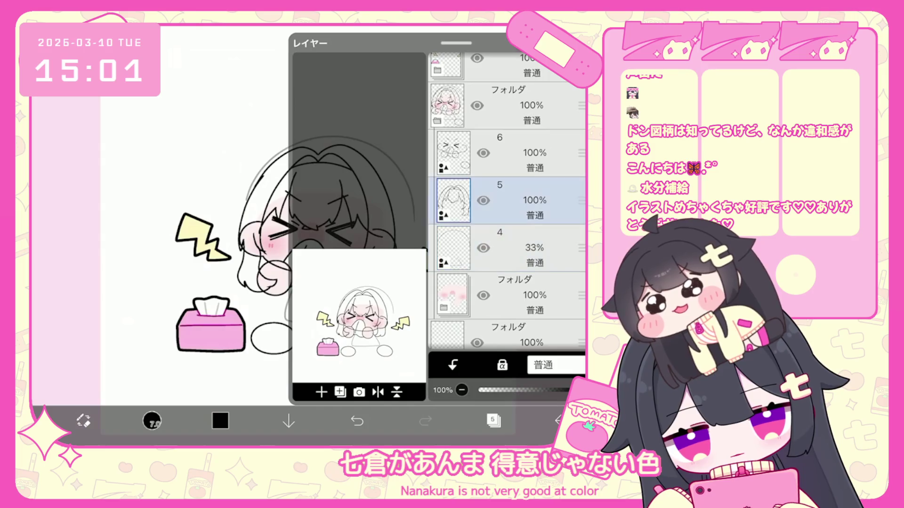
Draw the left cat ear outline on layer 5 and undo the misdrawn right-ear strokes.
left_click(493, 421)
scroll(330, 236, "up", 3)
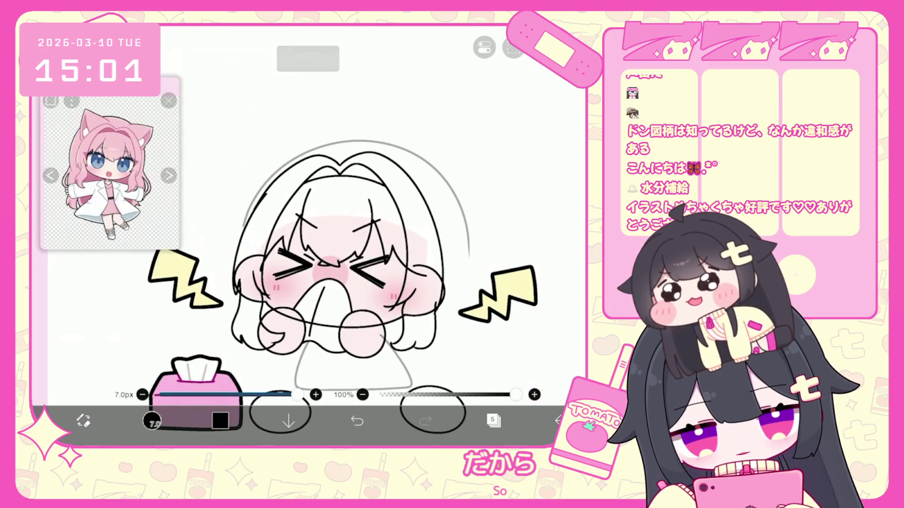
mouse_move(332, 150)
left_mouse_down()
mouse_move(256, 120)
mouse_move(253, 133)
left_mouse_up()
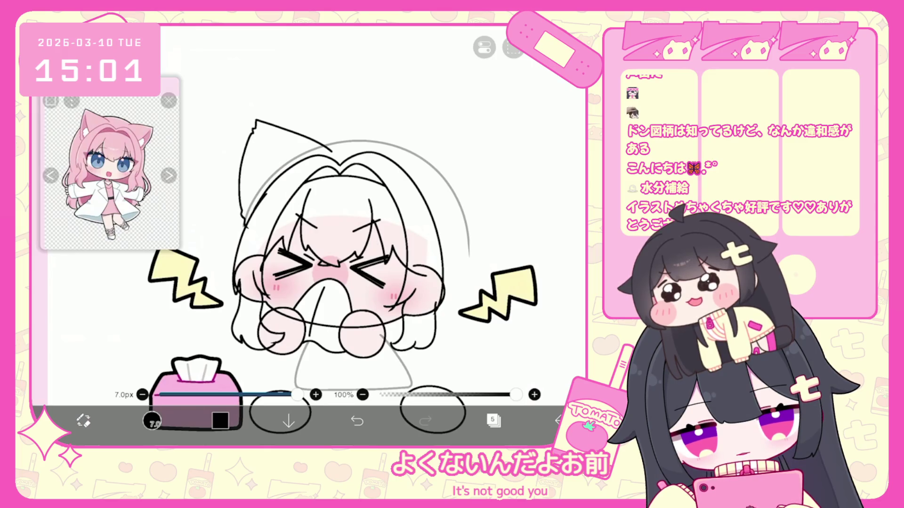
left_click(357, 420)
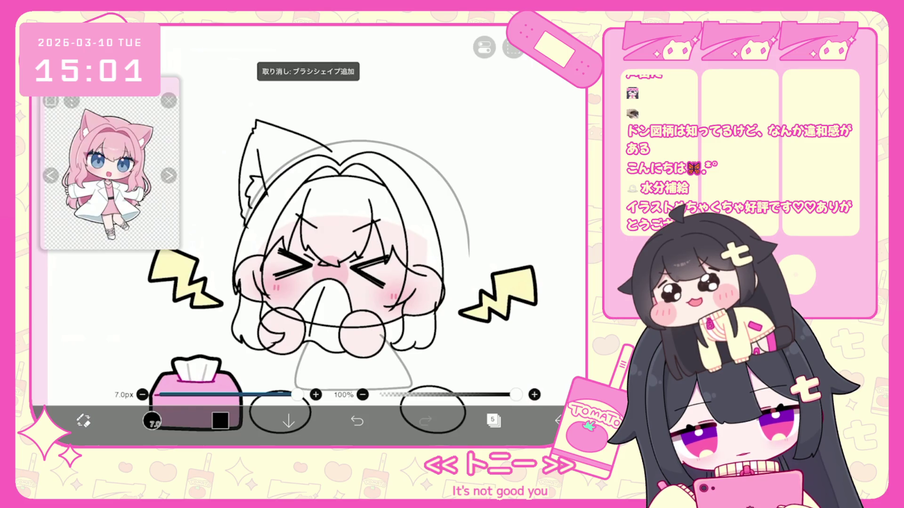
left_click(357, 420)
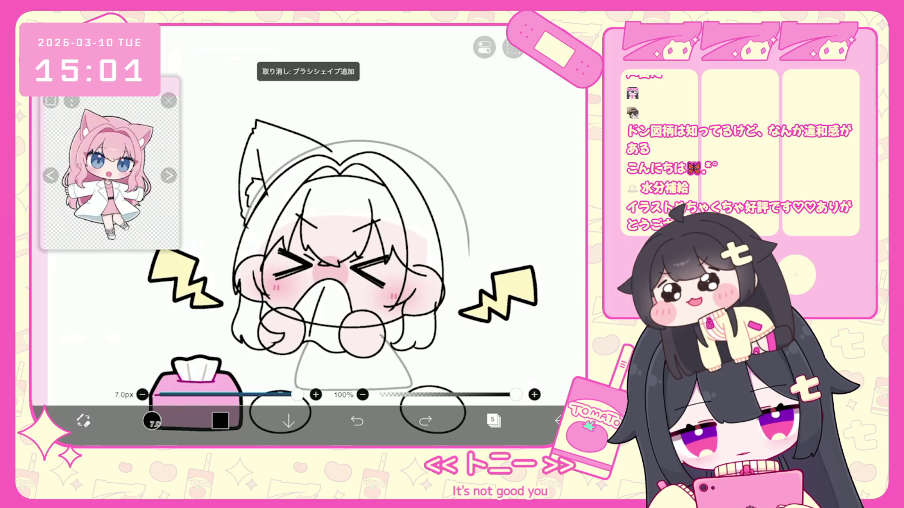
left_click(357, 421)
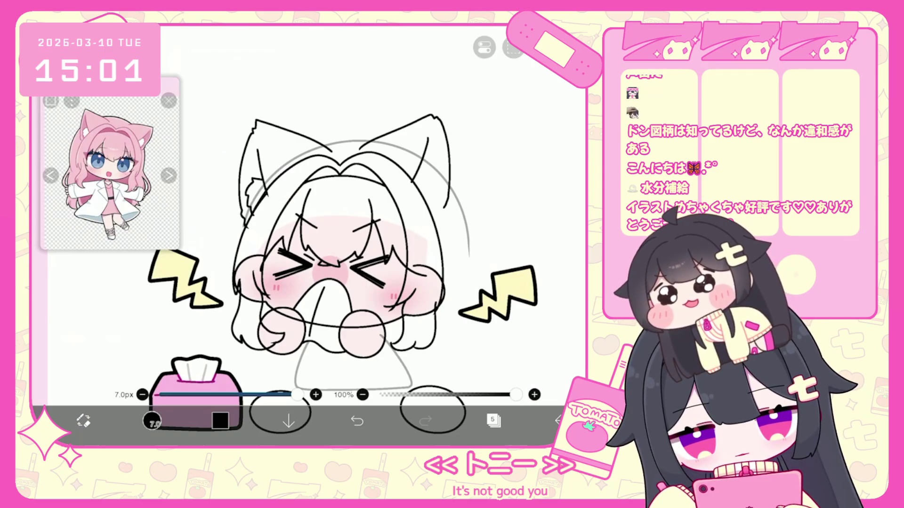
left_click(357, 420)
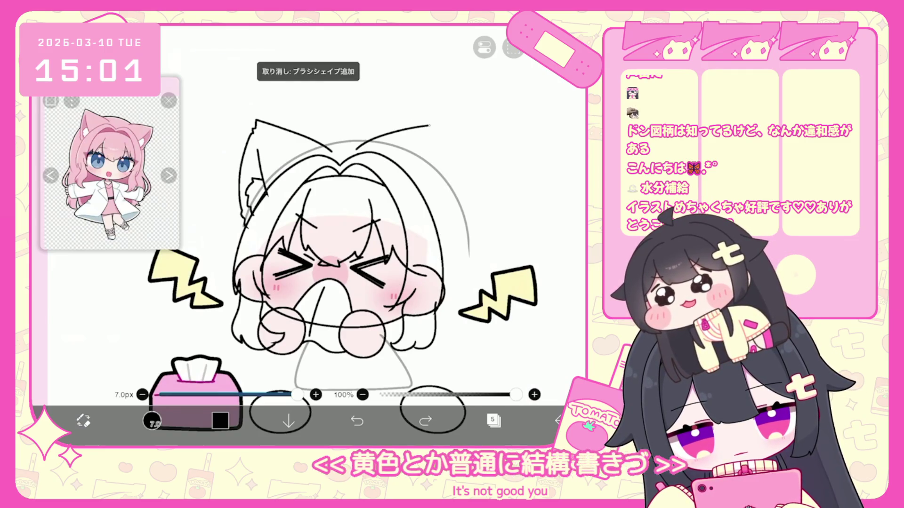
Draw the right cat ear outline with an inner-ear line and a small curl.
mouse_move(440, 126)
left_mouse_down()
mouse_move(451, 179)
mouse_move(440, 216)
left_mouse_up()
mouse_move(436, 155)
left_mouse_down()
mouse_move(422, 186)
mouse_move(443, 193)
mouse_move(431, 213)
left_mouse_up()
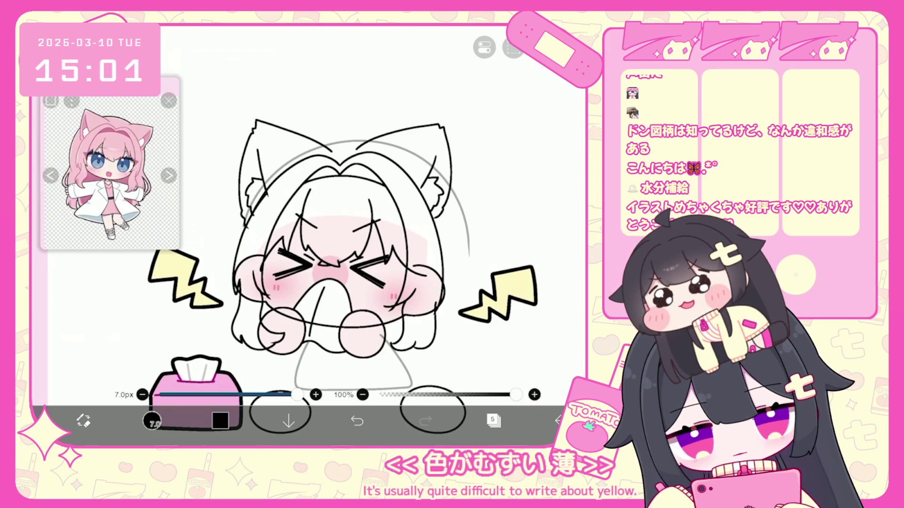
left_click(357, 420)
left_click_drag(432, 157, 416, 196)
left_click_drag(426, 176, 437, 185)
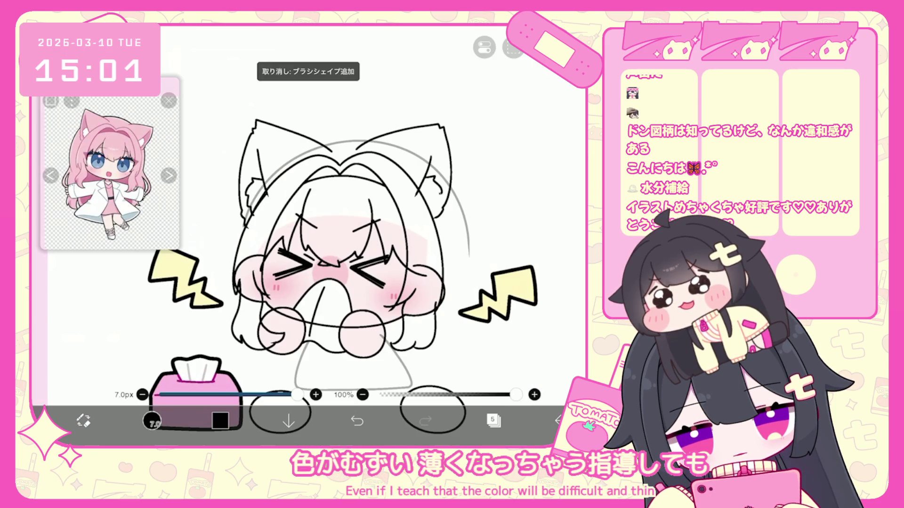
Undo two stray hair-top strokes and sketch an oval with a heart tuft on the head.
scroll(348, 263, "up", 2)
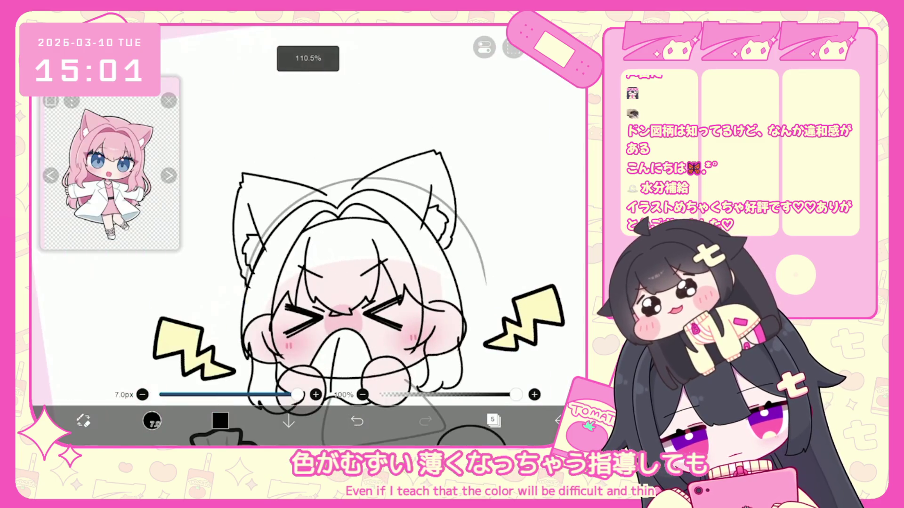
scroll(349, 283, "up", 1)
key("ctrl+z")
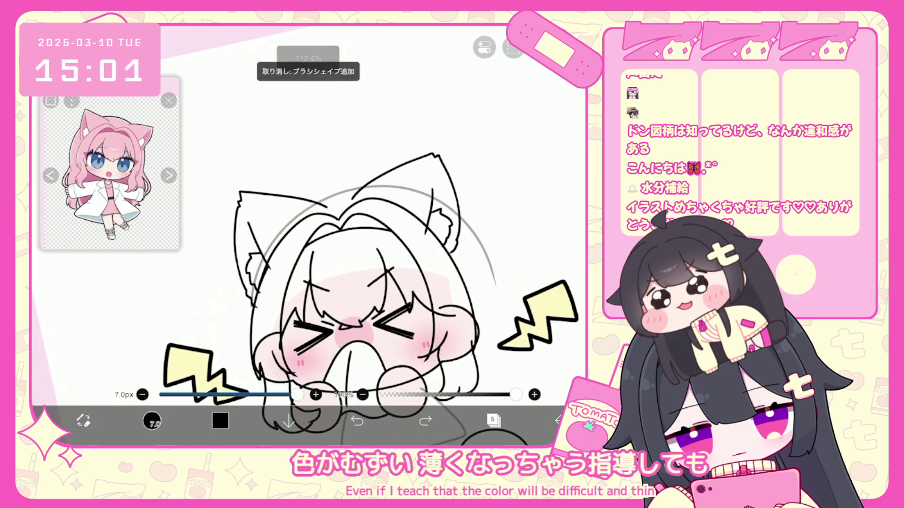
key("ctrl+z")
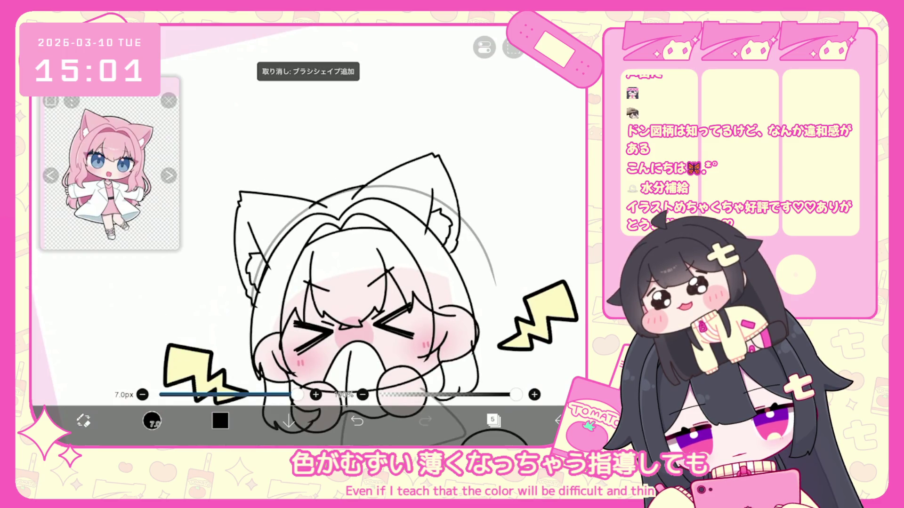
scroll(367, 236, "down", 5)
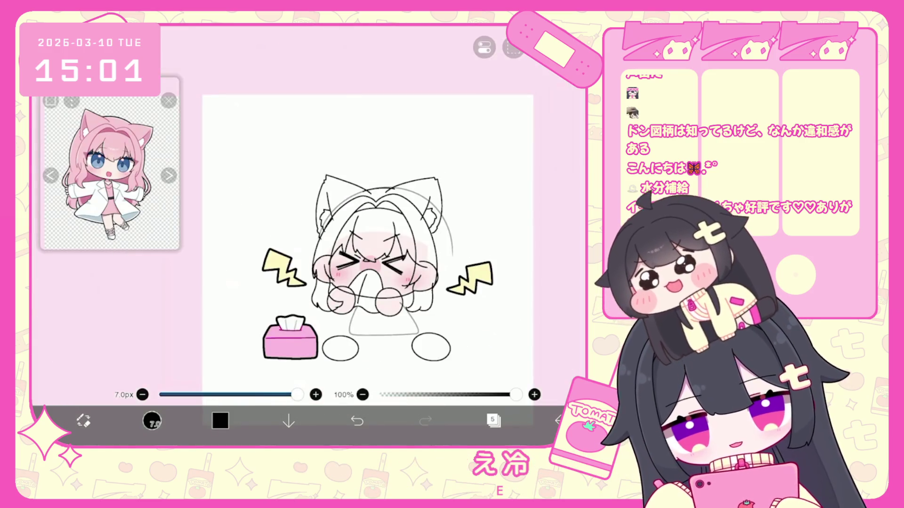
scroll(385, 185, "up", 3)
mouse_move(391, 222)
left_mouse_down()
mouse_move(372, 162)
mouse_move(379, 136)
left_mouse_up()
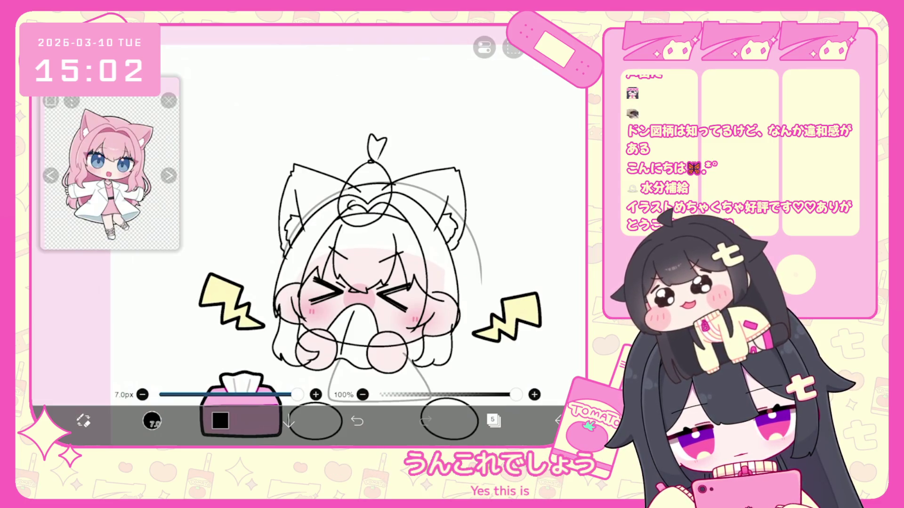
Try a bow atop the head, then undo the bow and heart tuft, keeping only a forehead line.
left_click(357, 420)
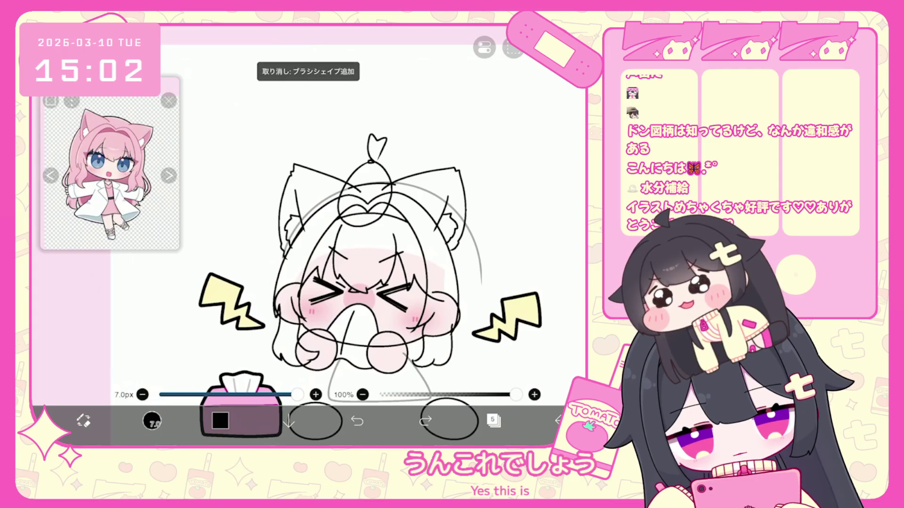
mouse_move(355, 211)
left_mouse_down()
mouse_move(358, 220)
mouse_move(381, 210)
left_mouse_up()
scroll(386, 245, "down", 3)
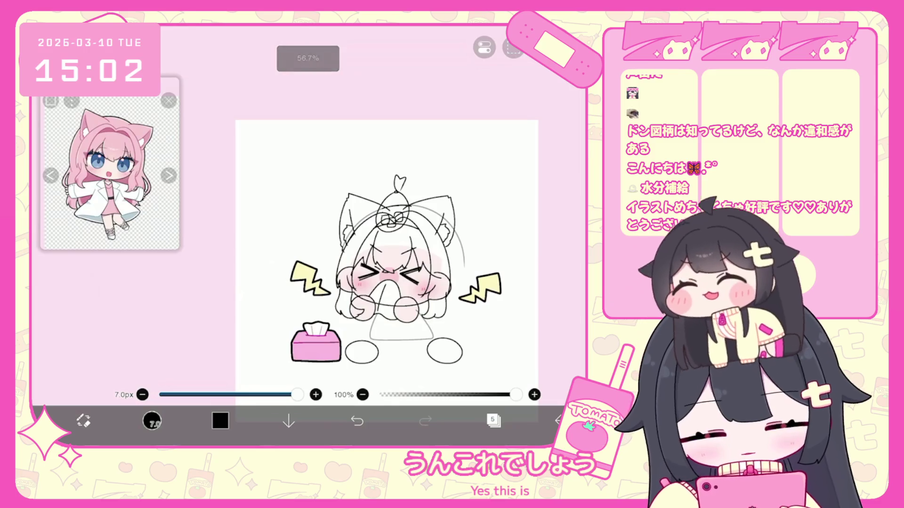
scroll(386, 264, "up", 3)
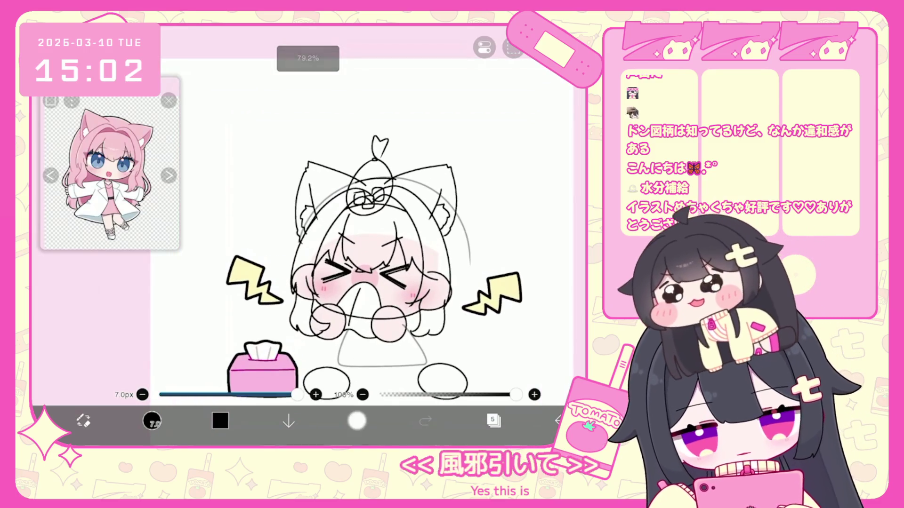
left_click(357, 420)
left_click(357, 421)
left_click(425, 421)
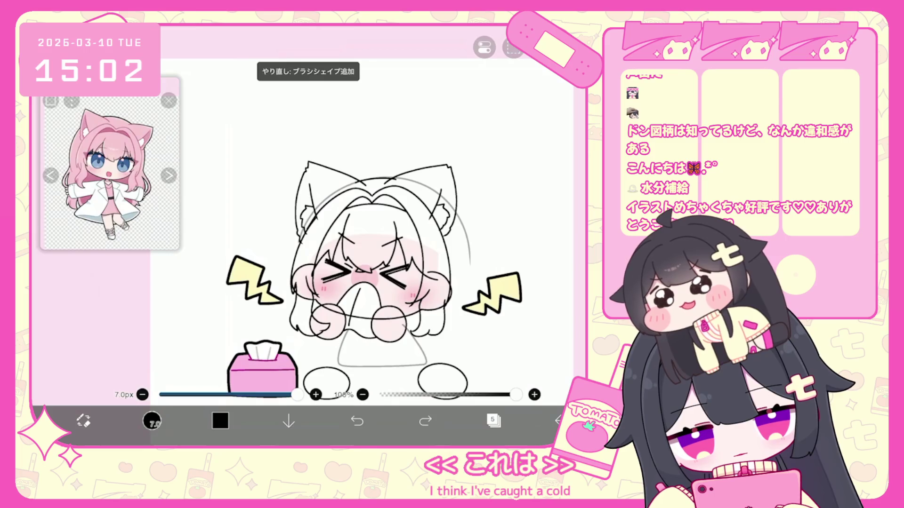
left_click(357, 421)
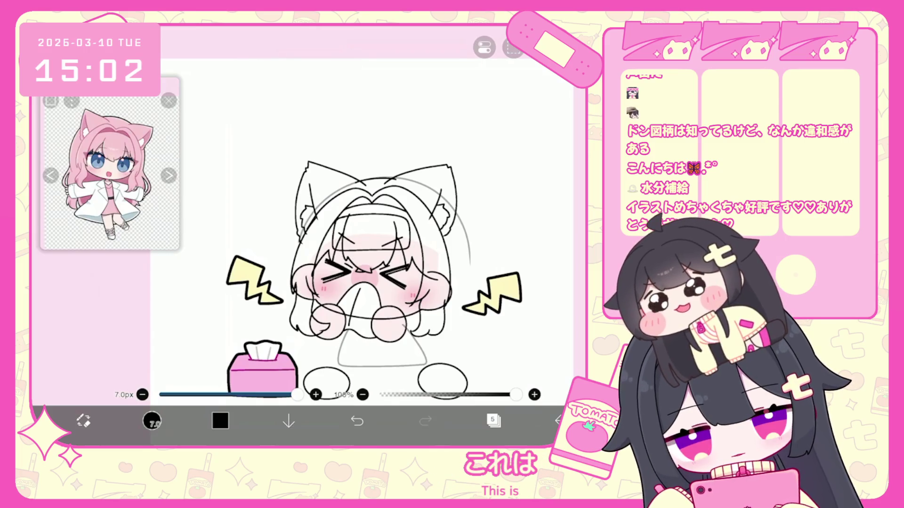
Remove the forehead rectangle and side arc, discarding the trial lower-right arc strokes.
left_click(357, 420)
scroll(367, 245, "up", 2)
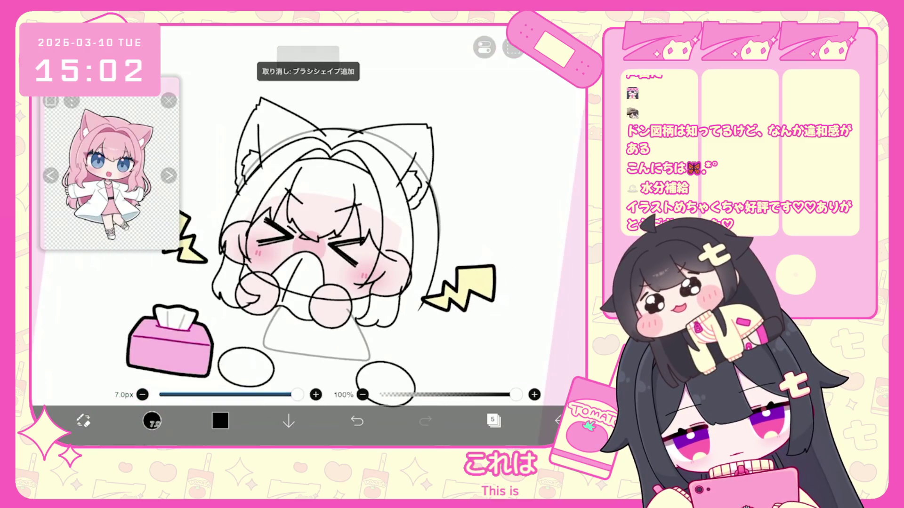
left_click(357, 420)
scroll(306, 235, "up", 2)
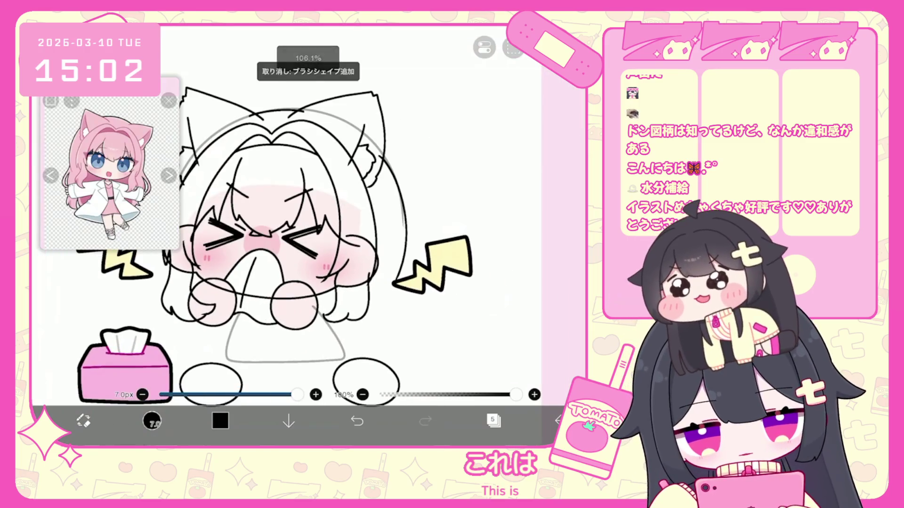
left_click_drag(401, 283, 383, 338)
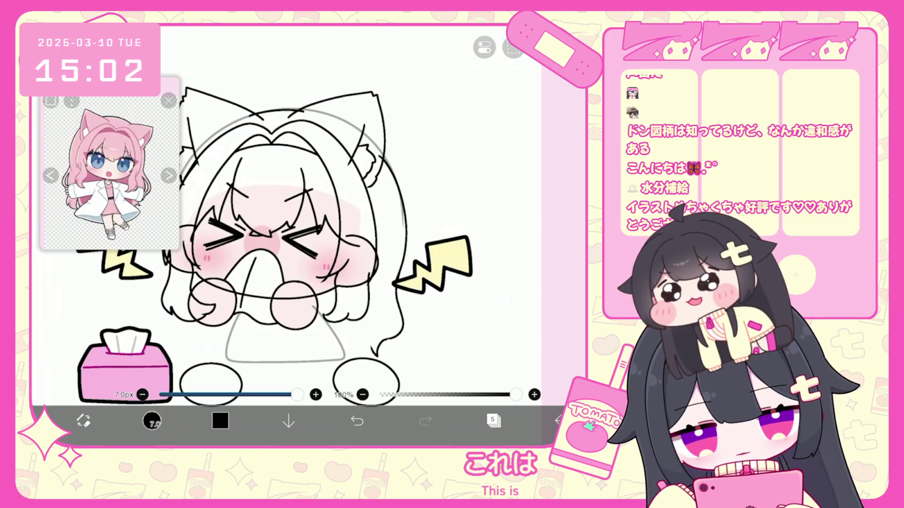
key("ctrl+z")
left_click_drag(383, 330, 332, 339)
key("ctrl+z")
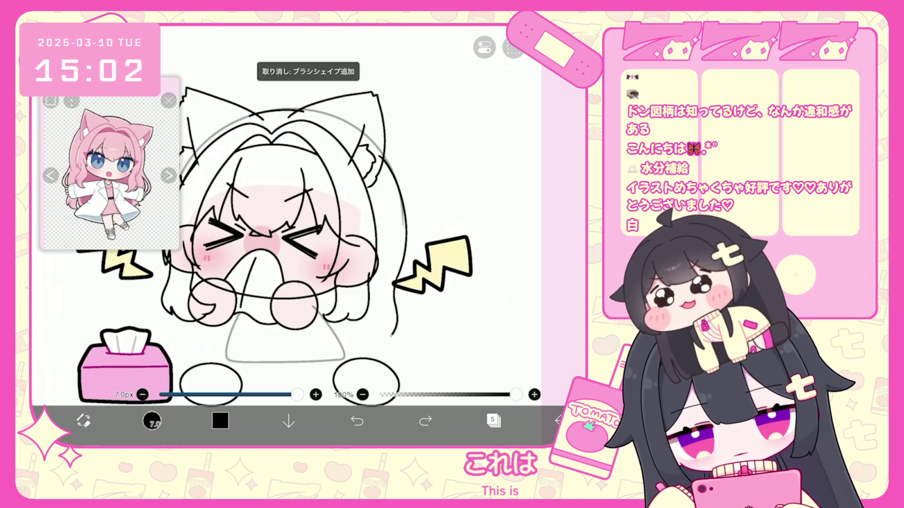
Repeatedly attempt and undo a line down the left hair edge.
mouse_move(261, 240)
left_mouse_down()
mouse_move(303, 254)
mouse_move(356, 216)
left_mouse_up()
left_click_drag(274, 246, 276, 296)
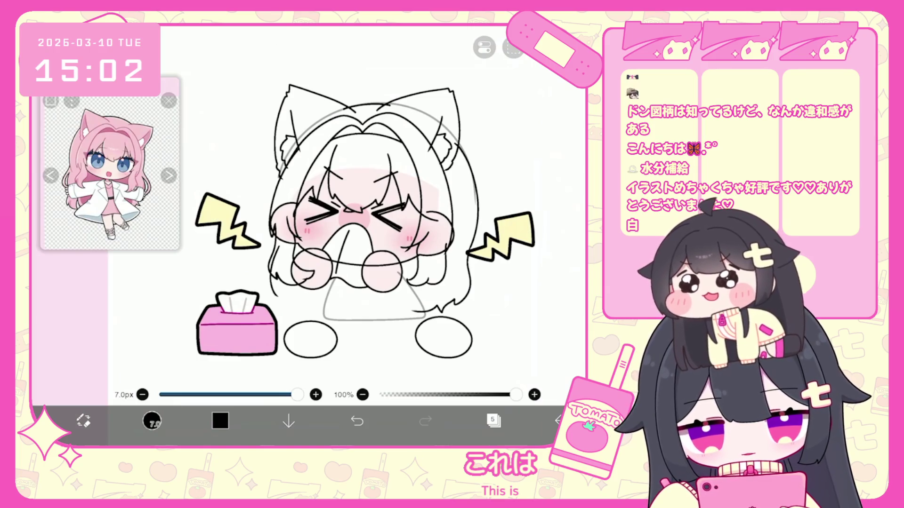
left_click(357, 421)
left_click_drag(274, 245, 275, 288)
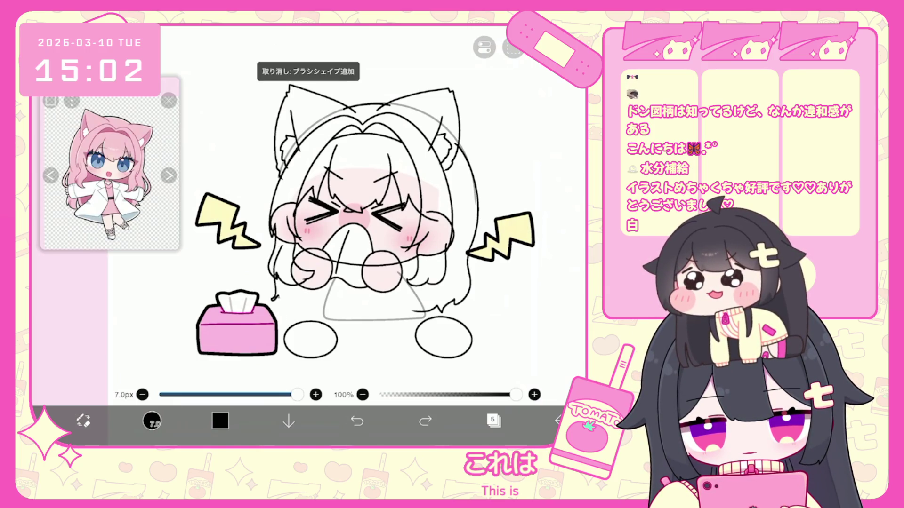
left_click(356, 422)
mouse_move(276, 250)
left_mouse_down()
mouse_move(277, 306)
mouse_move(291, 315)
left_mouse_up()
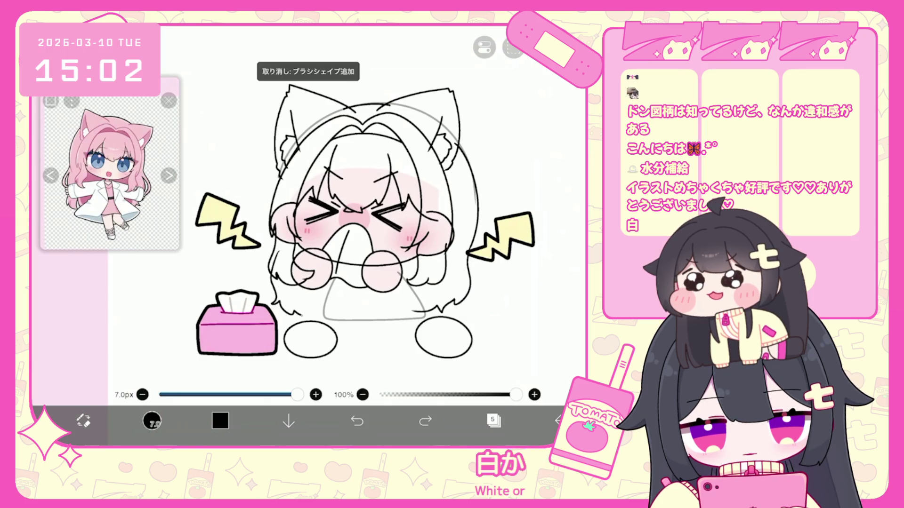
left_click(357, 422)
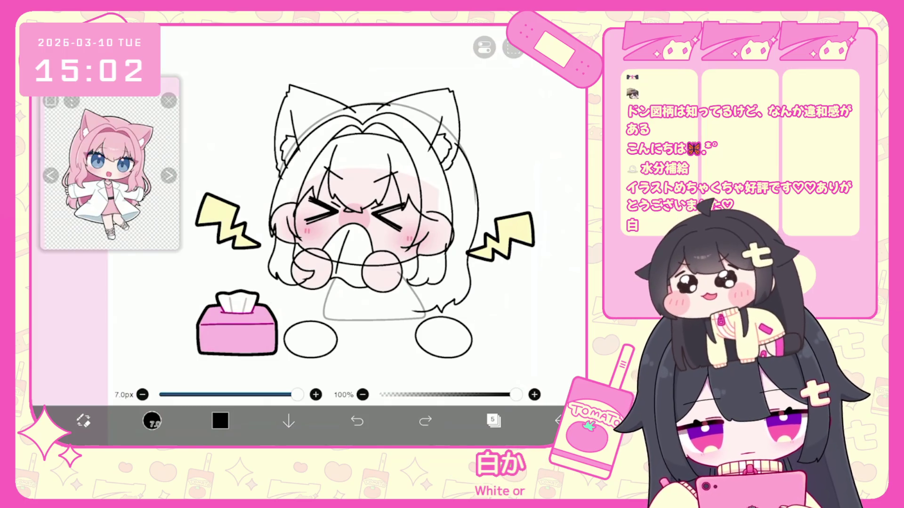
mouse_move(268, 222)
left_mouse_down()
mouse_move(264, 264)
mouse_move(276, 308)
left_mouse_up()
left_click(357, 421)
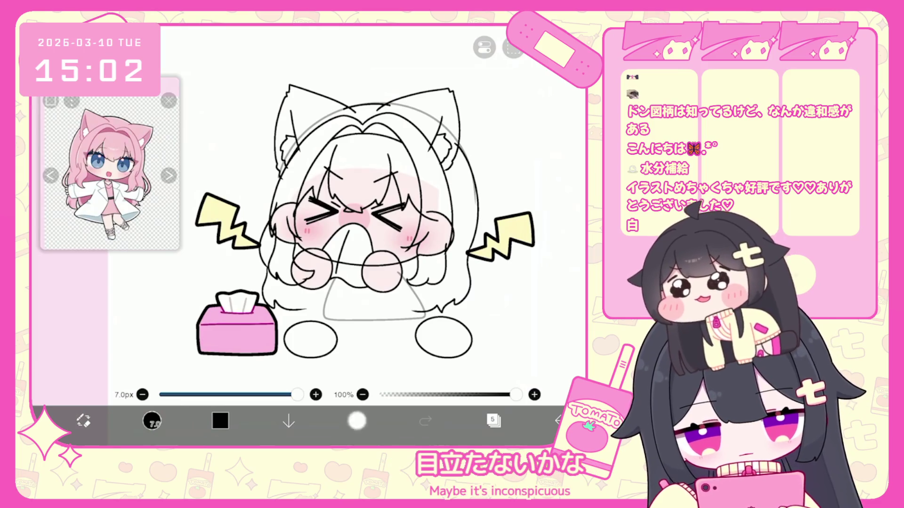
left_click(356, 421)
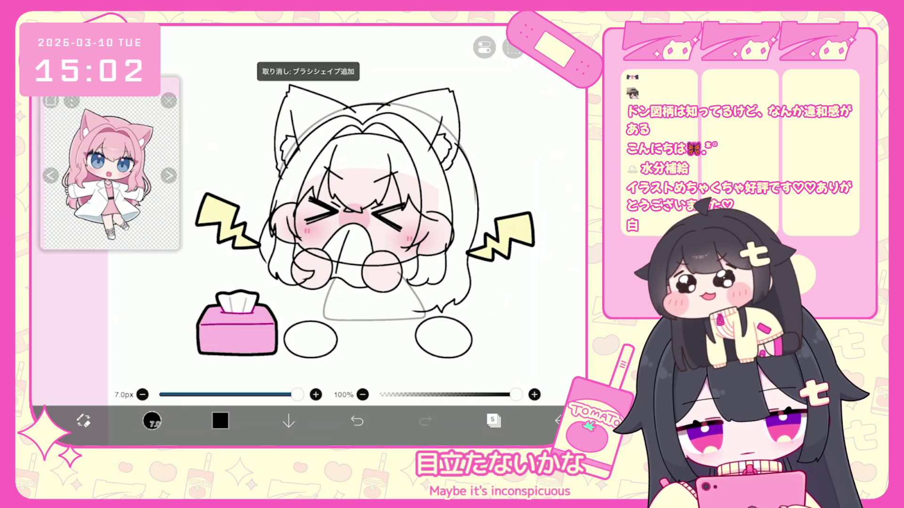
left_click_drag(276, 203, 265, 263)
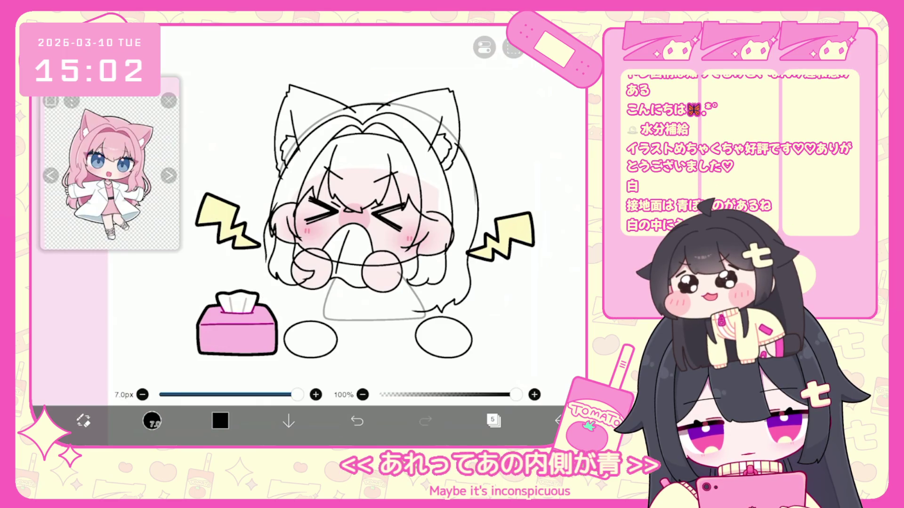
Draw a short line along the hair's lower edge after discarding the lower-left attempt.
scroll(329, 212, "up", 3)
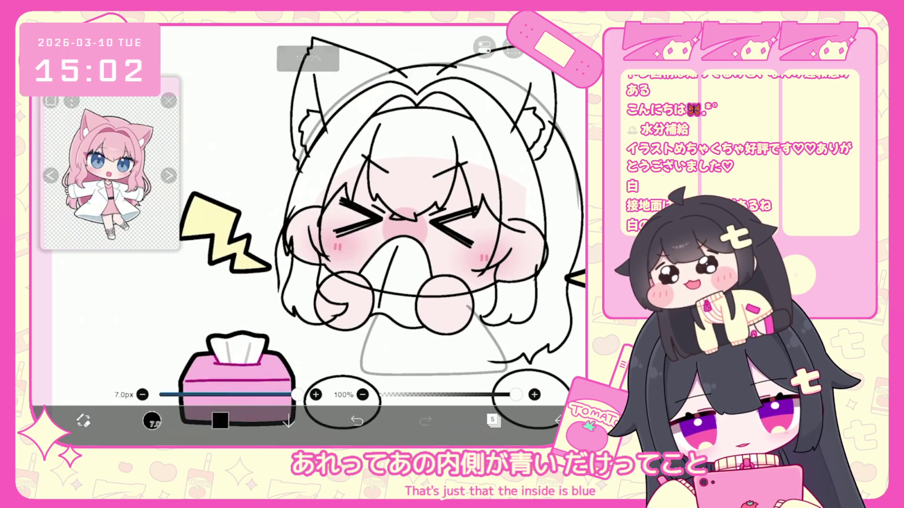
left_click(357, 421)
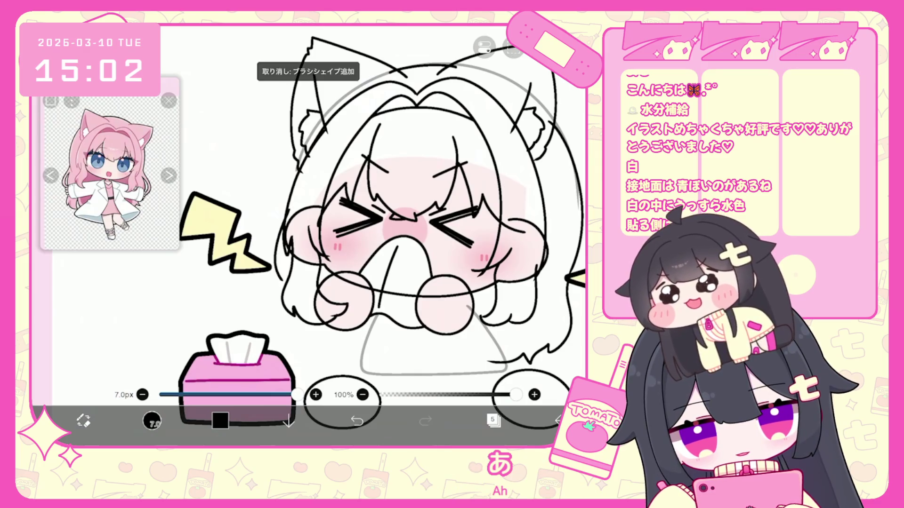
left_click(357, 420)
left_click_drag(283, 279, 286, 348)
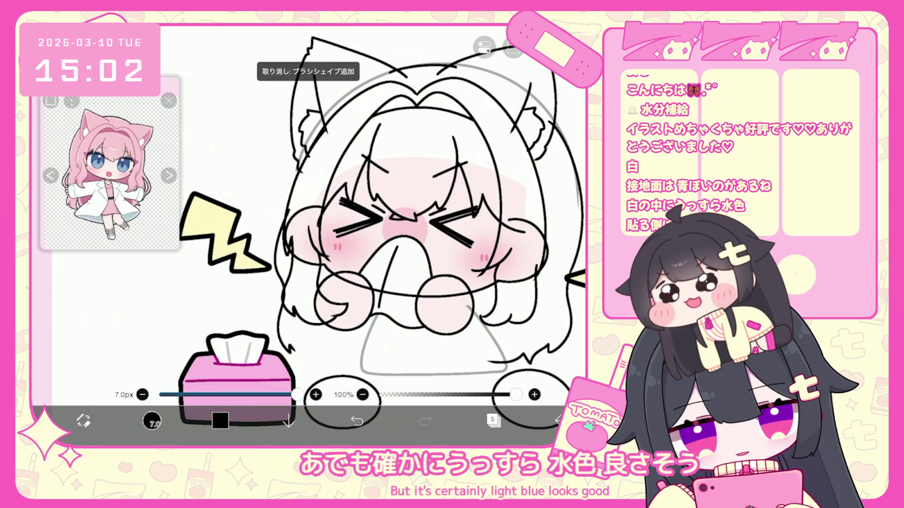
key("ctrl+z")
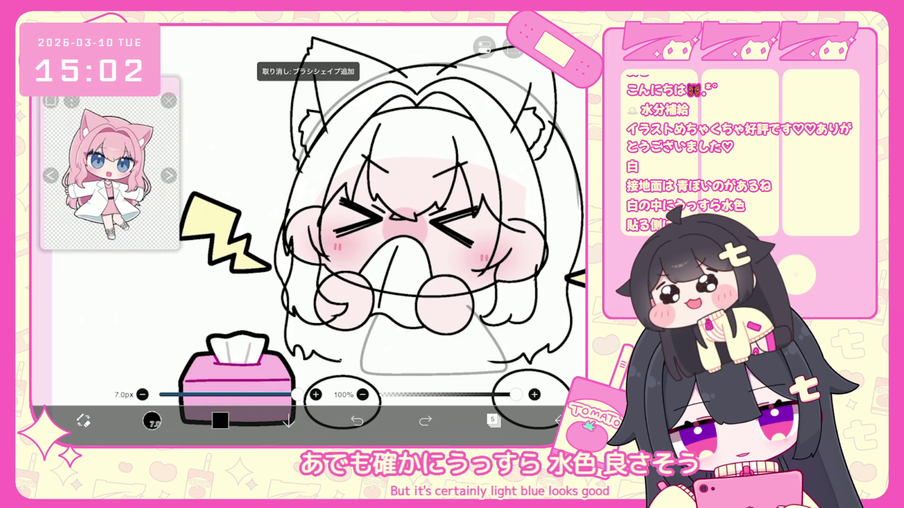
left_click_drag(337, 358, 378, 361)
scroll(321, 235, "down", 2)
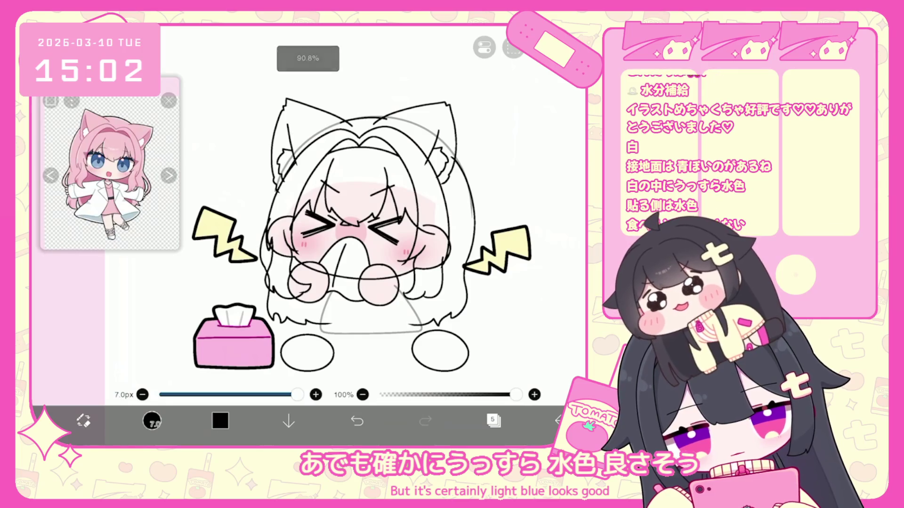
scroll(343, 235, "up", 2)
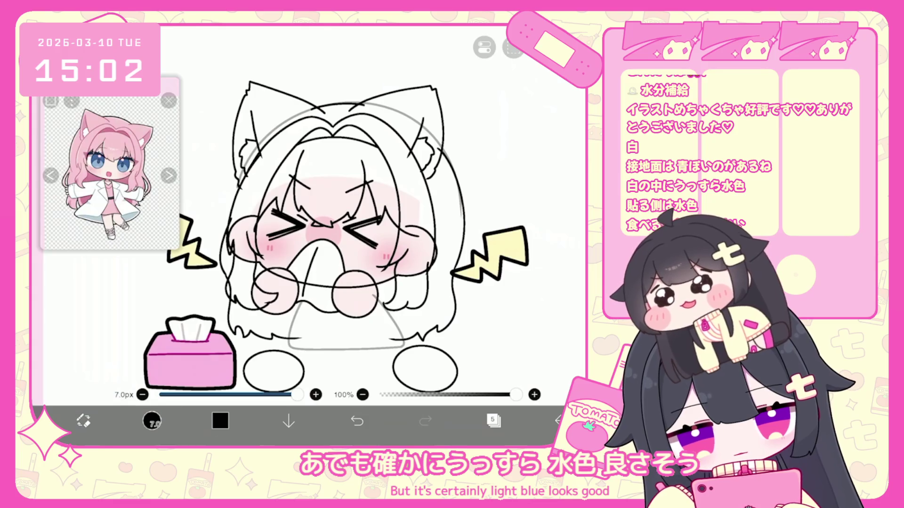
scroll(320, 226, "down", 2)
left_click(152, 420)
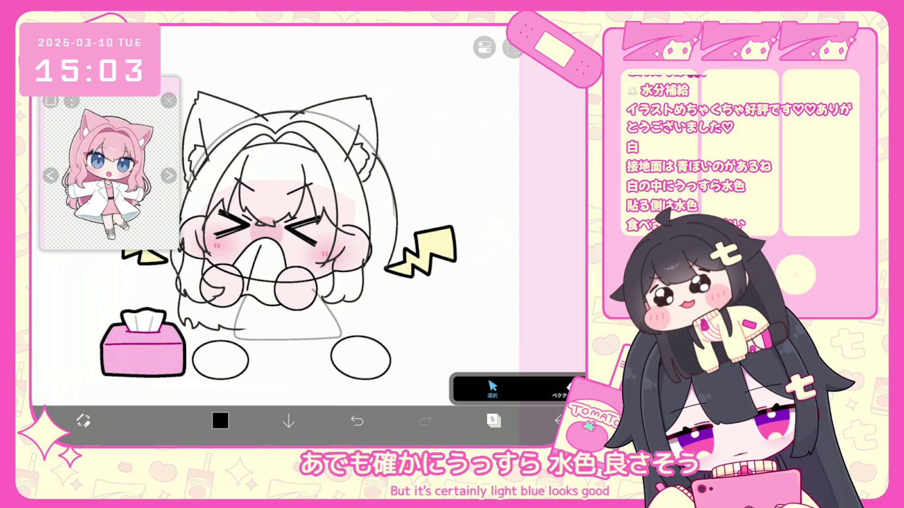
Undo the recent vector erases and brush strokes.
left_click(357, 421)
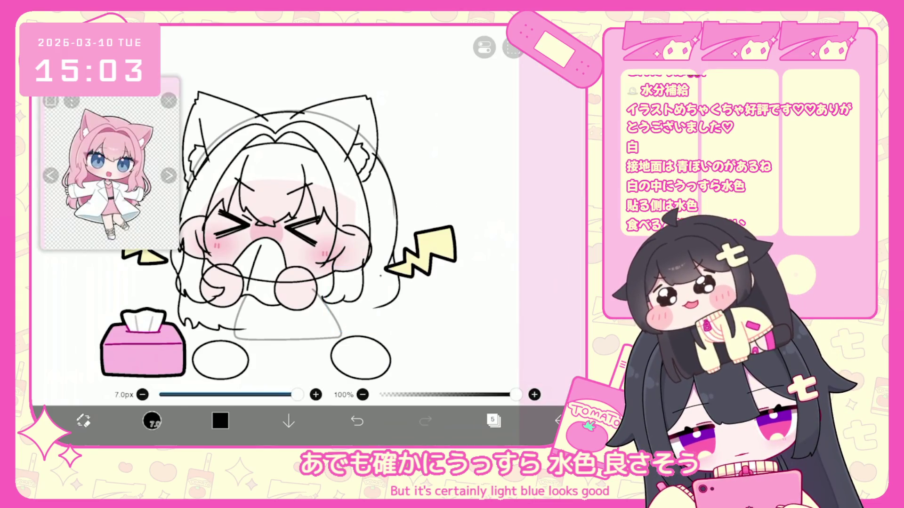
key("ctrl+z")
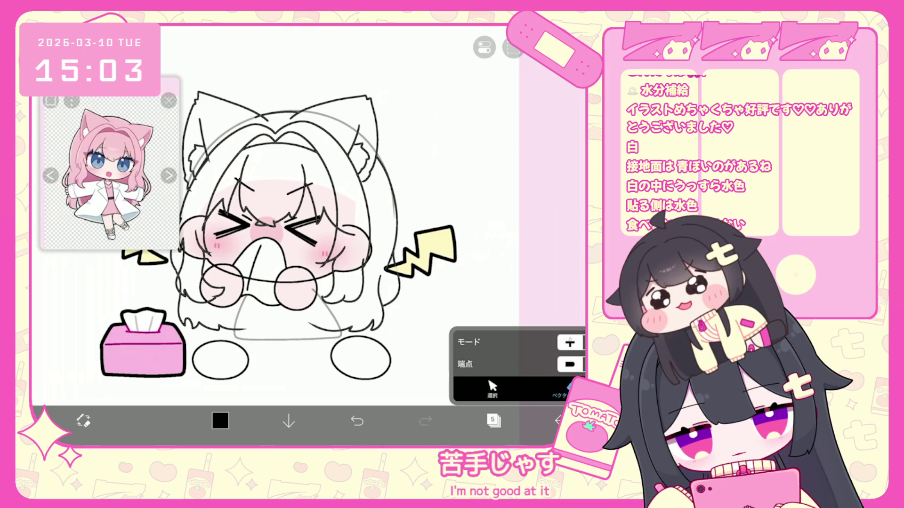
scroll(292, 236, "left", 2)
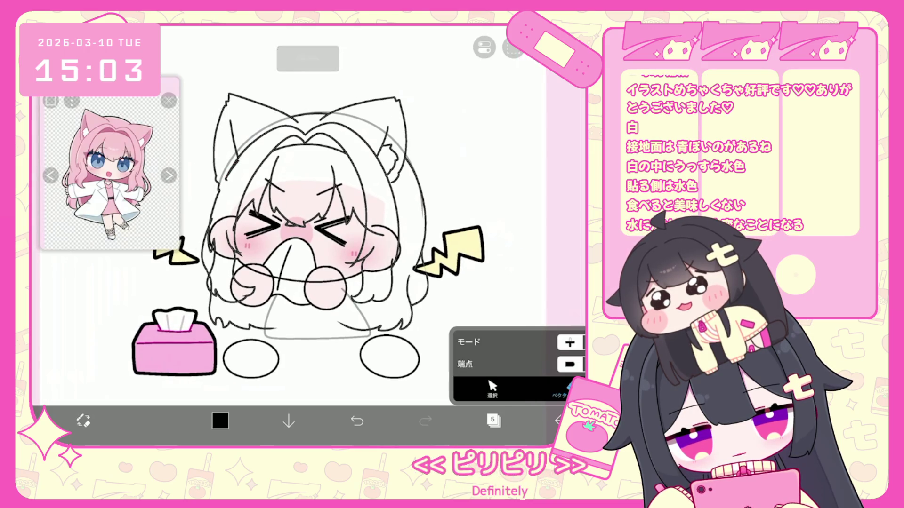
scroll(188, 174, "up", 3)
key("ctrl+z")
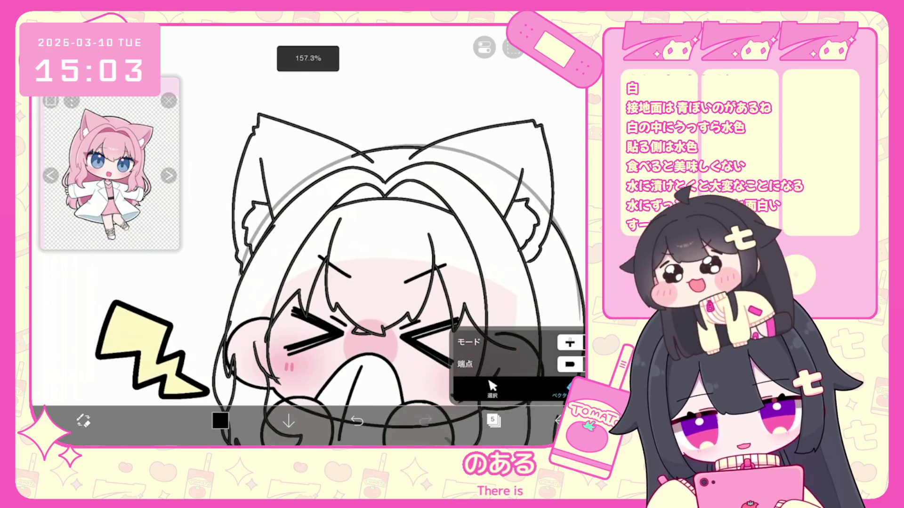
scroll(339, 236, "down", 2)
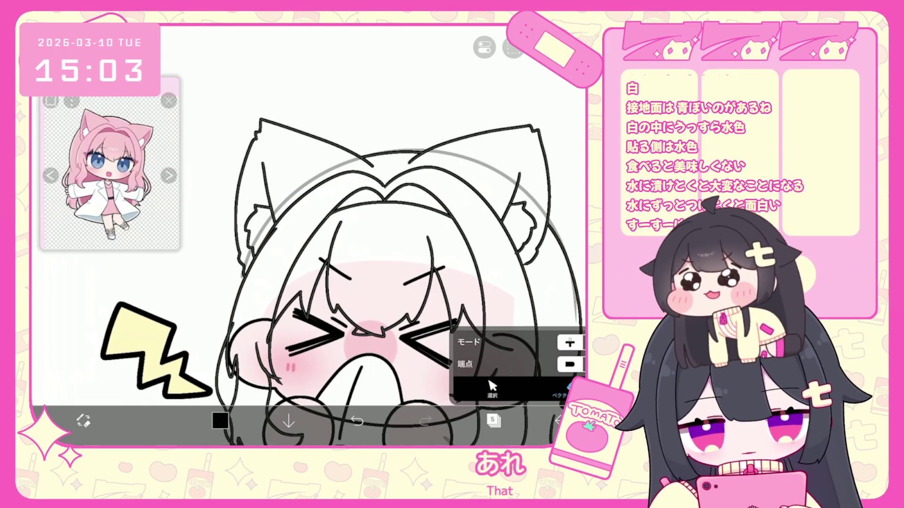
scroll(376, 235, "up", 3)
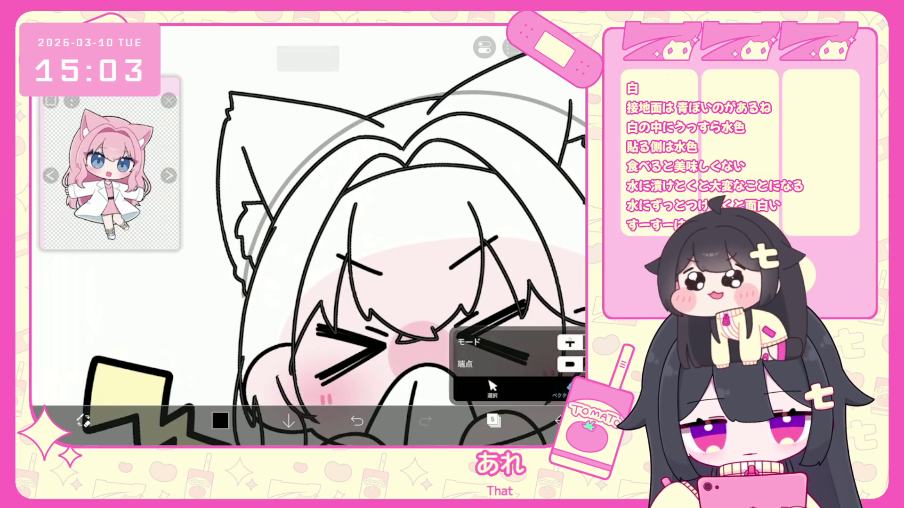
left_click(558, 395)
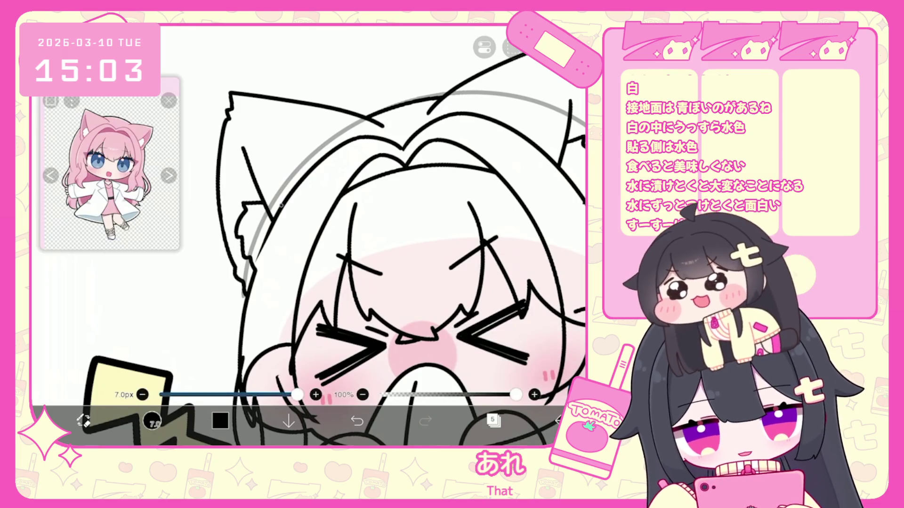
left_click(357, 421)
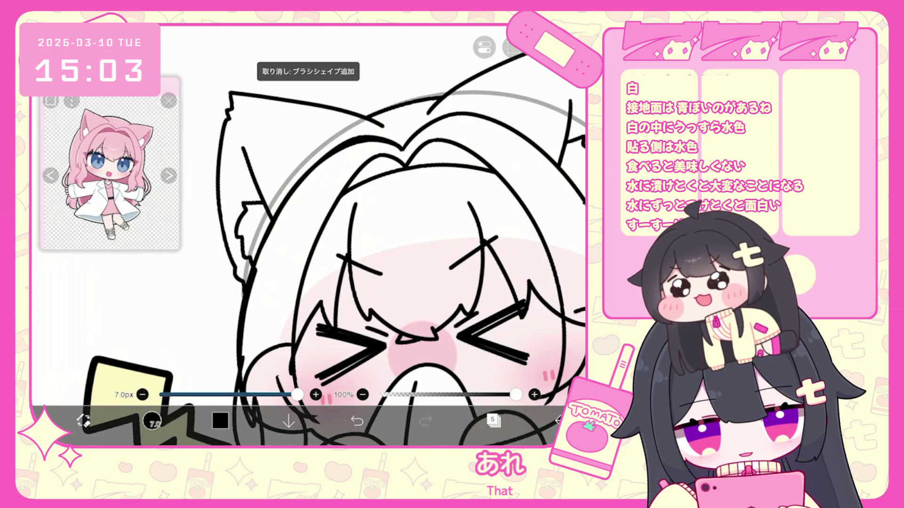
scroll(334, 244, "up", 2)
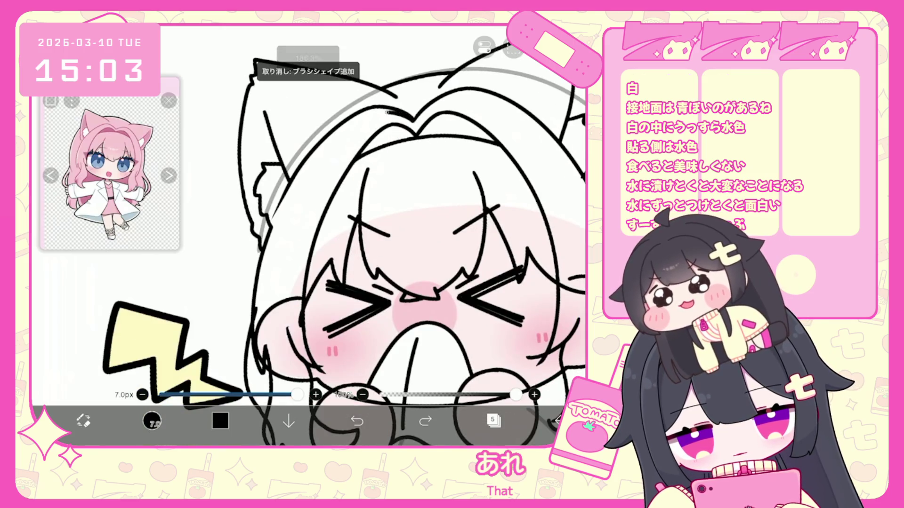
Select the long left hair strand with the vector Select tool and narrow it slightly.
left_click(425, 421)
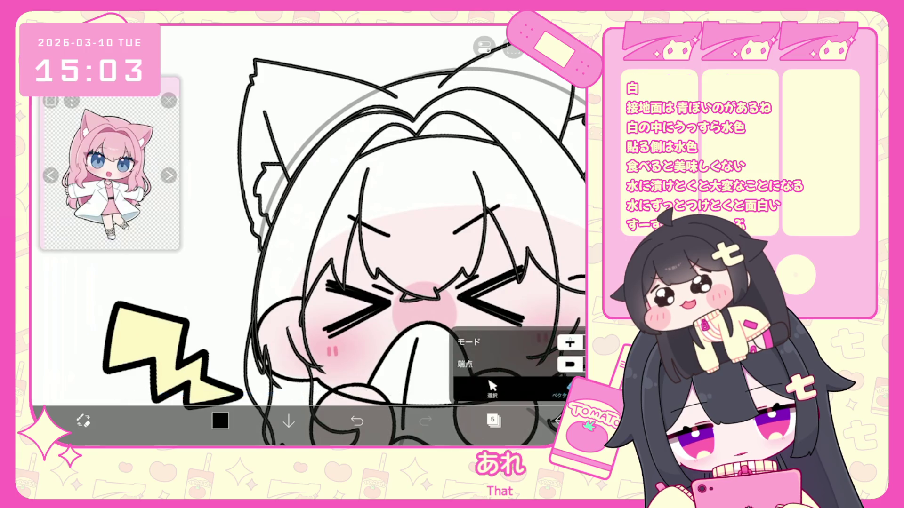
left_click(83, 420)
left_click(285, 211)
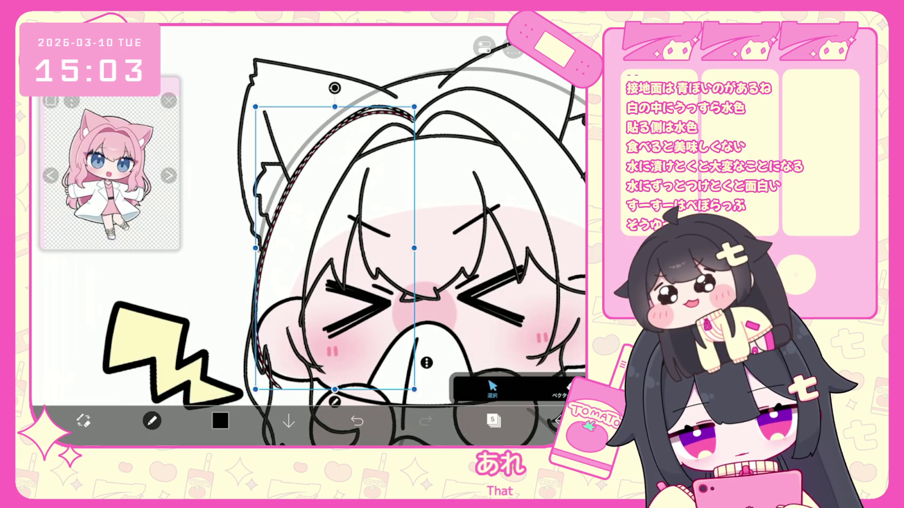
left_click(244, 132)
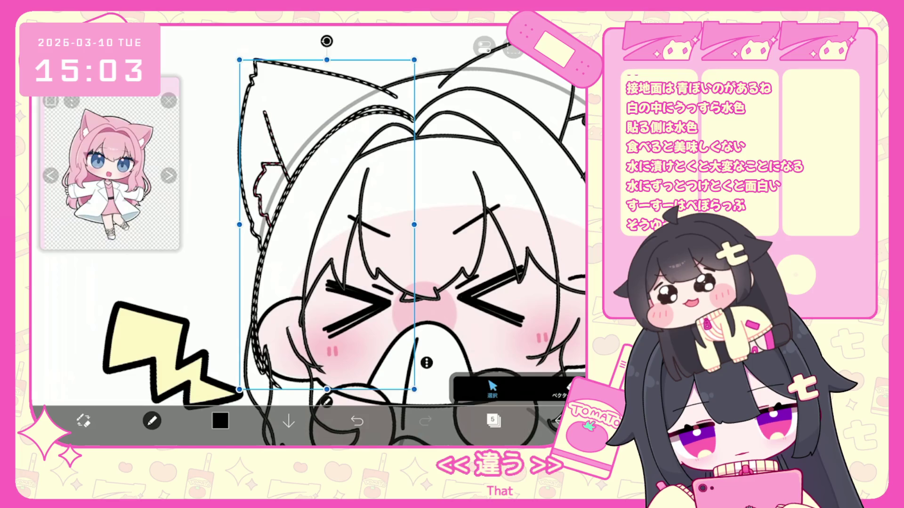
left_click(277, 211)
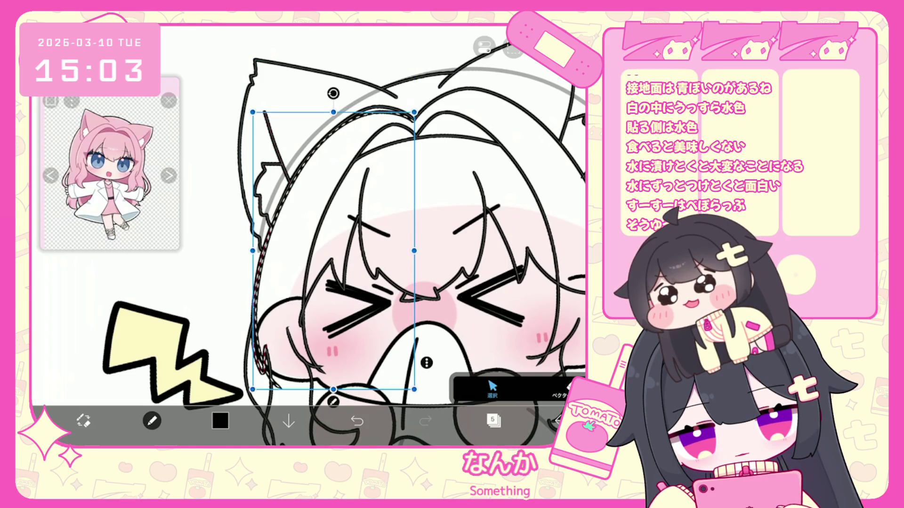
left_click(263, 302)
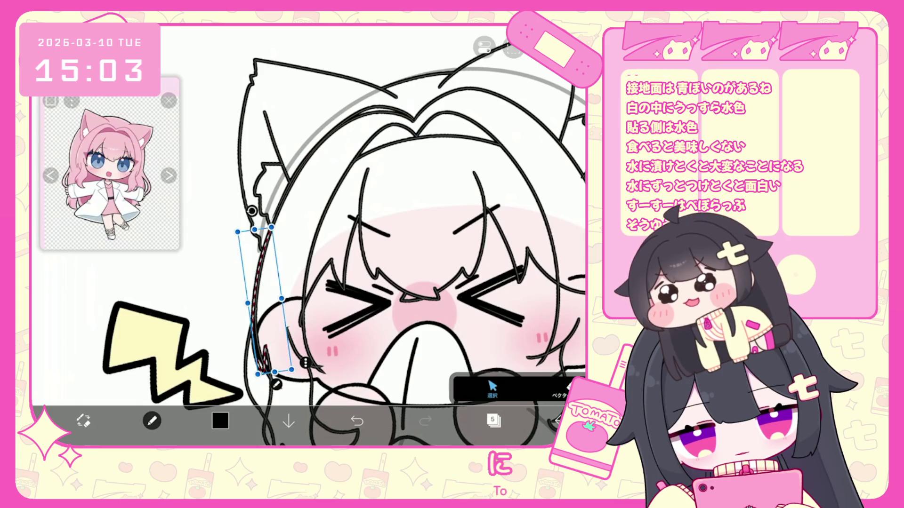
left_click(194, 318)
mouse_move(194, 318)
left_mouse_down()
mouse_move(302, 151)
mouse_move(316, 86)
left_mouse_up()
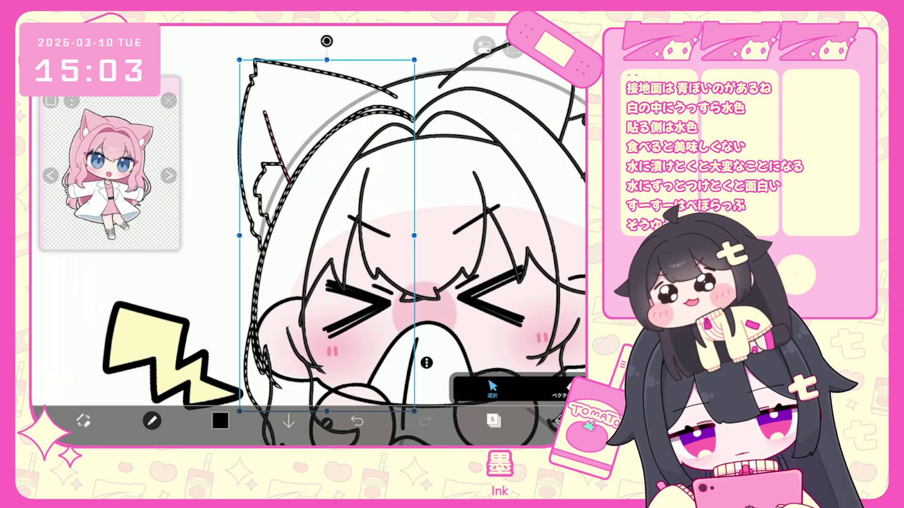
left_click(287, 155)
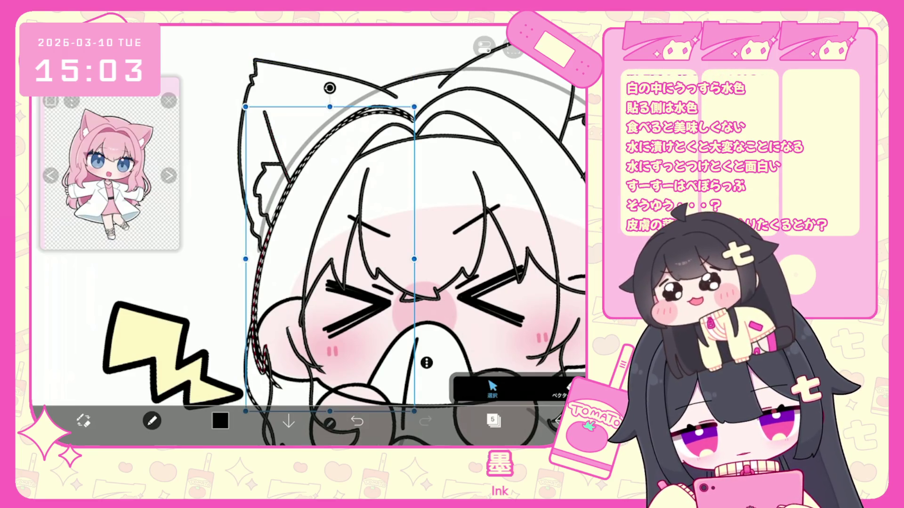
left_click_drag(413, 259, 413, 259)
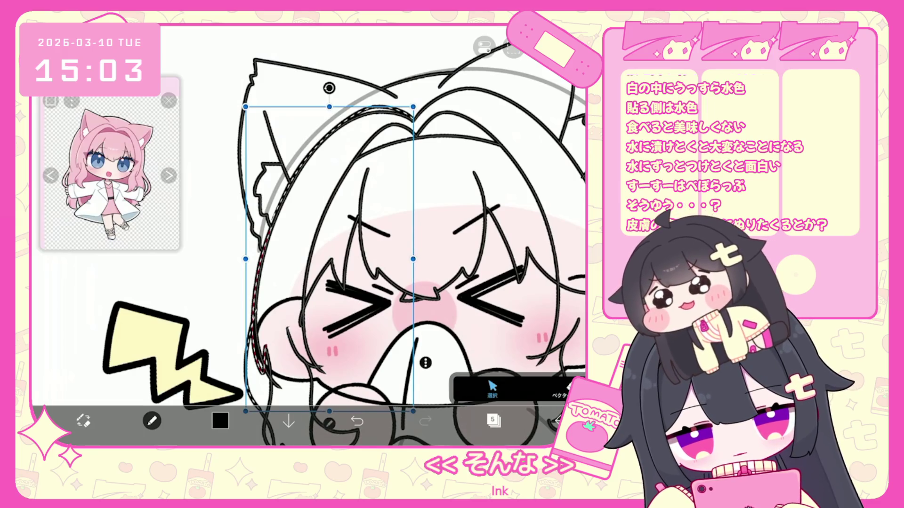
Clear the hair-strand selection, undo the last edit and select a stroke around the face.
left_click(484, 47)
left_click(470, 85)
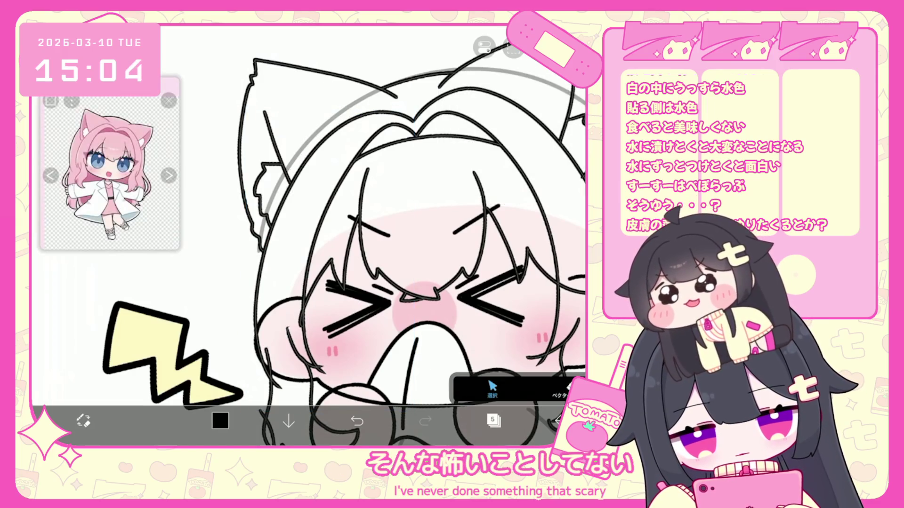
key("b")
scroll(358, 211, "up", 2)
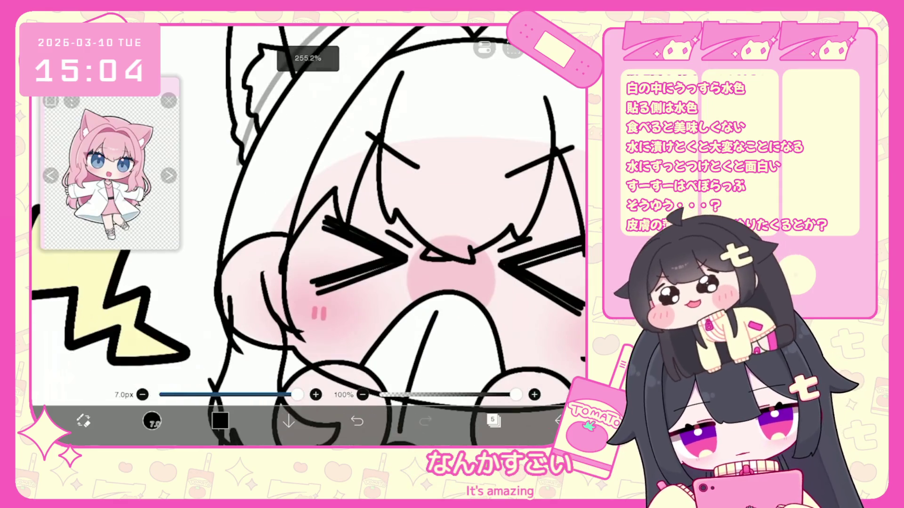
key("ctrl+z")
scroll(308, 235, "down", 3)
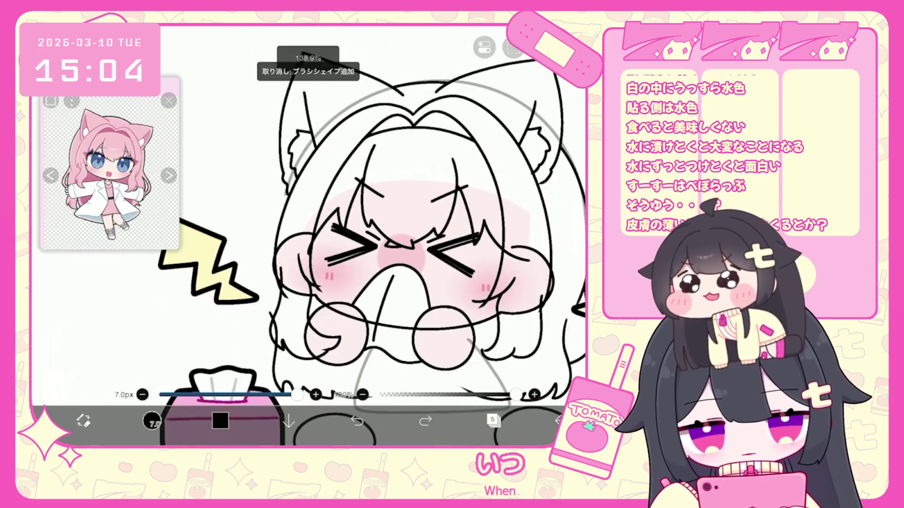
key("ctrl+z")
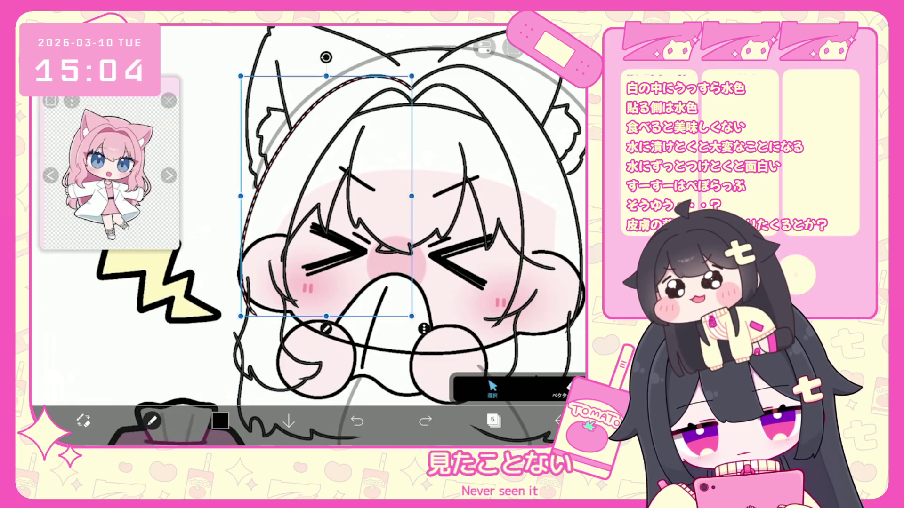
left_click(325, 193)
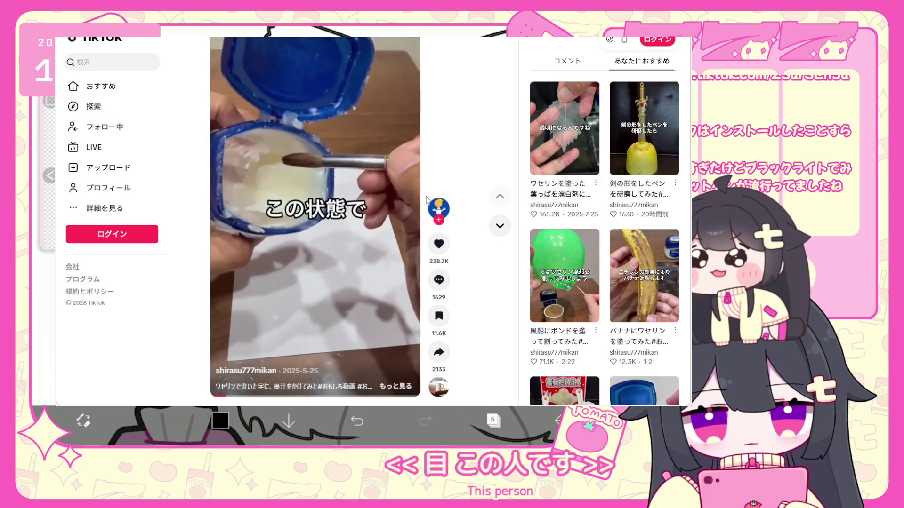
Go to the creator's TikTok profile and play the video with 8442 likes.
left_click(438, 207)
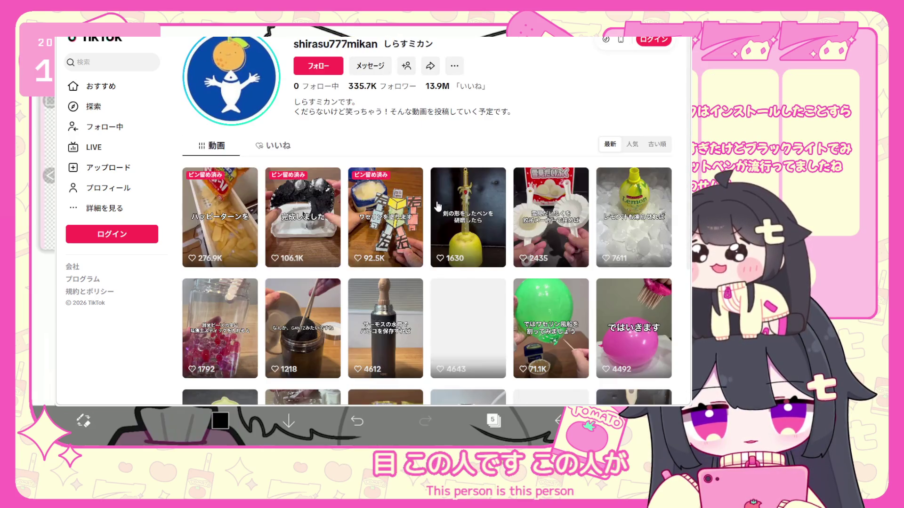
scroll(431, 214, "down", 3)
scroll(429, 220, "down", 10)
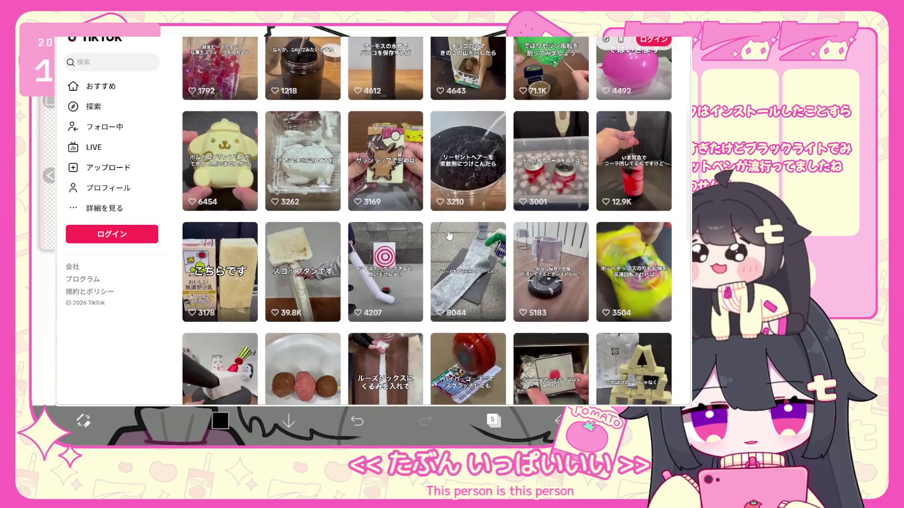
scroll(473, 226, "down", 6)
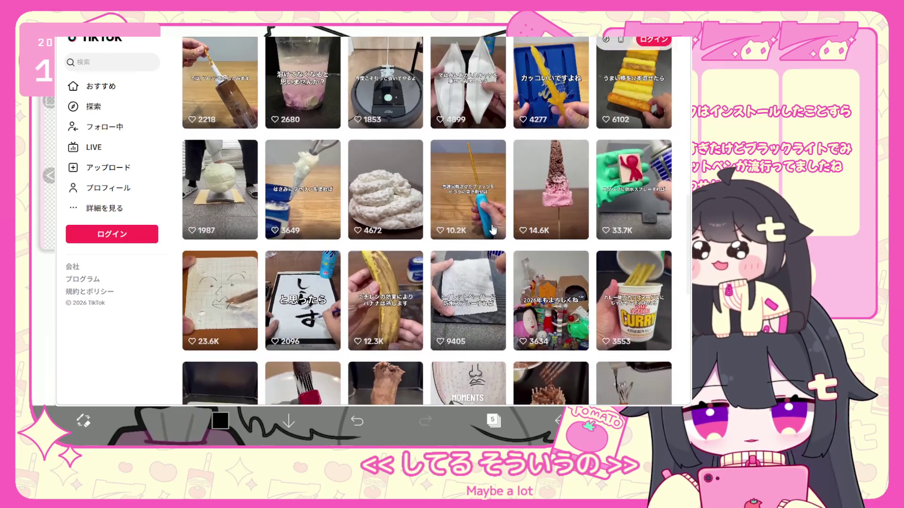
scroll(491, 227, "down", 4)
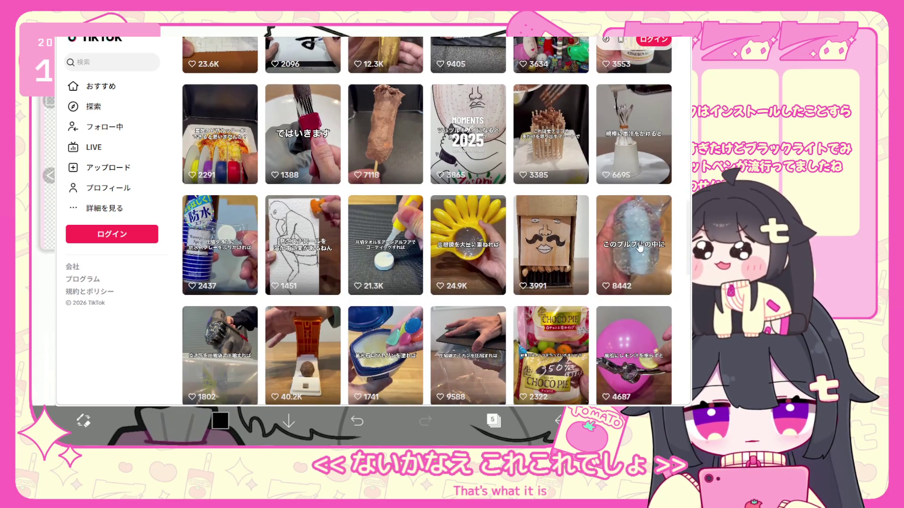
left_click(625, 258)
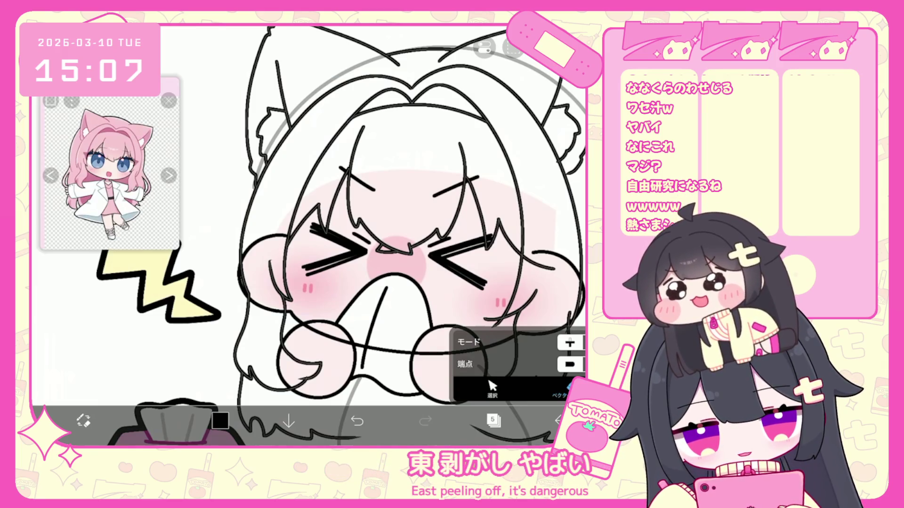
Trace the left edge of the tissue with the brush.
scroll(376, 236, "down", 5)
scroll(283, 235, "up", 5)
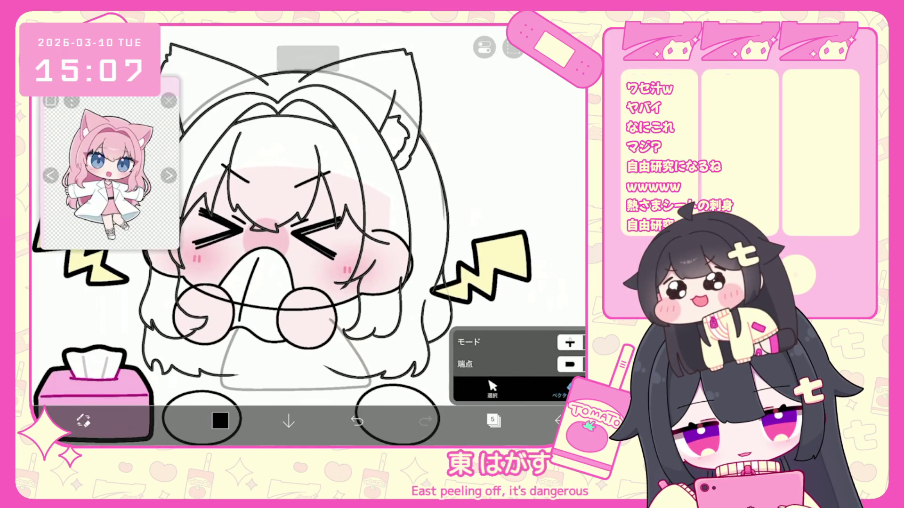
scroll(306, 236, "down", 5)
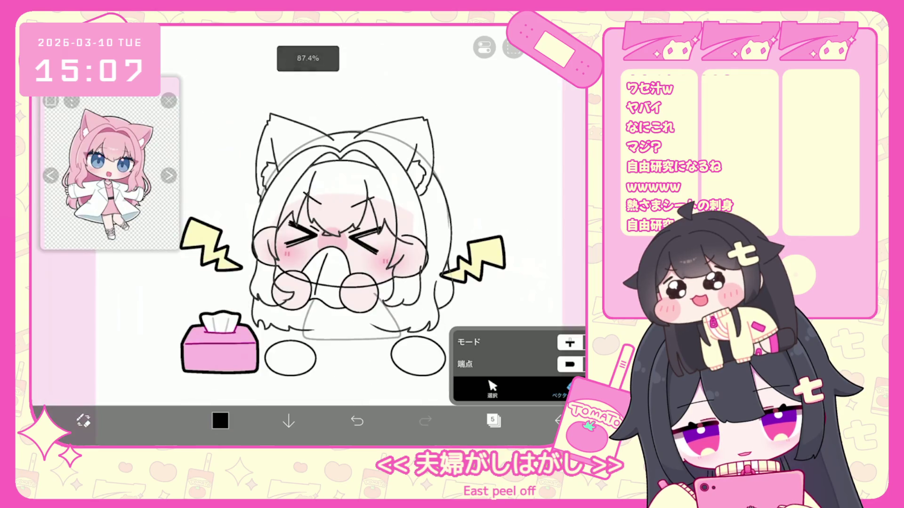
scroll(307, 212, "up", 3)
left_click(493, 420)
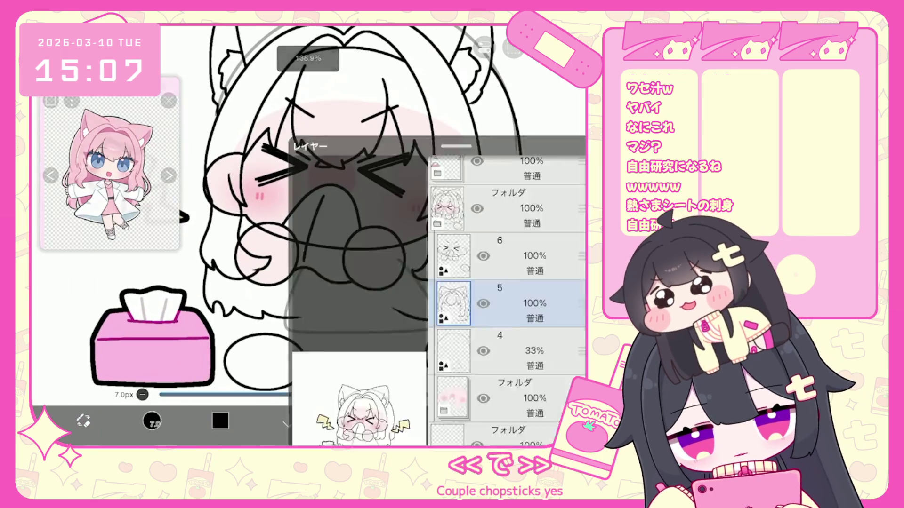
left_click(494, 420)
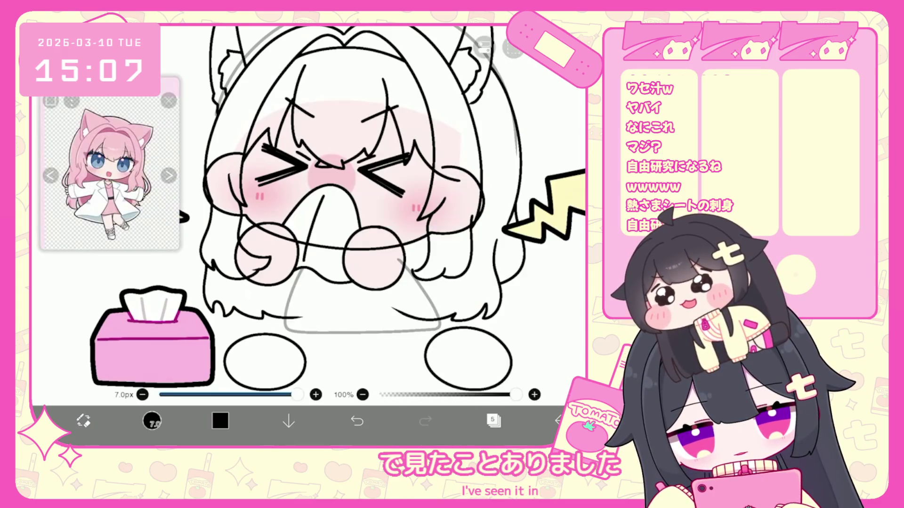
scroll(306, 212, "up", 3)
left_click_drag(290, 237, 264, 306)
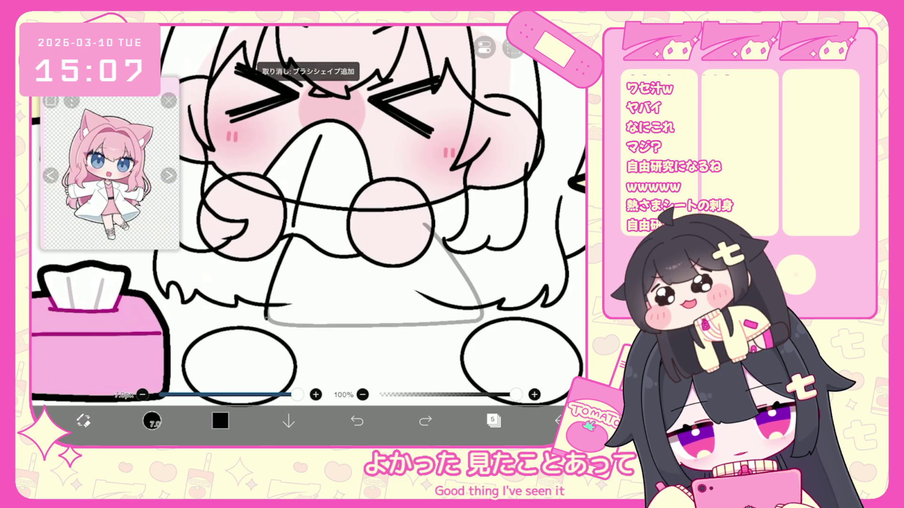
Set layer 4, the tissue sketch, to 100% opacity.
left_click(493, 421)
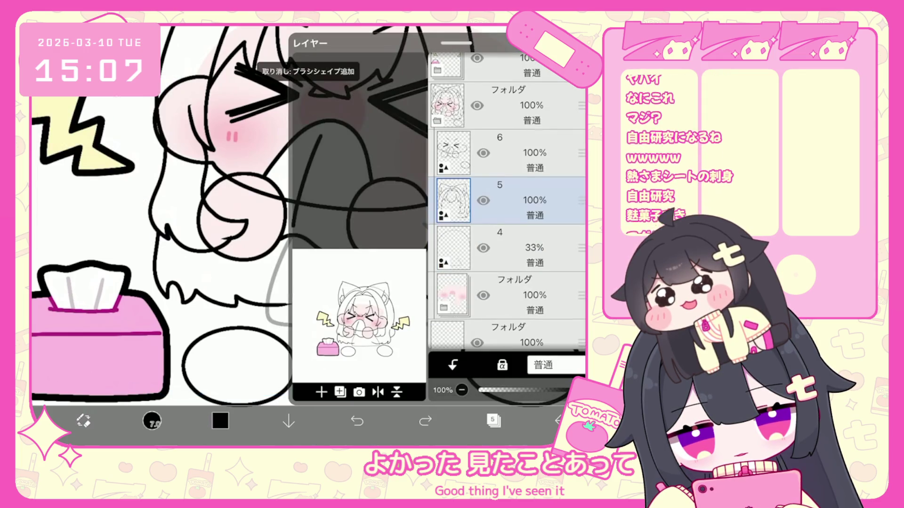
left_click(499, 248)
left_click_drag(560, 391, 584, 390)
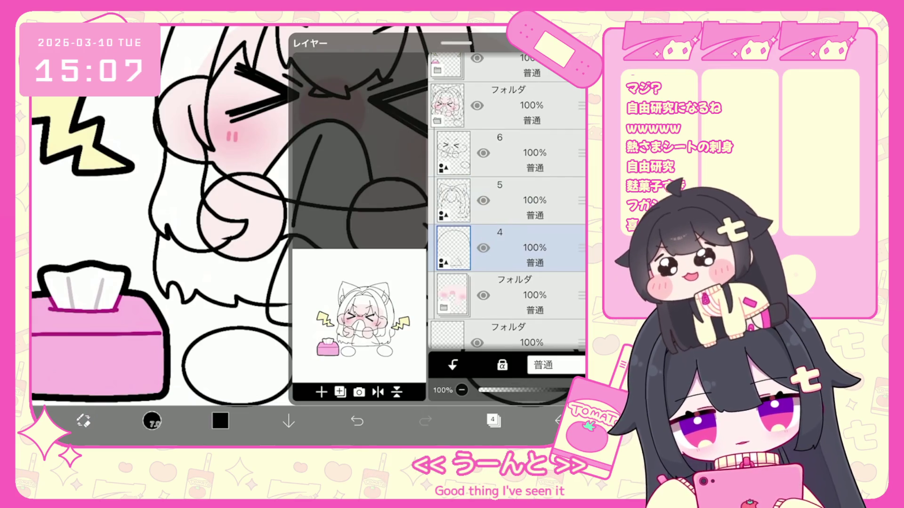
left_click(494, 421)
scroll(358, 235, "down", 5)
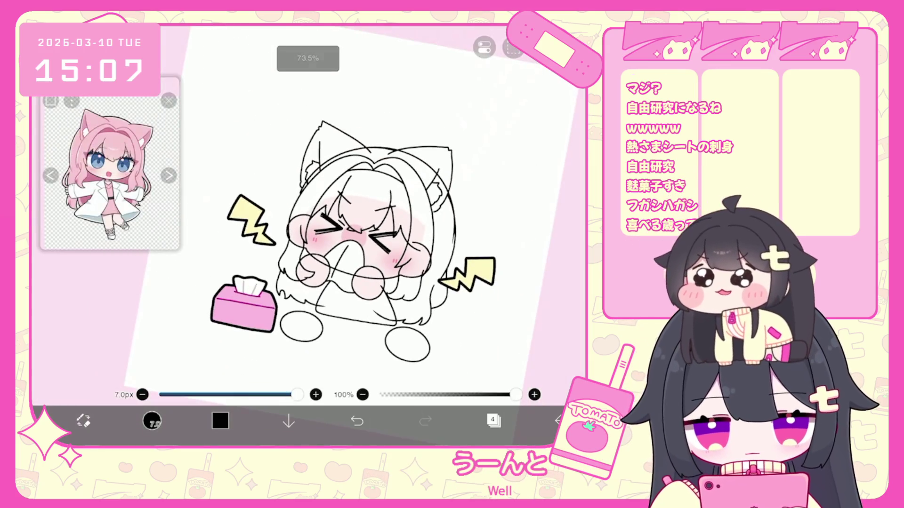
Switch the drawing mode back to the brush.
left_click(83, 421)
scroll(358, 235, "up", 1)
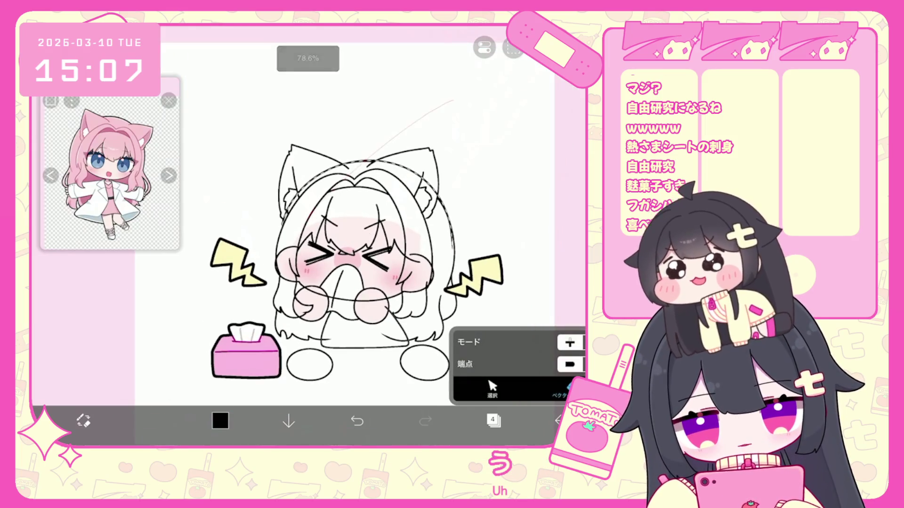
left_click(492, 390)
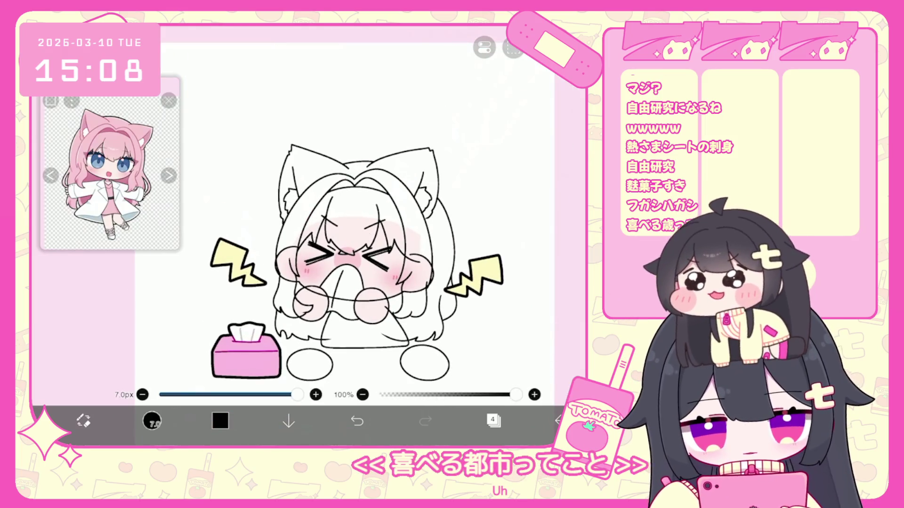
scroll(348, 226, "up", 3)
left_click(493, 421)
left_click(494, 421)
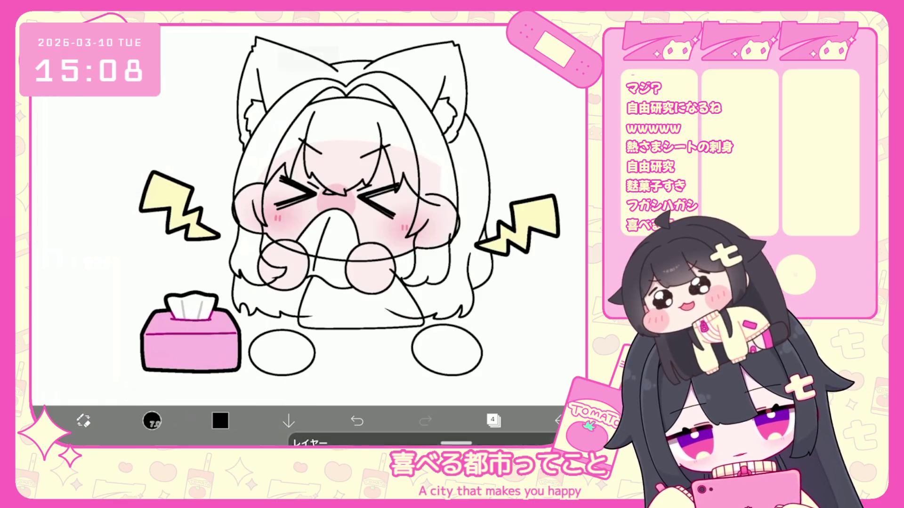
scroll(330, 212, "up", 4)
scroll(308, 236, "up", 2)
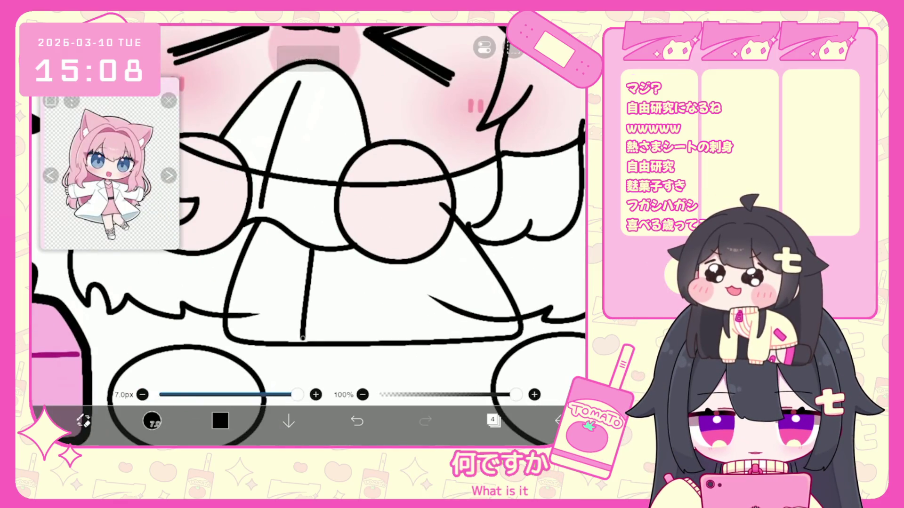
Try short and diagonal fold lines inside the tissue, undoing the unwanted ones.
key("ctrl+z")
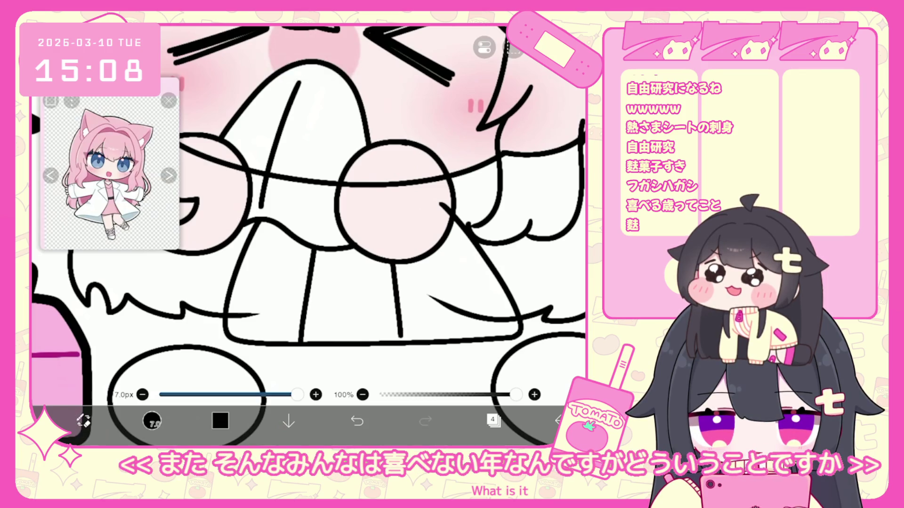
key("ctrl+z")
left_click_drag(386, 263, 390, 277)
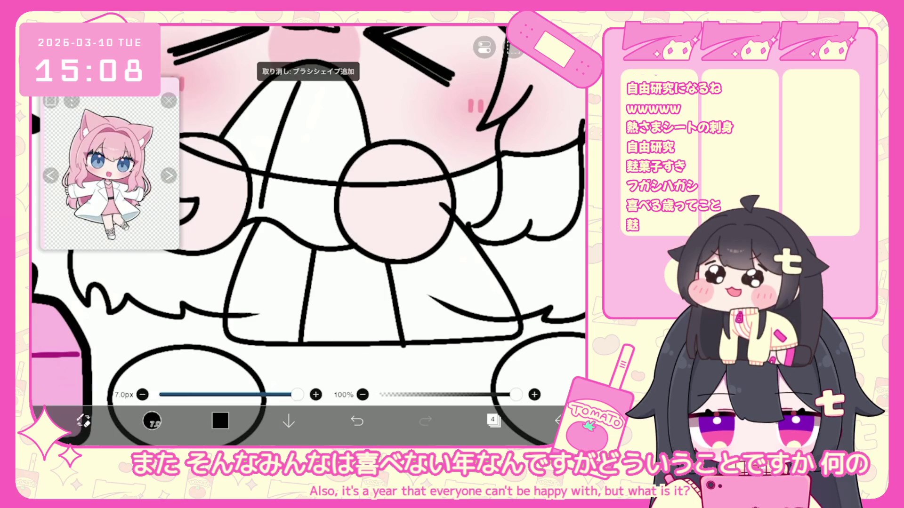
key("ctrl+z")
key("ctrl+z")
left_click_drag(318, 252, 319, 297)
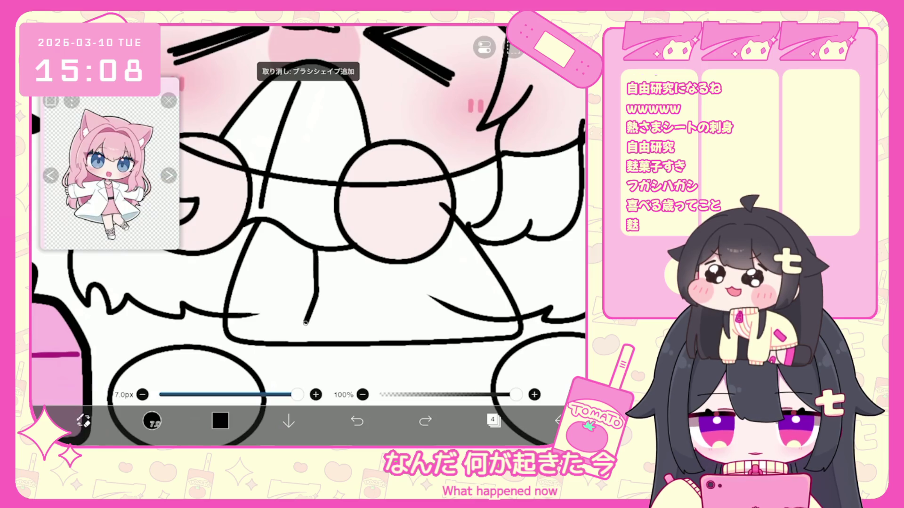
left_click_drag(288, 235, 311, 285)
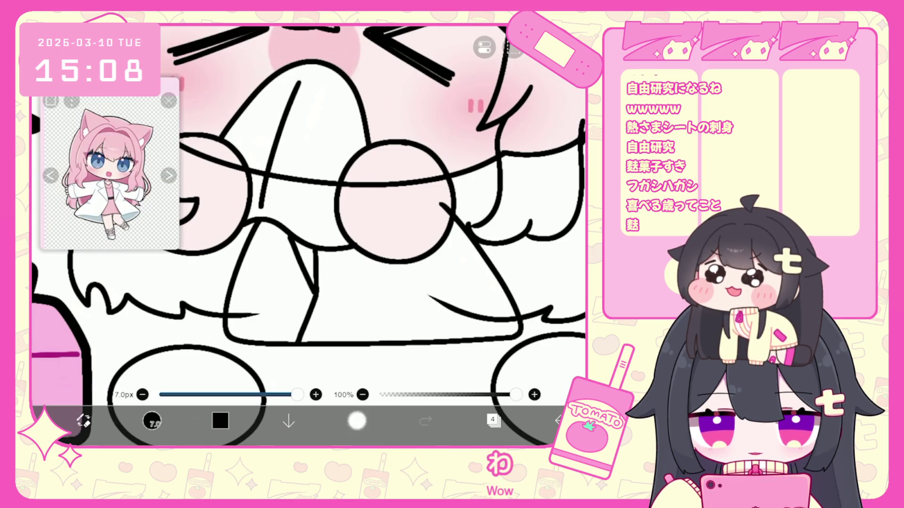
left_click(357, 421)
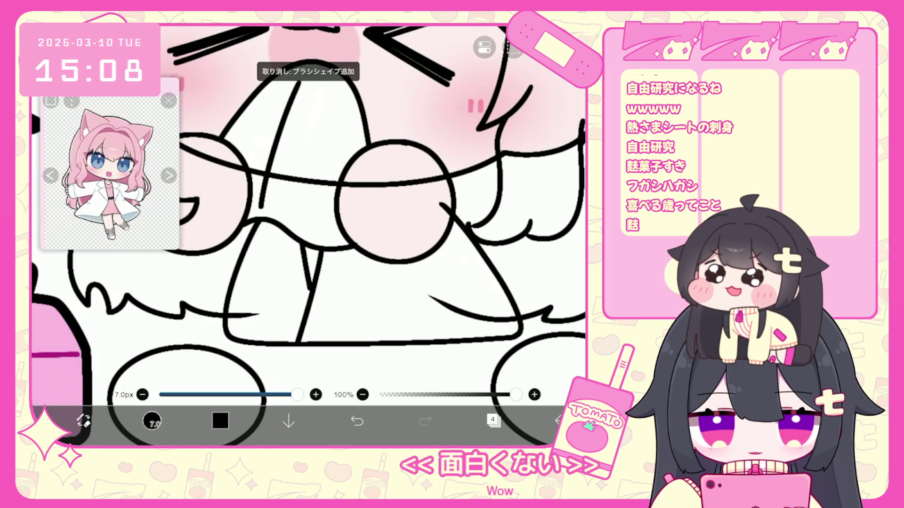
key("ctrl+z")
left_click(357, 420)
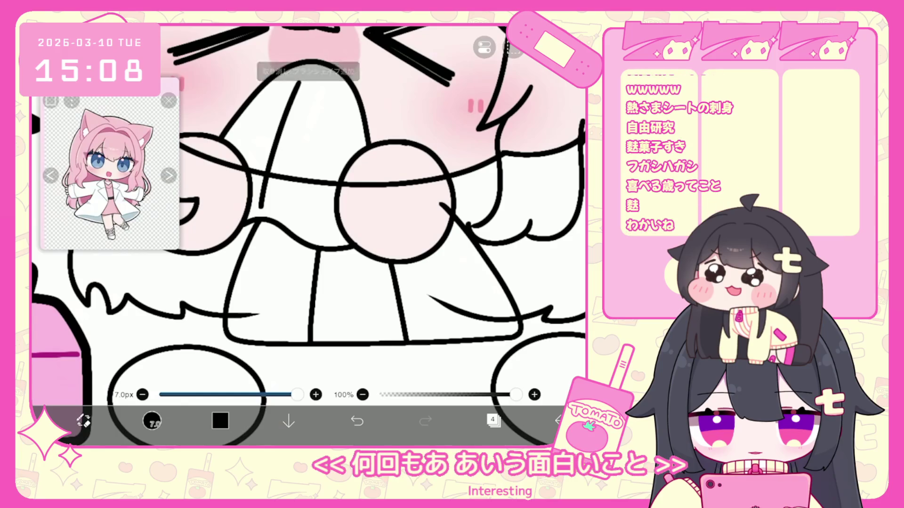
Draw a fold line across the tissue's lower part.
scroll(309, 212, "down", 5)
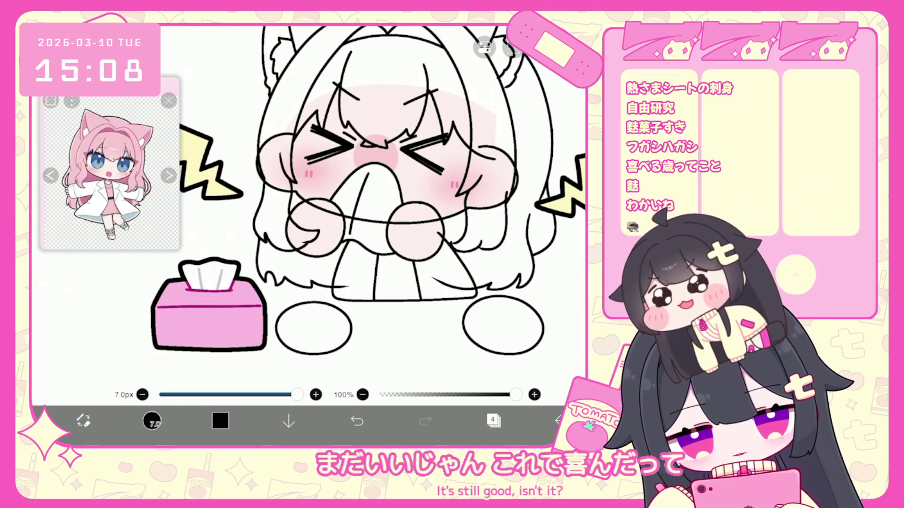
scroll(308, 223, "up", 5)
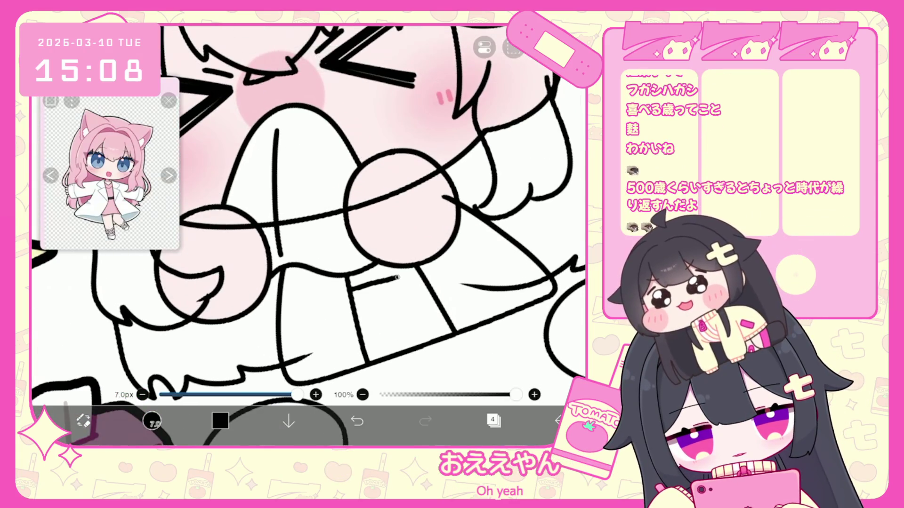
left_click(357, 420)
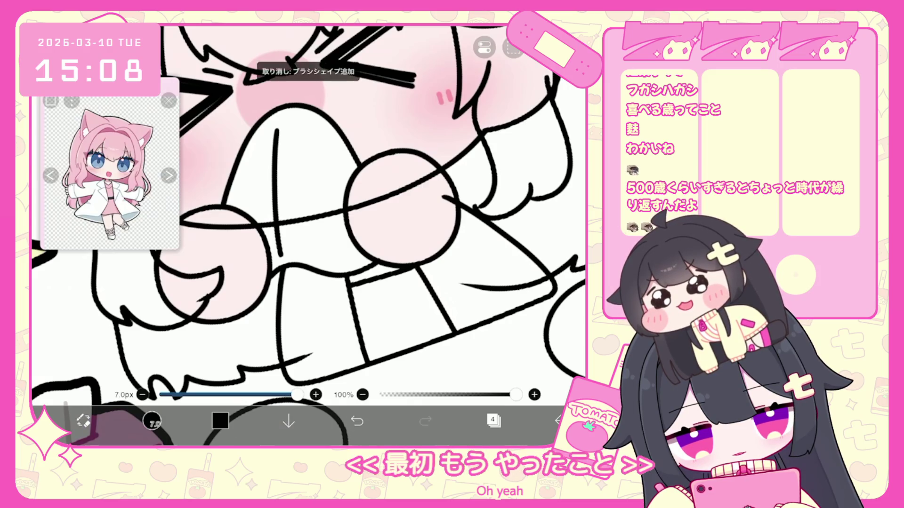
left_click_drag(353, 298, 422, 281)
scroll(380, 221, "down", 3)
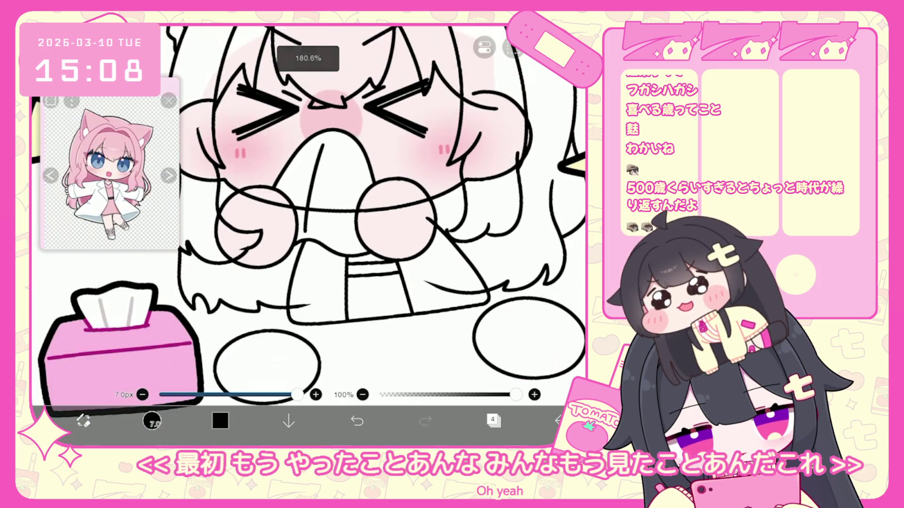
scroll(311, 222, "down", 3)
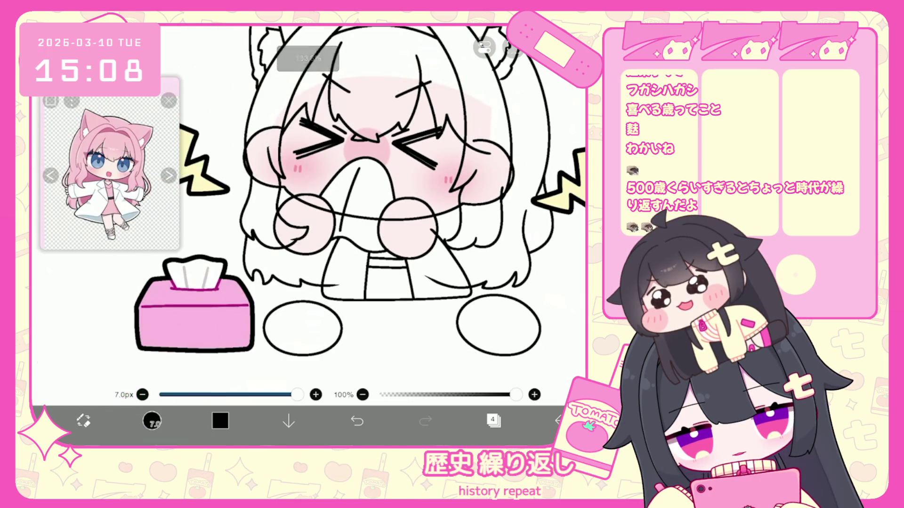
scroll(330, 197, "up", 2)
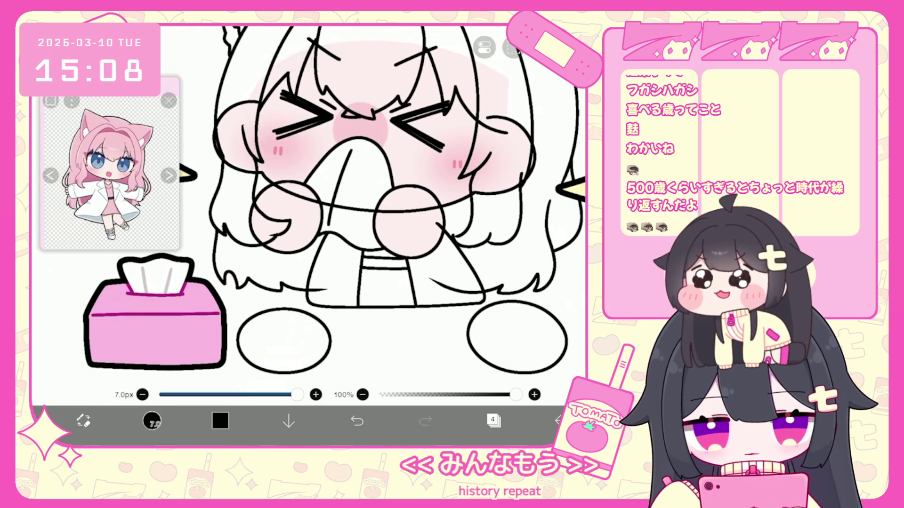
Make layer 5, the face-lines layer, the active layer.
left_click(493, 421)
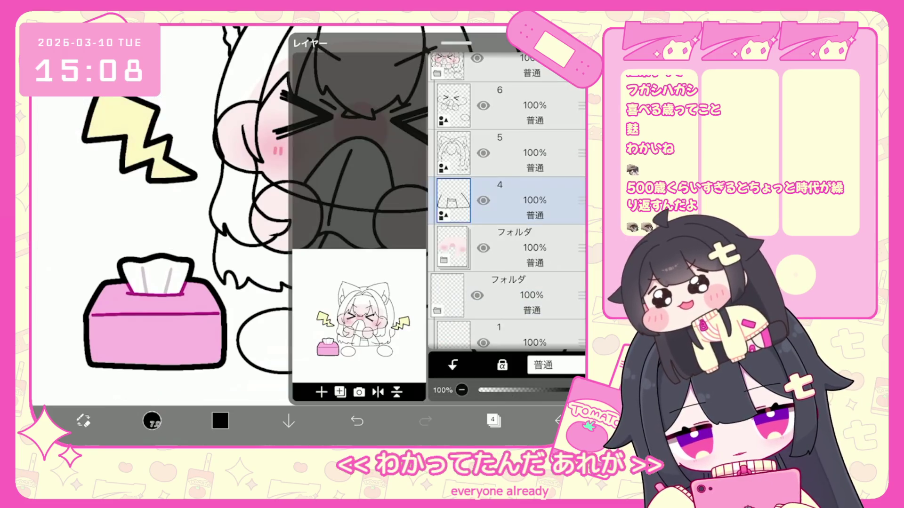
left_click(518, 105)
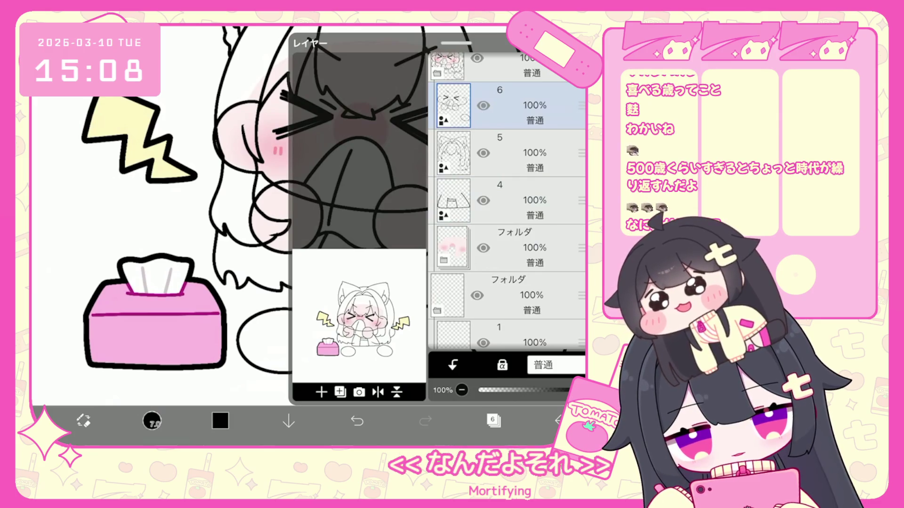
left_click(518, 153)
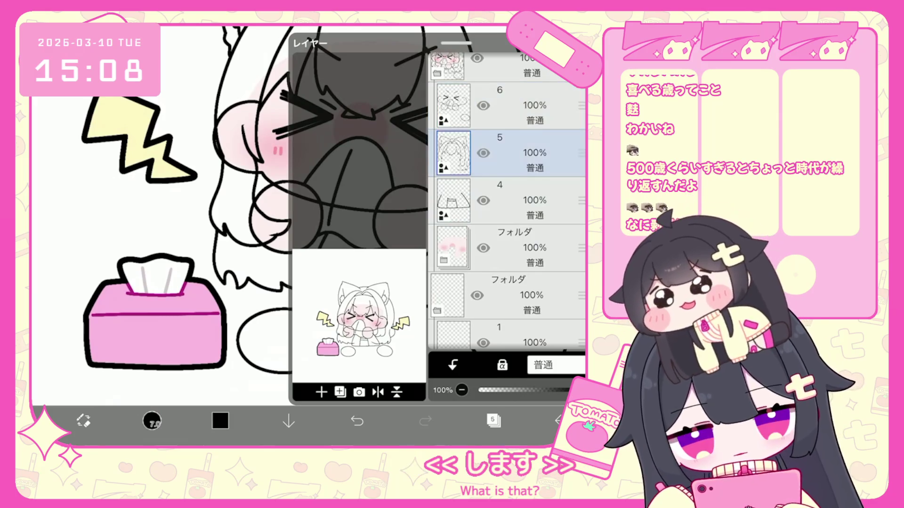
Undo stray strokes on layer 5 and redraw a long strand beside the lightning bolt.
left_click(494, 421)
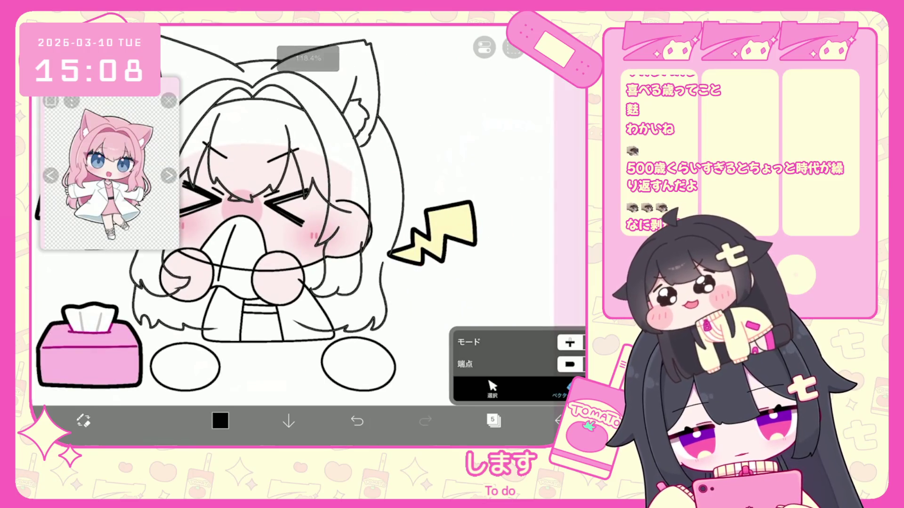
left_click(83, 420)
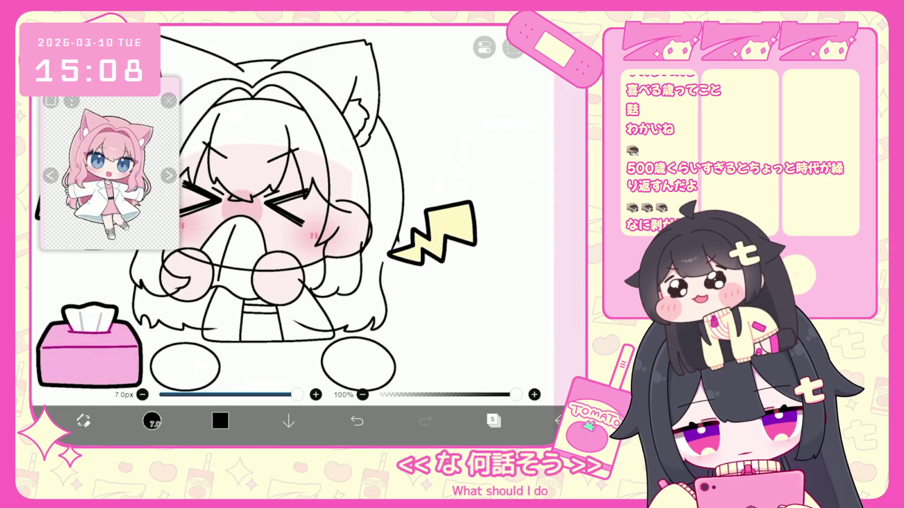
scroll(424, 235, "up", 3)
key("ctrl+z")
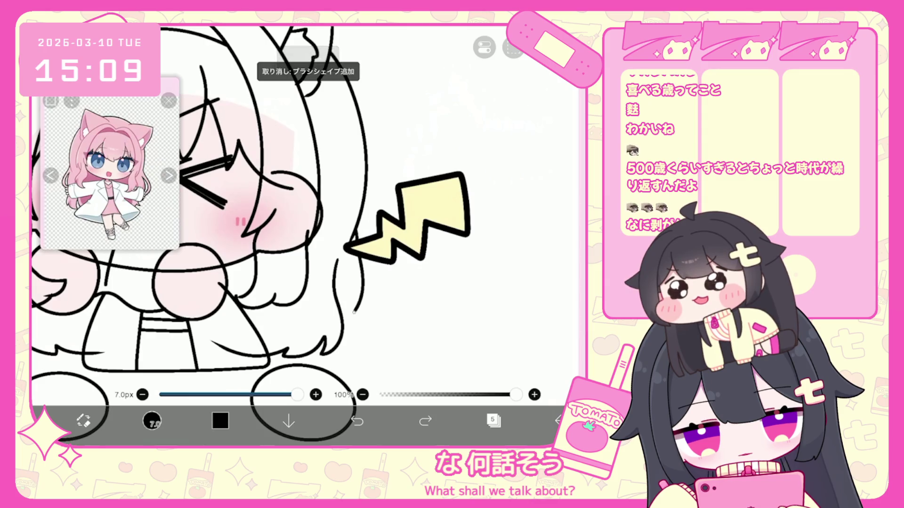
key("ctrl+z")
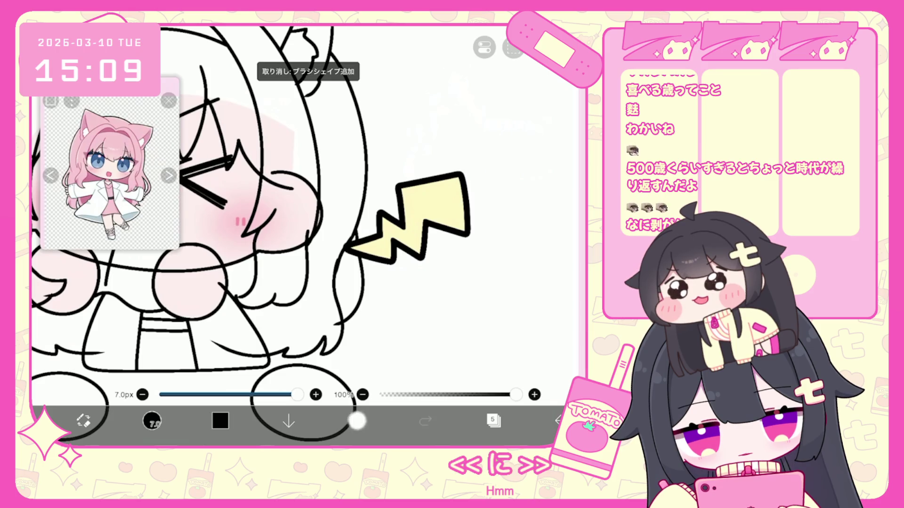
key("ctrl+z")
left_click(83, 420)
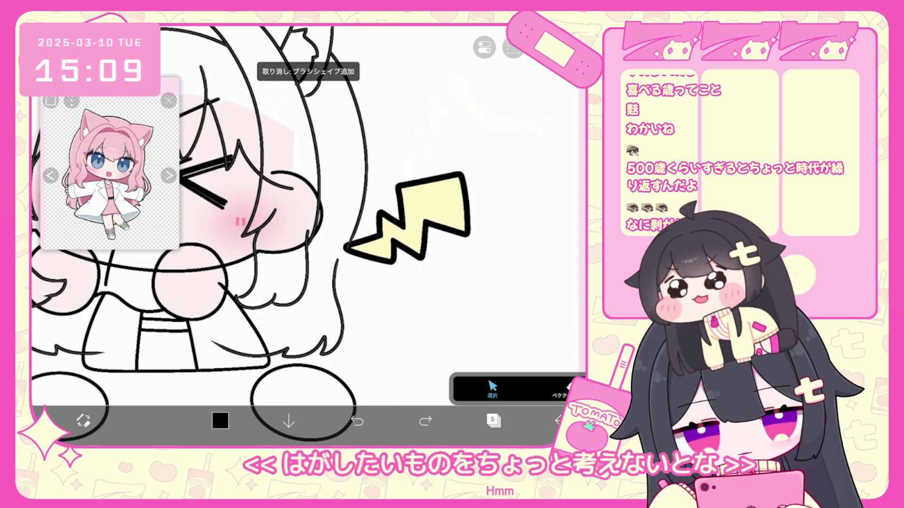
left_click(84, 421)
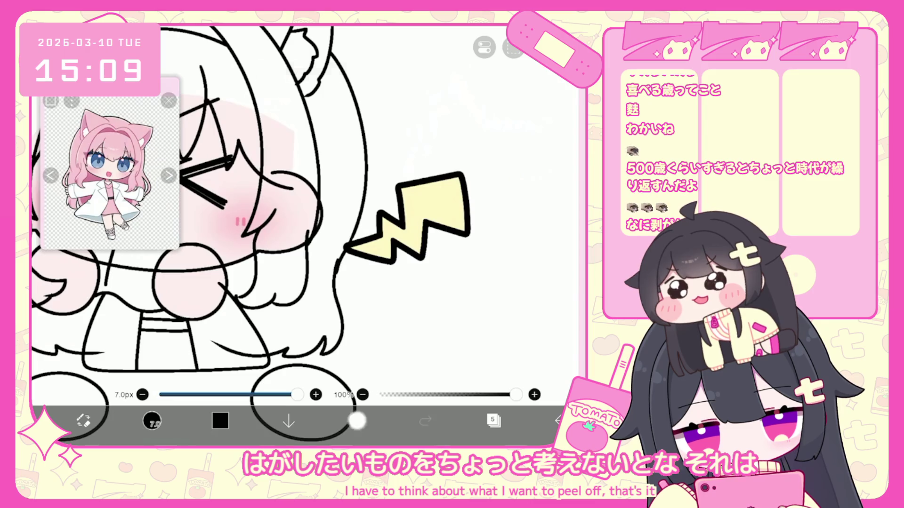
left_click_drag(342, 340, 320, 356)
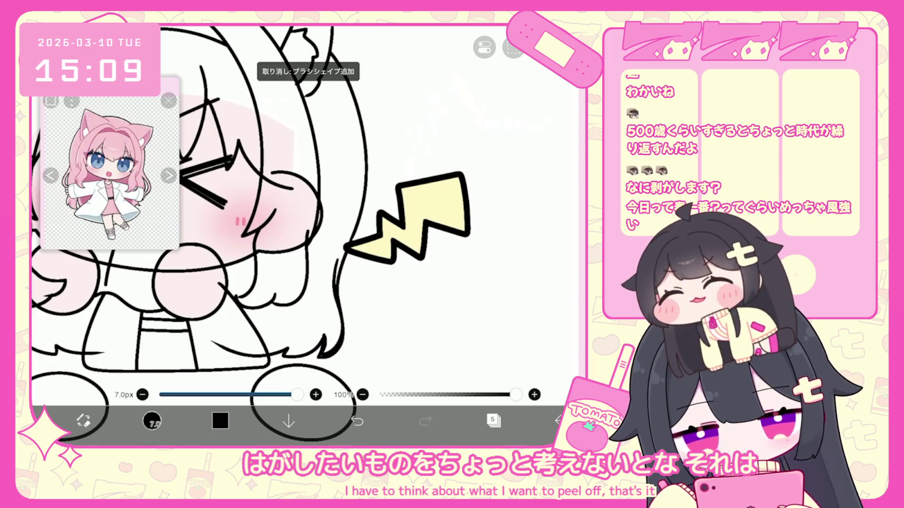
key("ctrl+z")
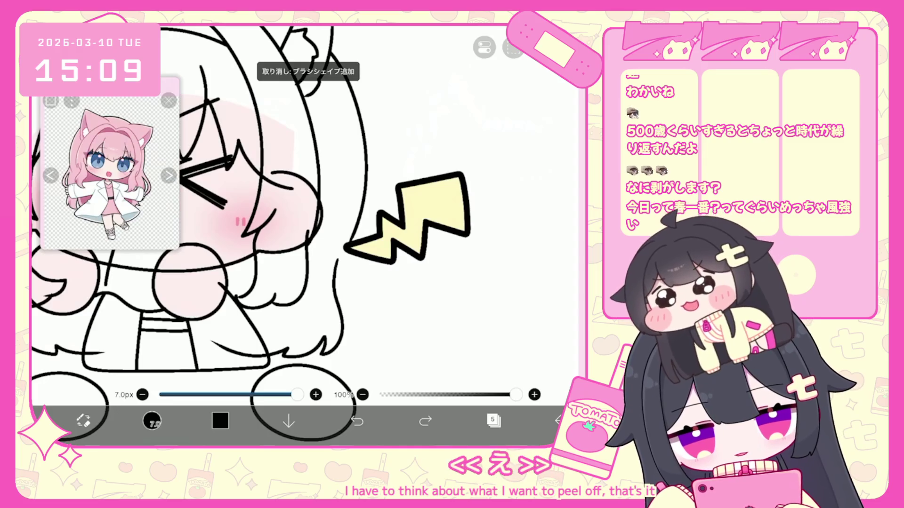
mouse_move(339, 249)
left_mouse_down()
mouse_move(347, 325)
mouse_move(320, 357)
left_mouse_up()
Add several curved strand lines along the right edge of the girl's hair.
left_click(83, 420)
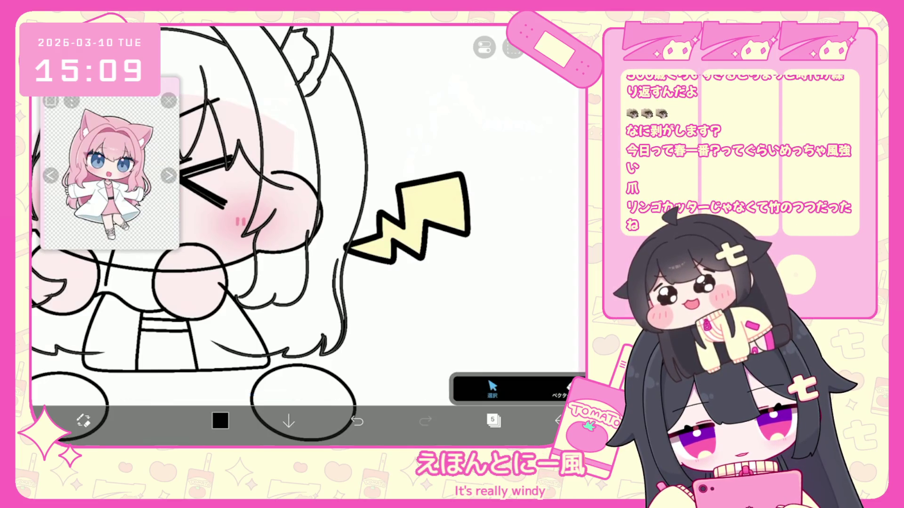
left_click(492, 388)
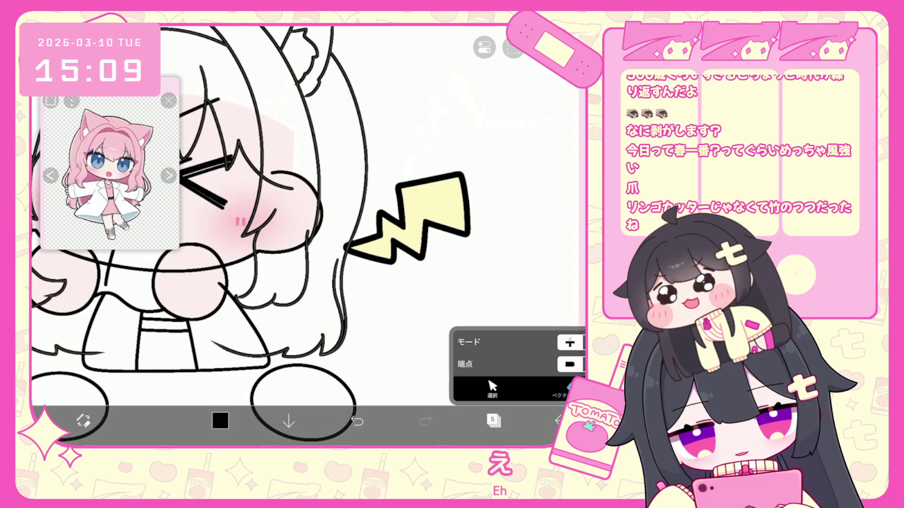
left_click(492, 388)
left_click(355, 363)
left_click(514, 141)
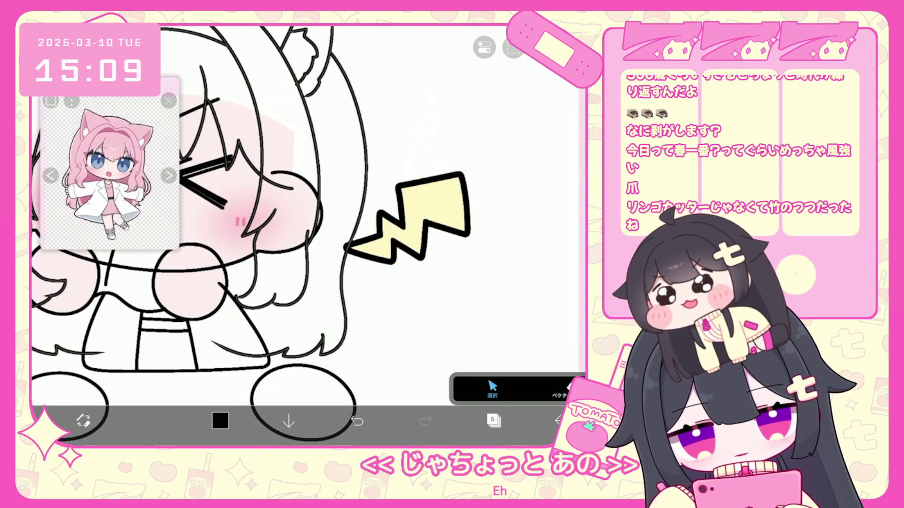
left_click(152, 421)
left_click_drag(360, 207, 354, 303)
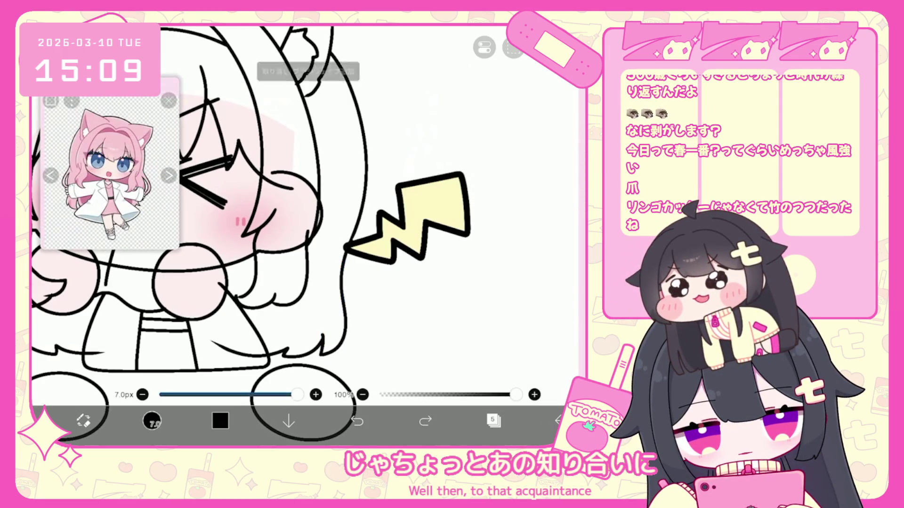
mouse_move(361, 255)
left_mouse_down()
mouse_move(353, 290)
mouse_move(330, 315)
left_mouse_up()
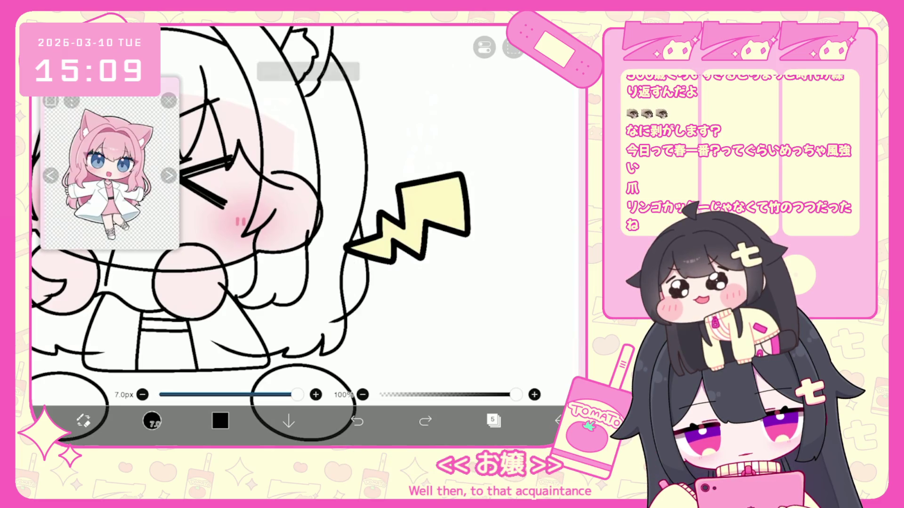
left_click_drag(362, 256, 346, 305)
left_click_drag(343, 304, 324, 316)
Draw short curved strand lines along the left edge of the hair.
left_click(466, 400)
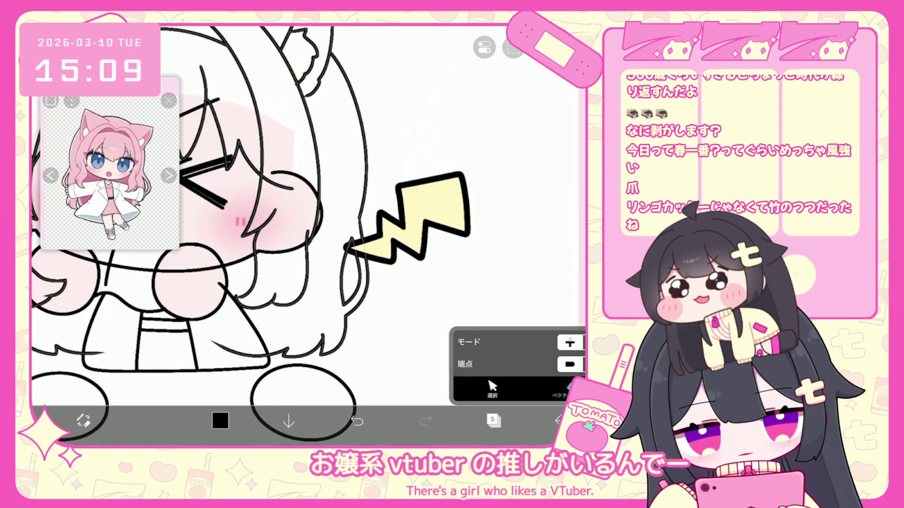
scroll(306, 235, "down", 5)
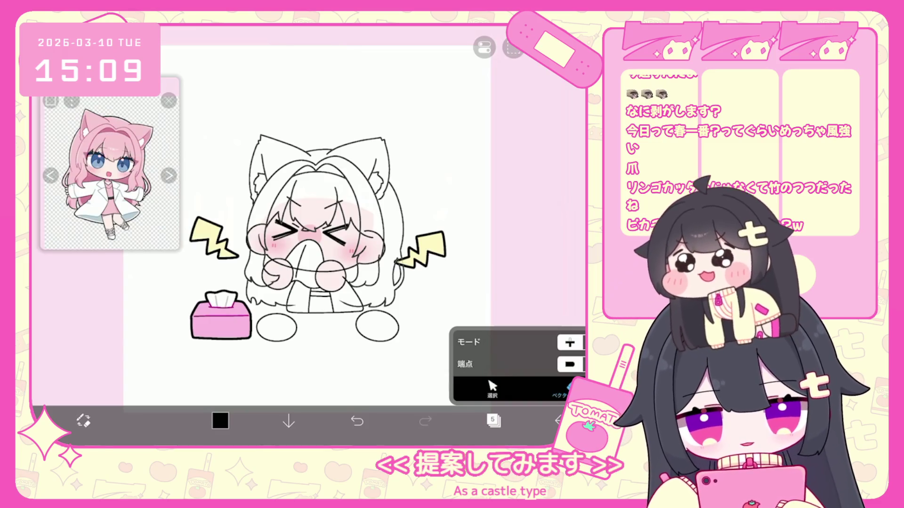
scroll(329, 226, "up", 2)
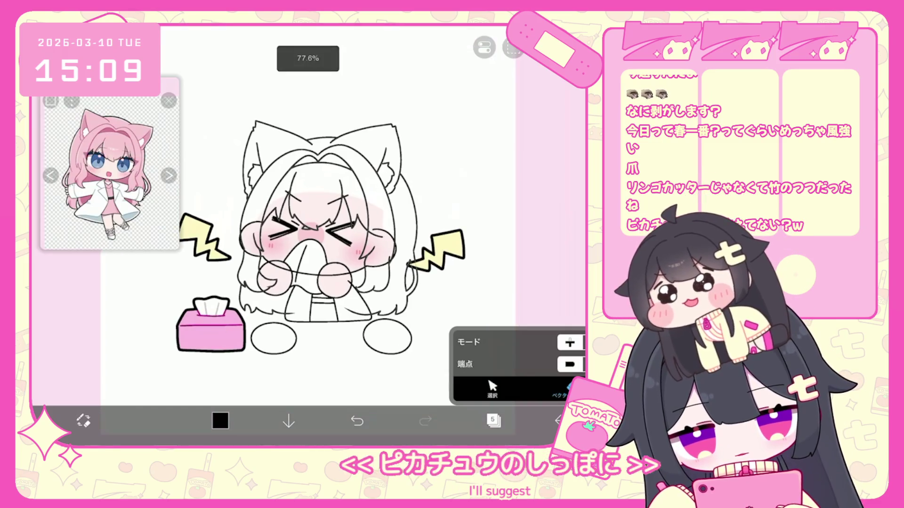
scroll(330, 226, "up", 3)
left_click(151, 421)
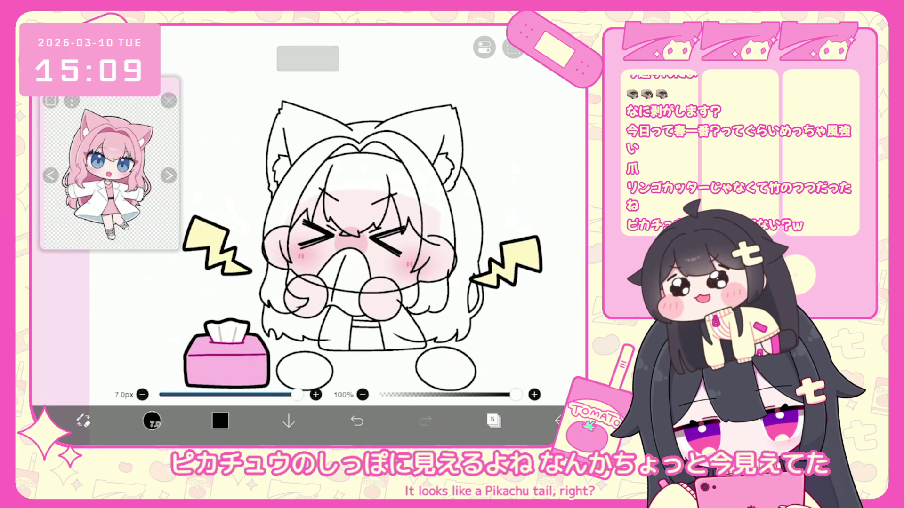
key("ctrl+z")
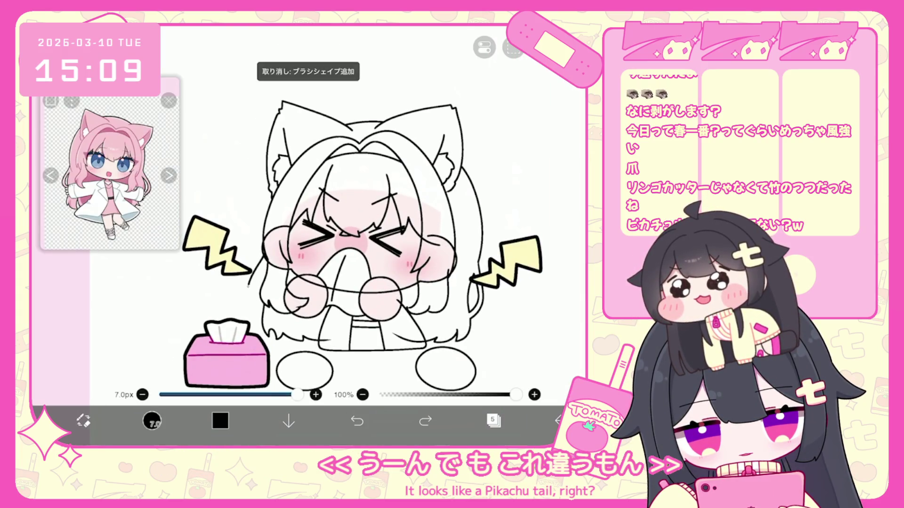
left_click_drag(248, 285, 262, 314)
left_click_drag(271, 258, 253, 290)
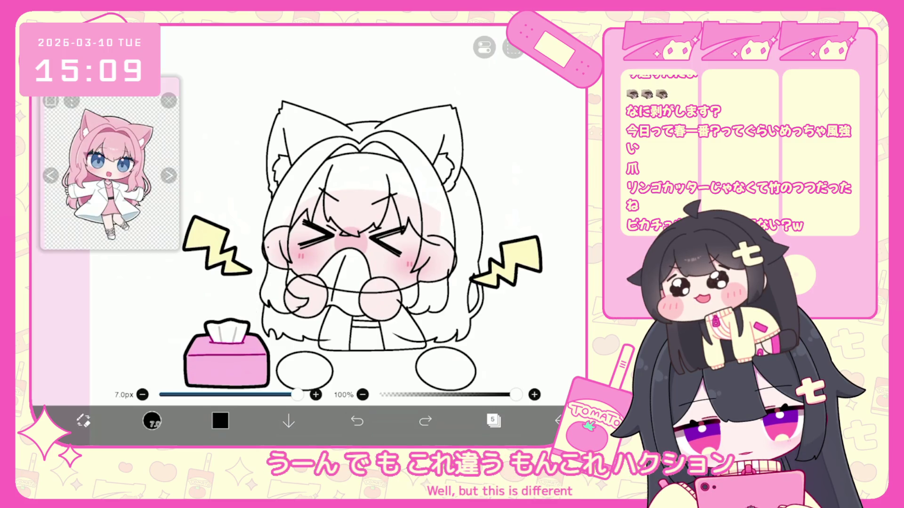
left_click_drag(270, 260, 262, 287)
left_click_drag(267, 241, 253, 286)
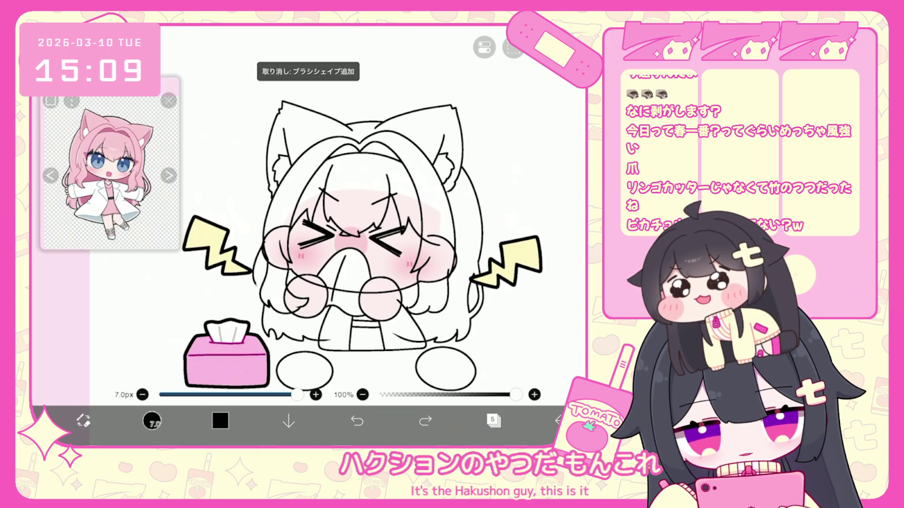
left_click_drag(268, 247, 258, 289)
scroll(358, 250, "down", 5)
scroll(358, 249, "up", 5)
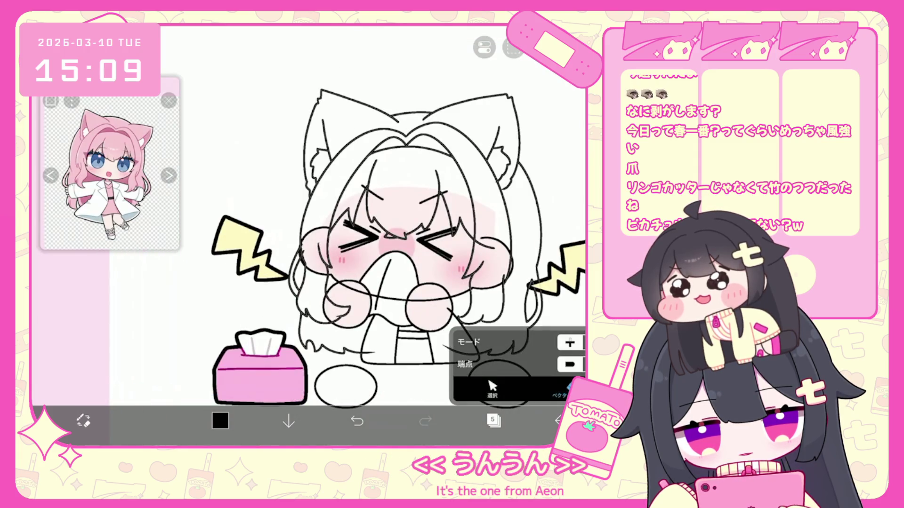
scroll(358, 249, "down", 3)
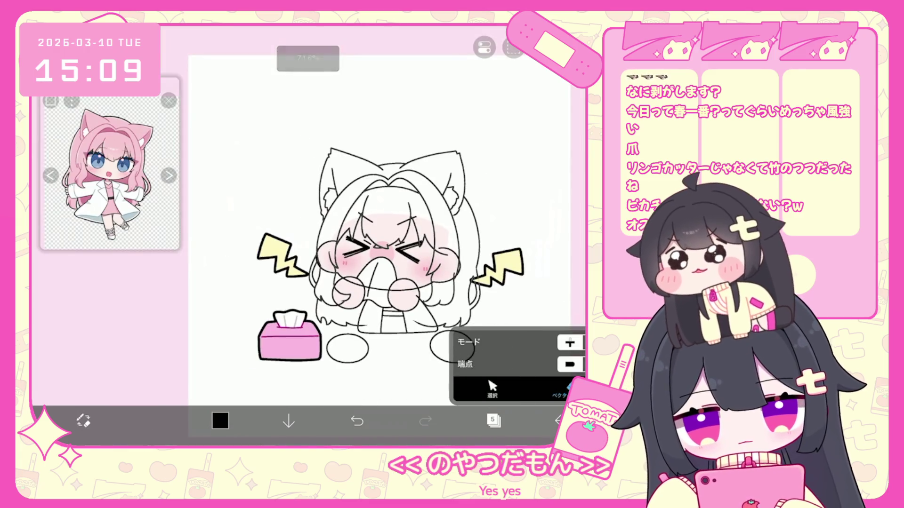
left_click(493, 421)
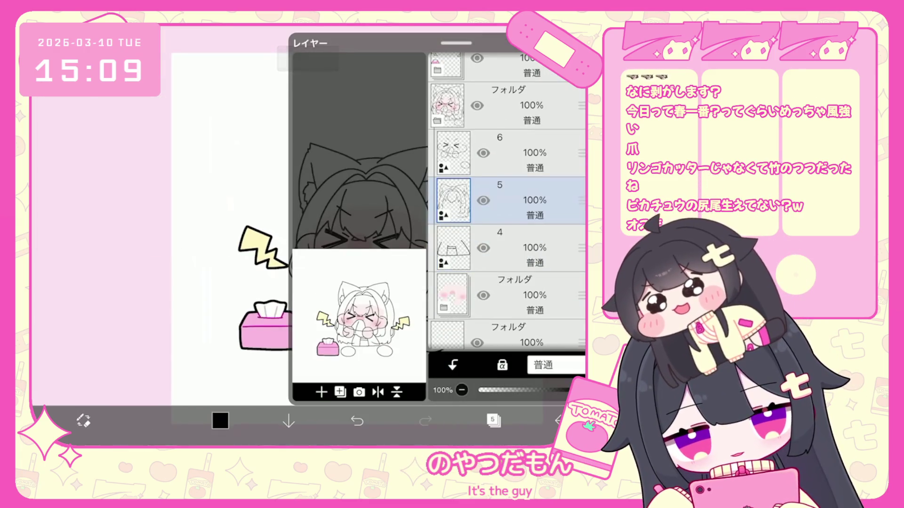
Merge layers 6, 5 and 4 into one layer and undo the last vector erase.
left_click(518, 153)
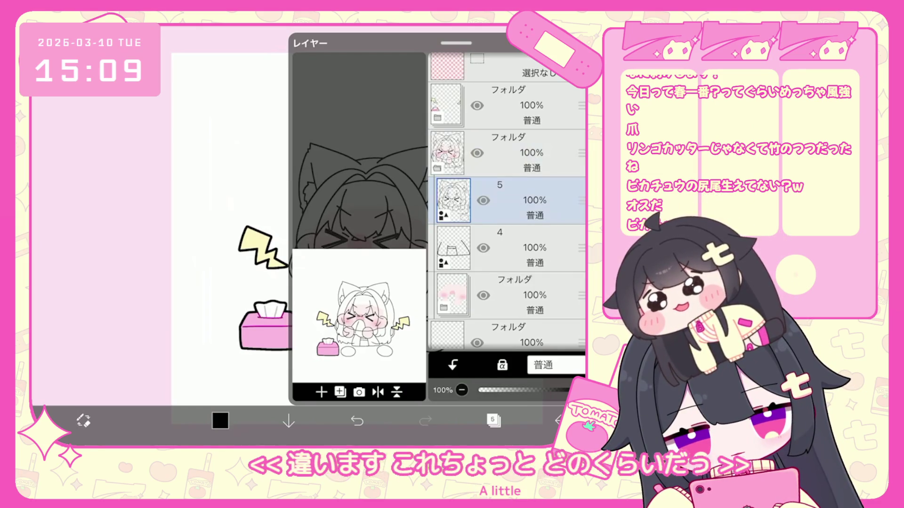
left_click(518, 201)
left_click(493, 420)
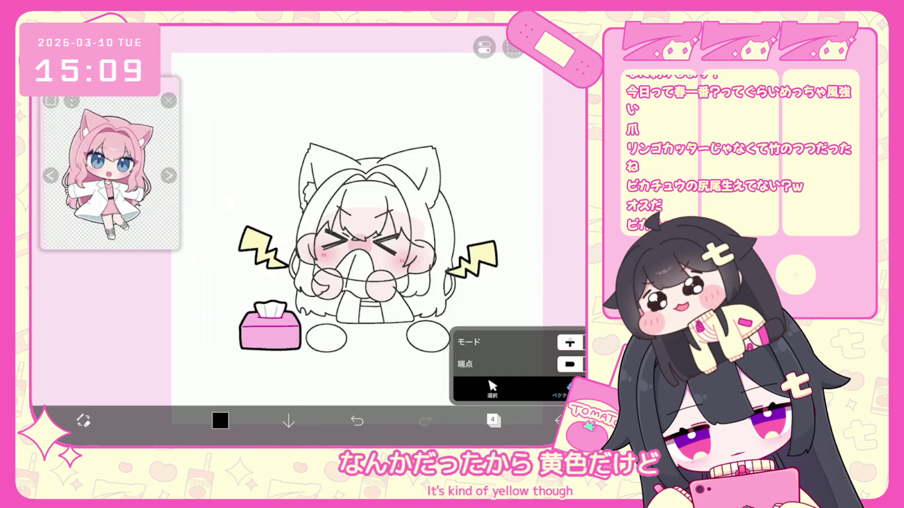
scroll(365, 270, "up", 3)
key("ctrl+z")
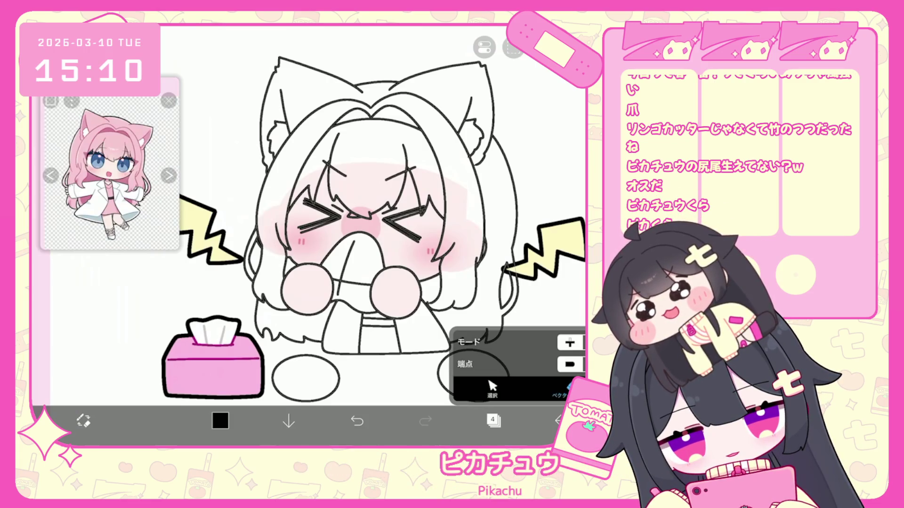
scroll(317, 212, "down", 2)
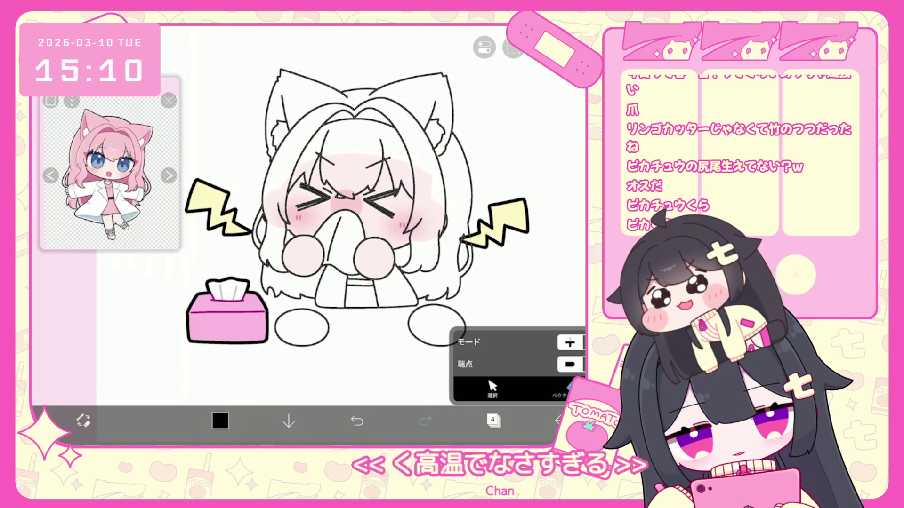
scroll(329, 212, "down", 3)
scroll(329, 212, "up", 2)
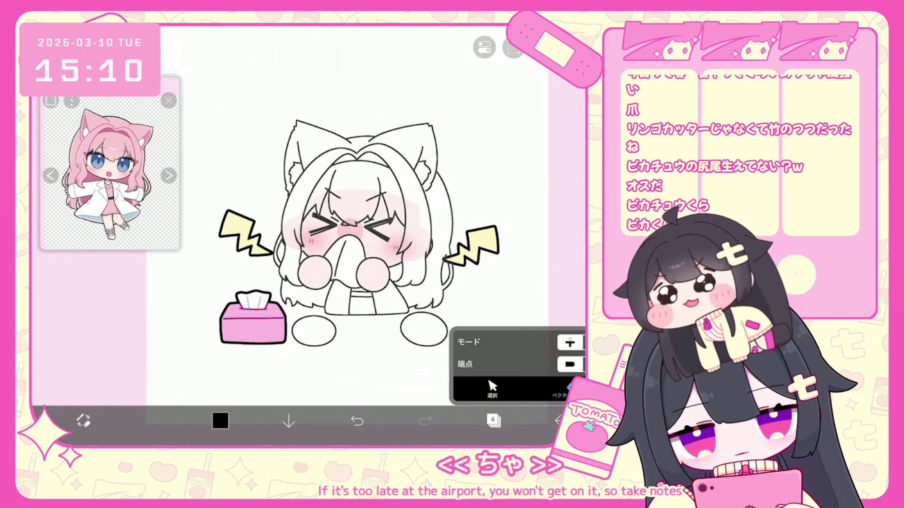
Make layer 3 inside the pink folder the active painting layer.
left_click(493, 420)
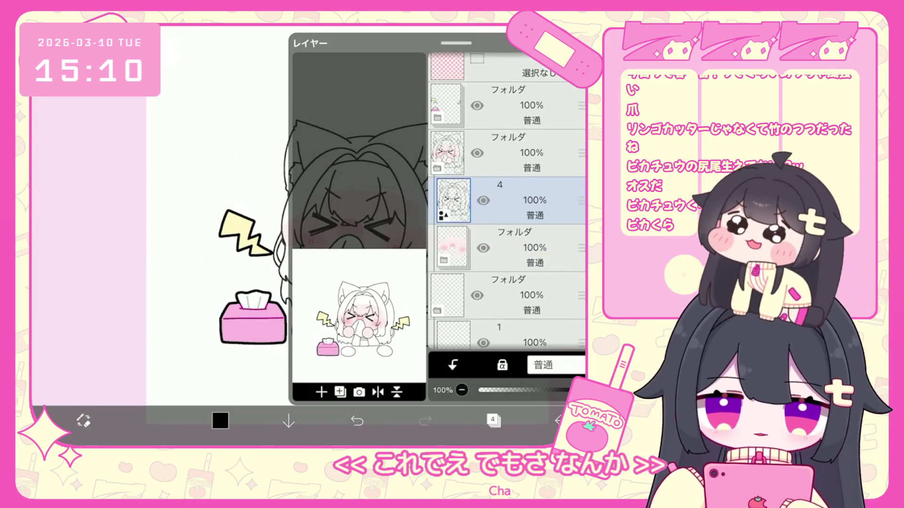
left_click(513, 248)
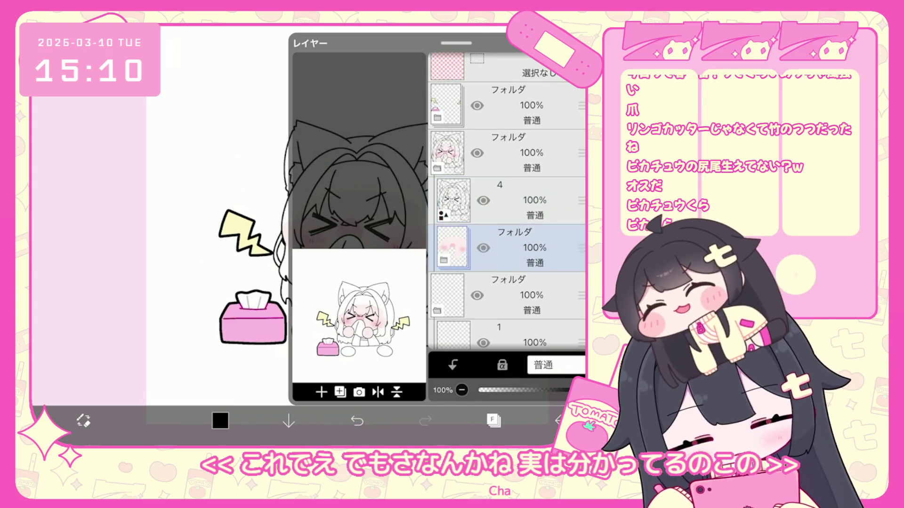
left_click(513, 245)
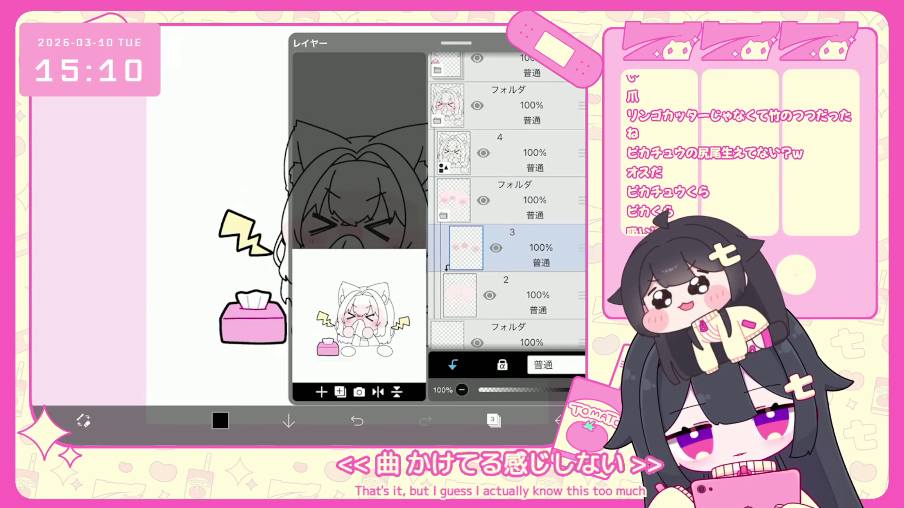
left_click(494, 420)
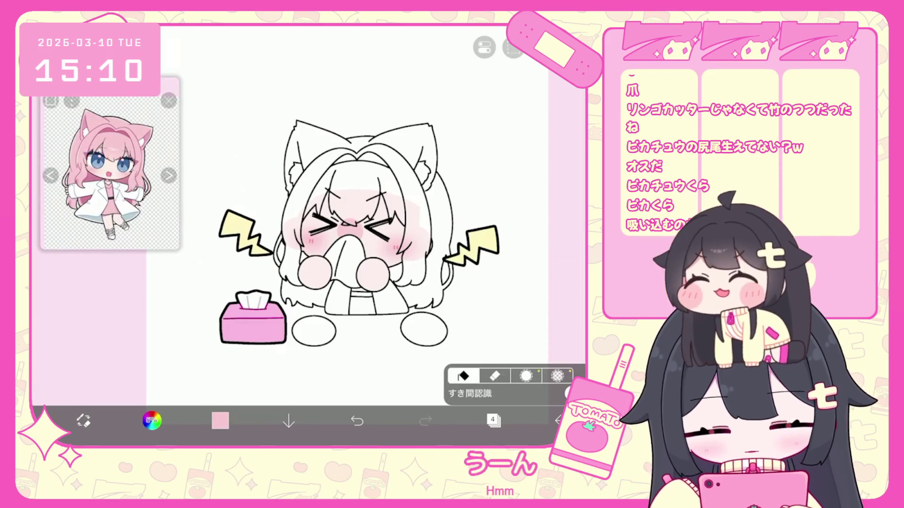
left_click(494, 421)
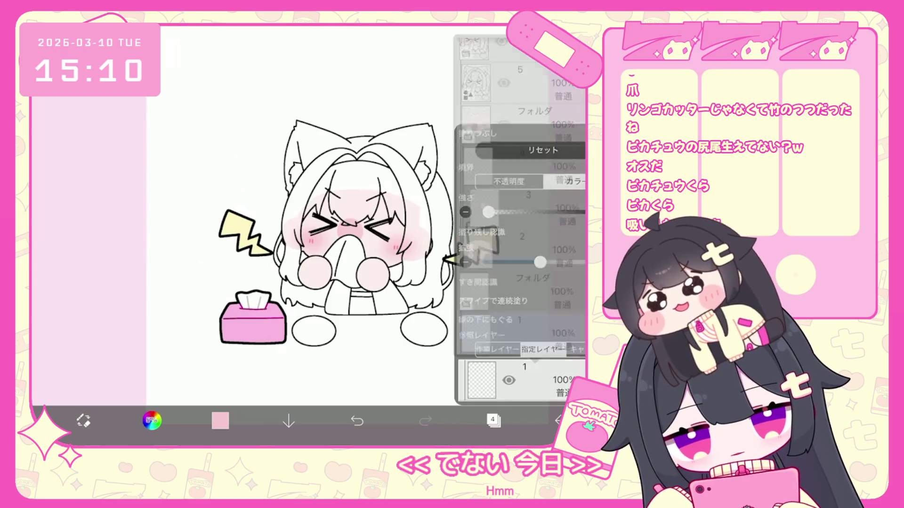
Bucket-fill the girl's hair, cat ears and back hair with pink.
left_click(493, 420)
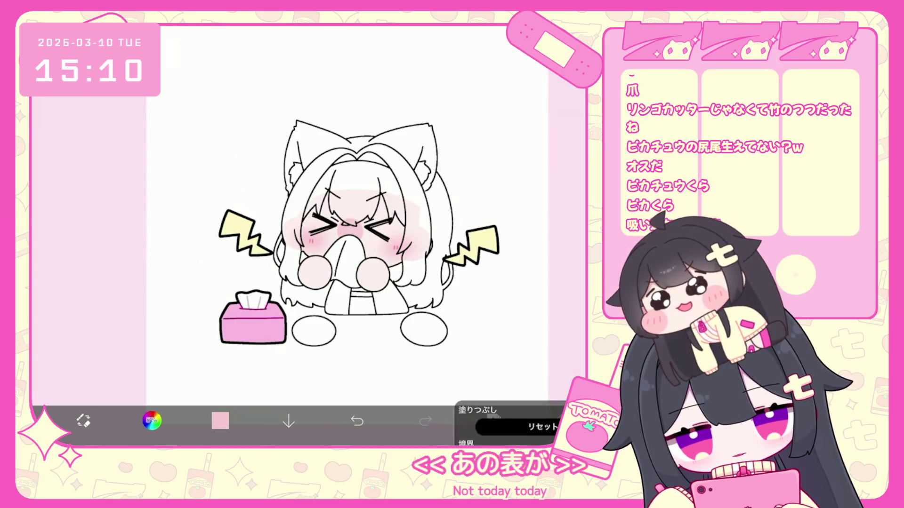
left_click(294, 212)
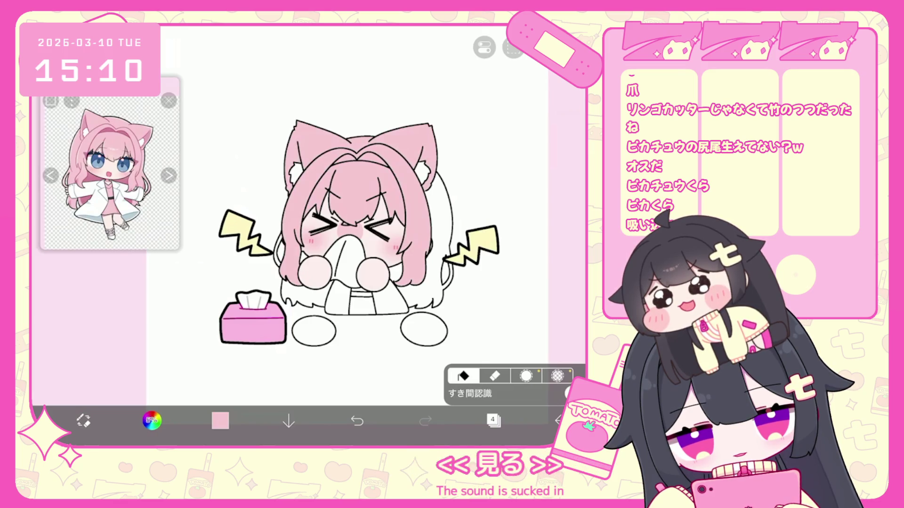
left_click(442, 222)
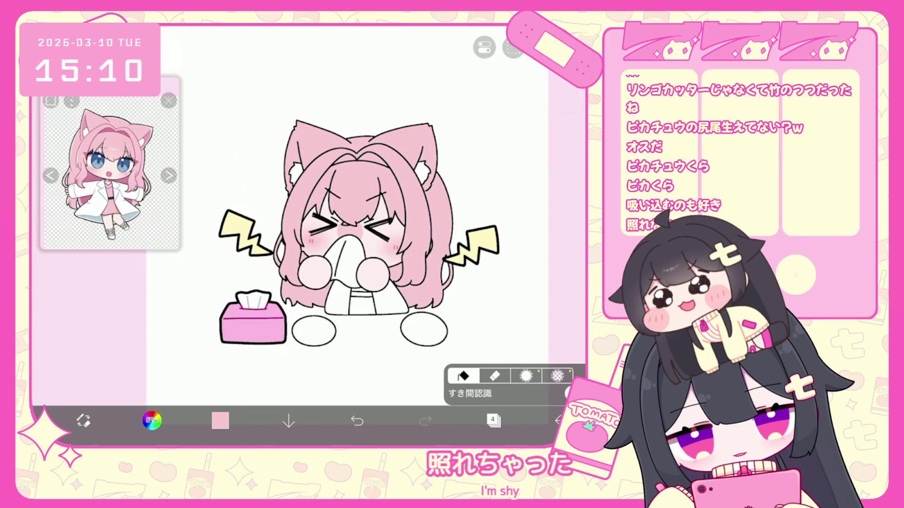
scroll(401, 247, "down", 5)
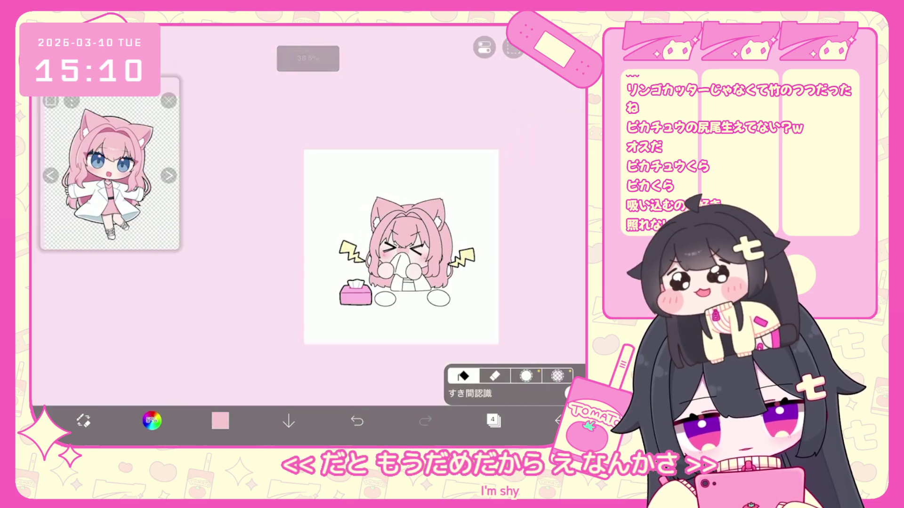
scroll(401, 247, "up", 5)
Switch to layer 5 and eyedrop dark grey from the reference image.
left_click(493, 421)
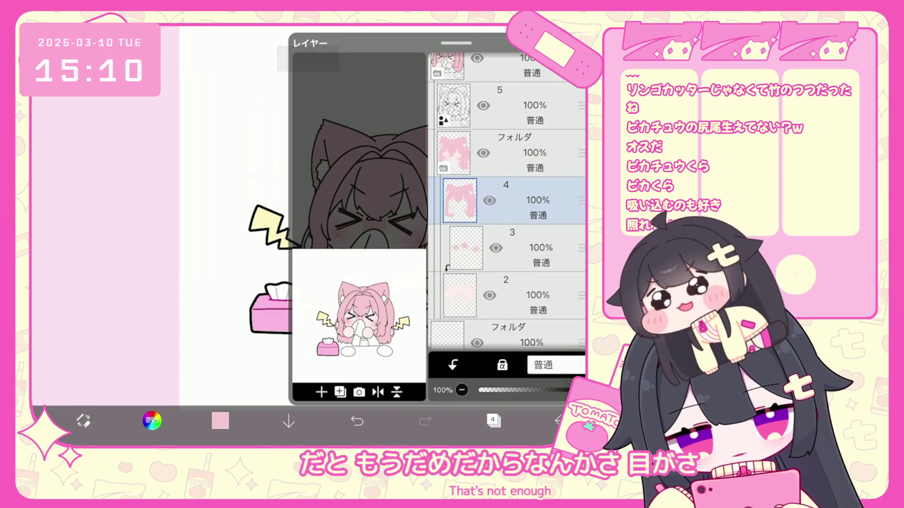
left_click(518, 106)
left_click(493, 420)
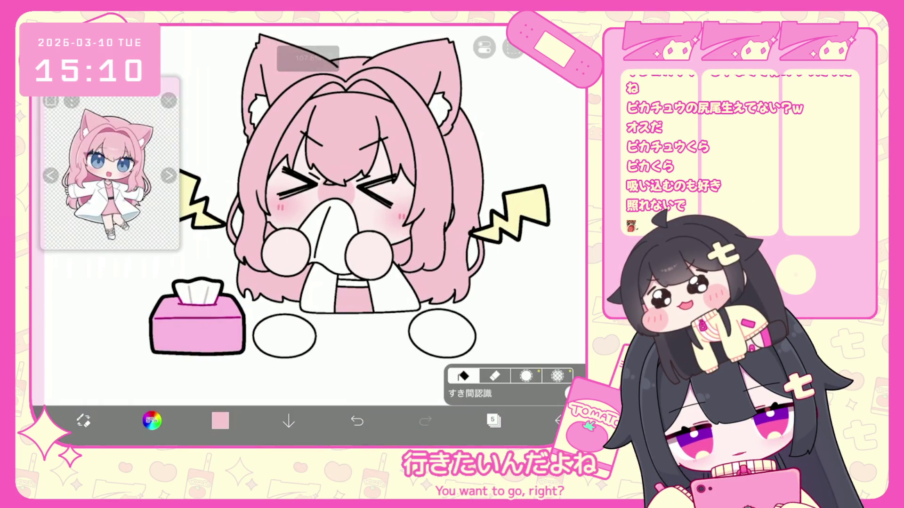
left_click(220, 420)
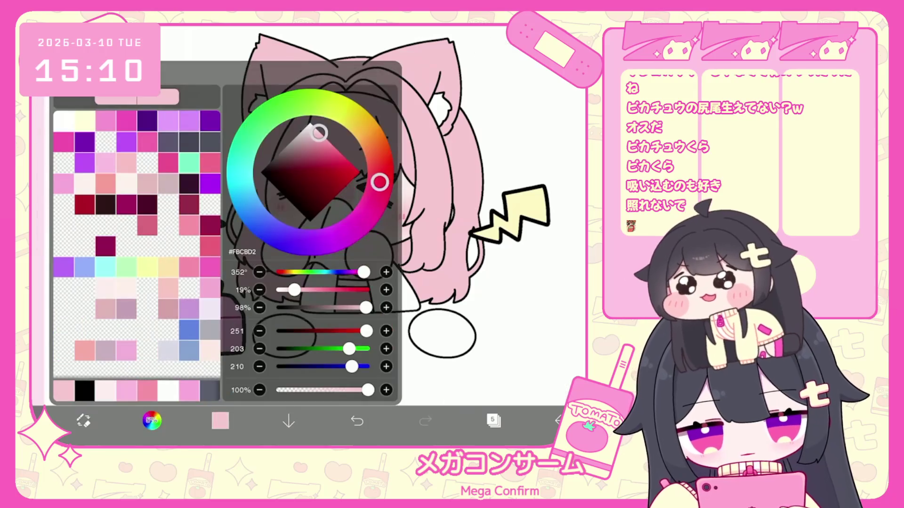
left_click(221, 420)
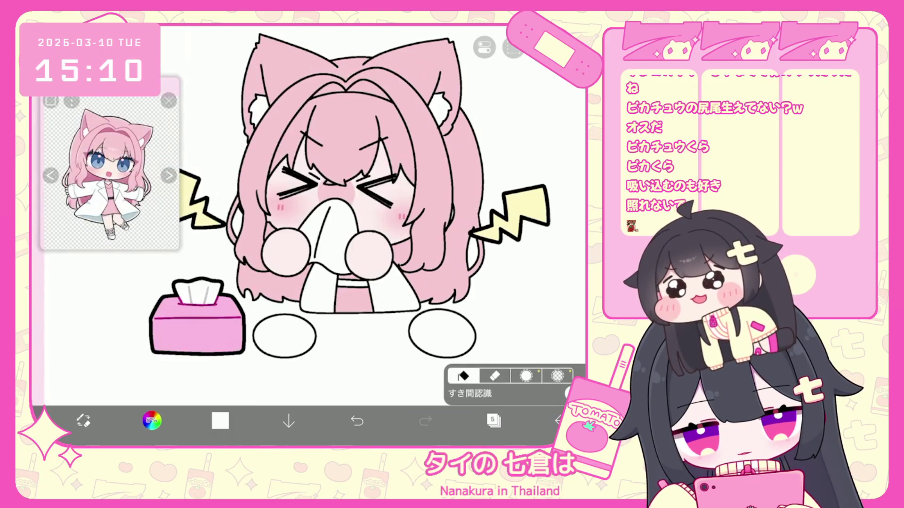
left_click(220, 420)
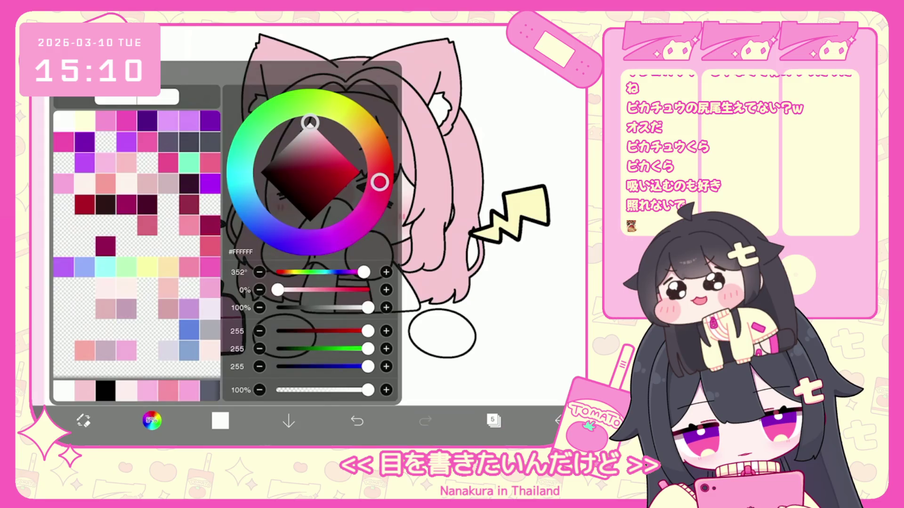
left_click(221, 421)
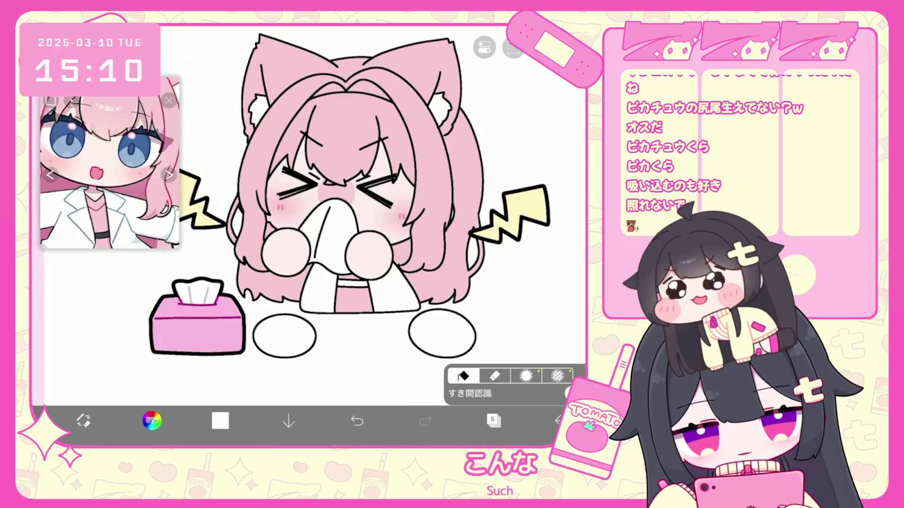
left_click(104, 200)
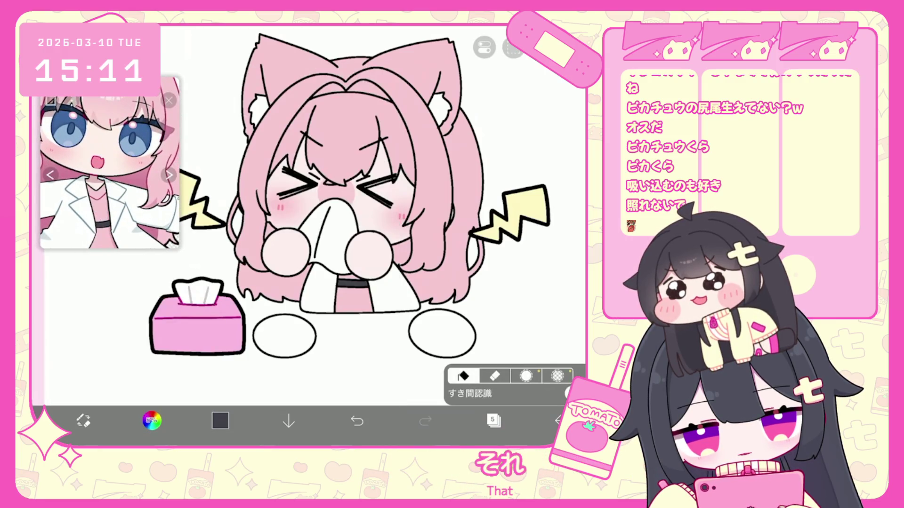
scroll(358, 209, "down", 5)
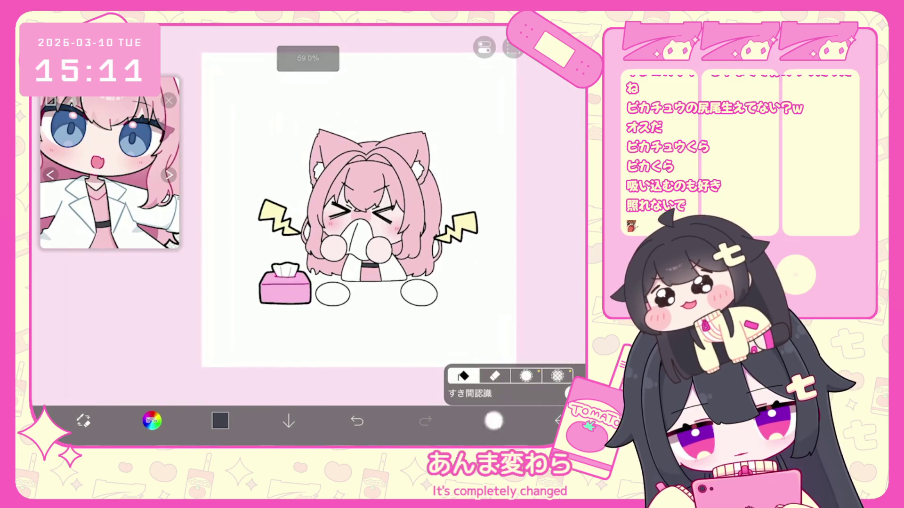
Add a new clipped layer above layer 4, then return to layer 5.
left_click(493, 420)
scroll(507, 203, "down", 2)
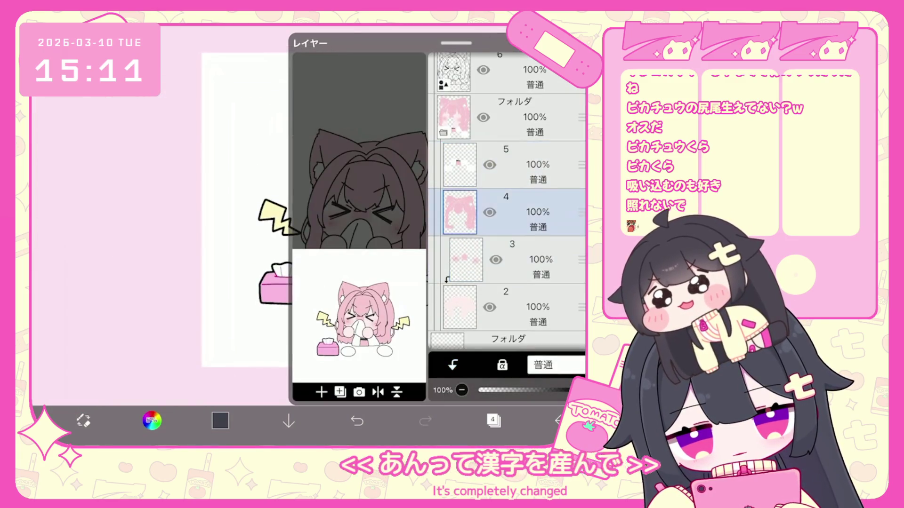
left_click(322, 392)
left_click(453, 365)
left_click(509, 153)
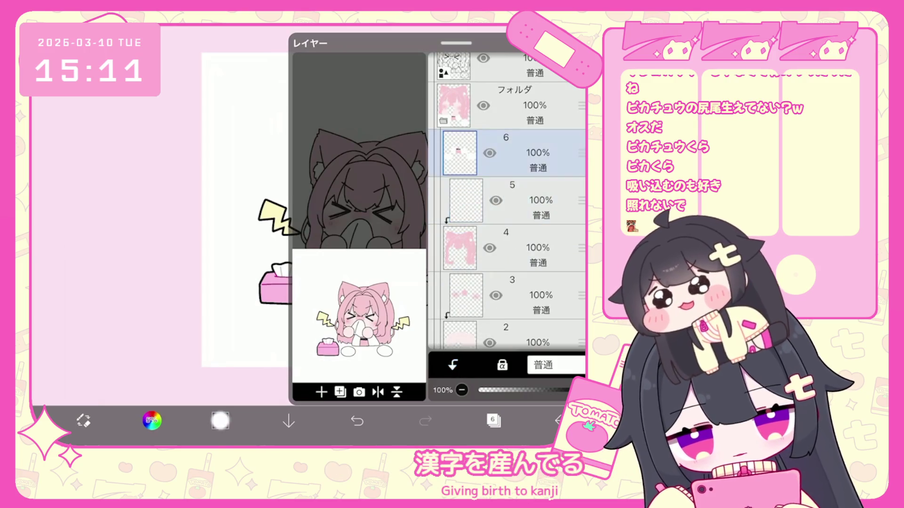
left_click(151, 421)
left_click(151, 421)
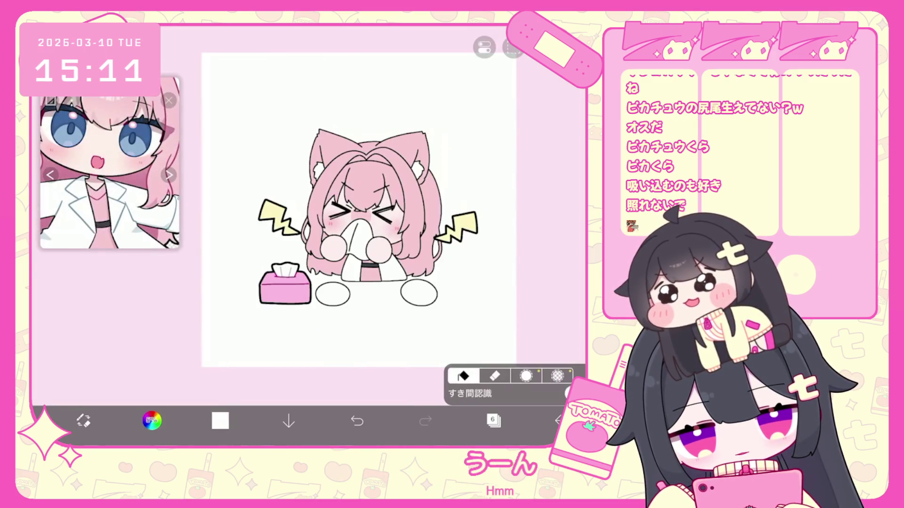
left_click(494, 420)
left_click(513, 248)
left_click(493, 420)
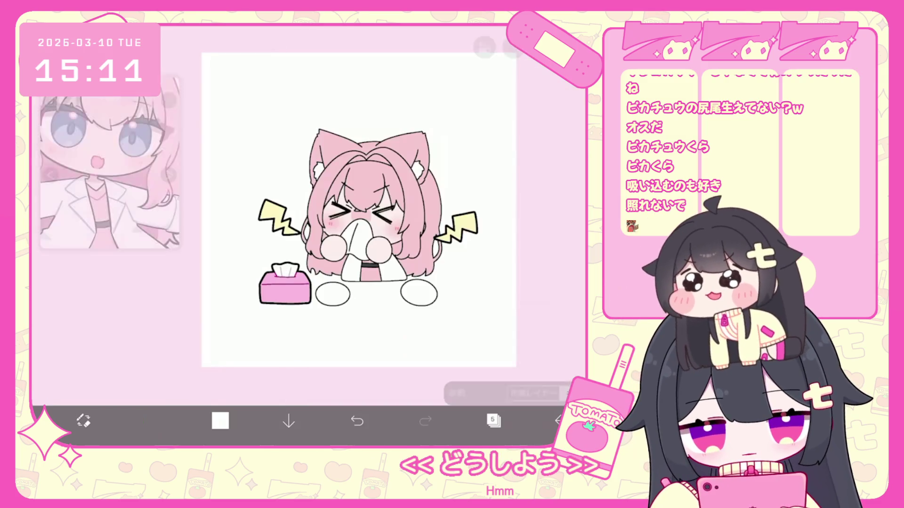
Lasso-fill a darker pink shadow shape on the girl's lower hair.
scroll(357, 211, "up", 5)
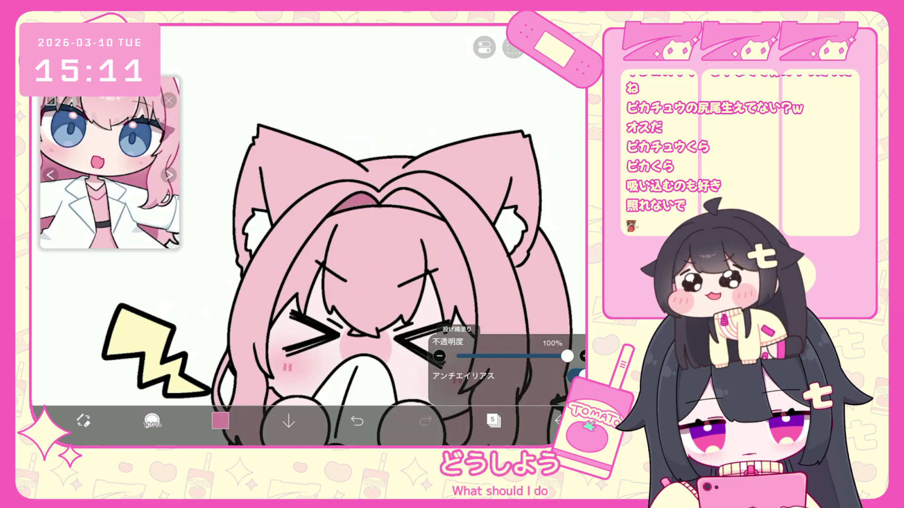
scroll(358, 236, "up", 1)
key("ctrl+z")
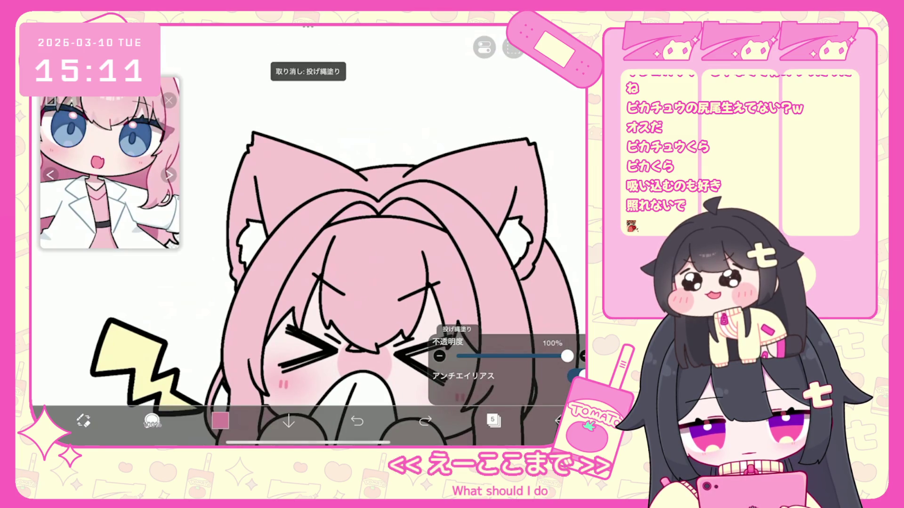
scroll(358, 236, "up", 3)
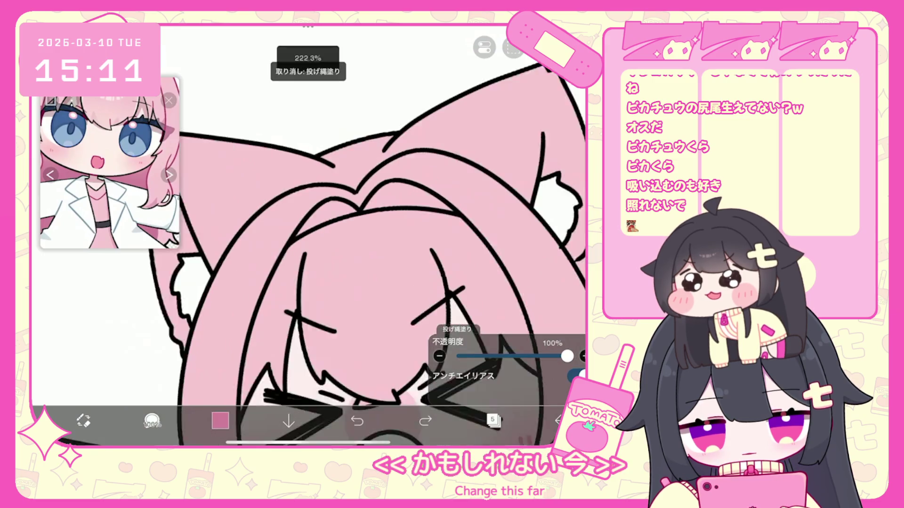
scroll(358, 235, "up", 2)
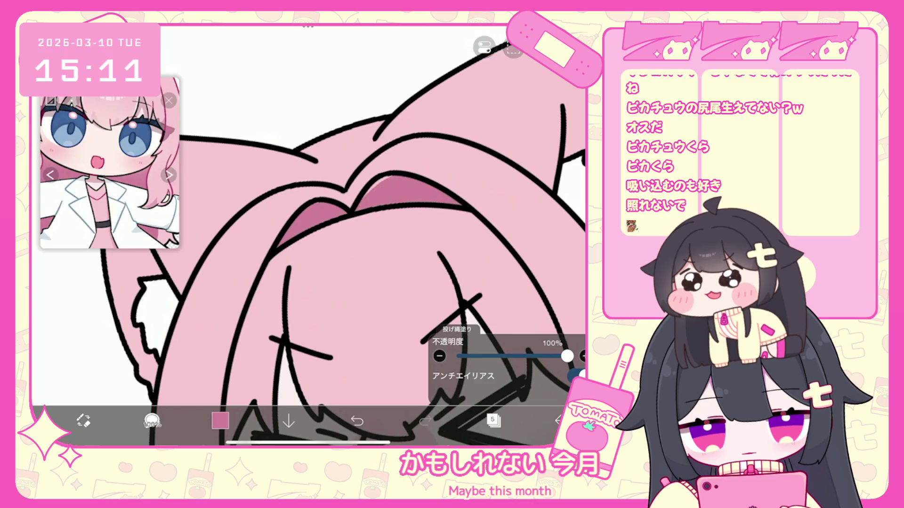
scroll(308, 235, "down", 5)
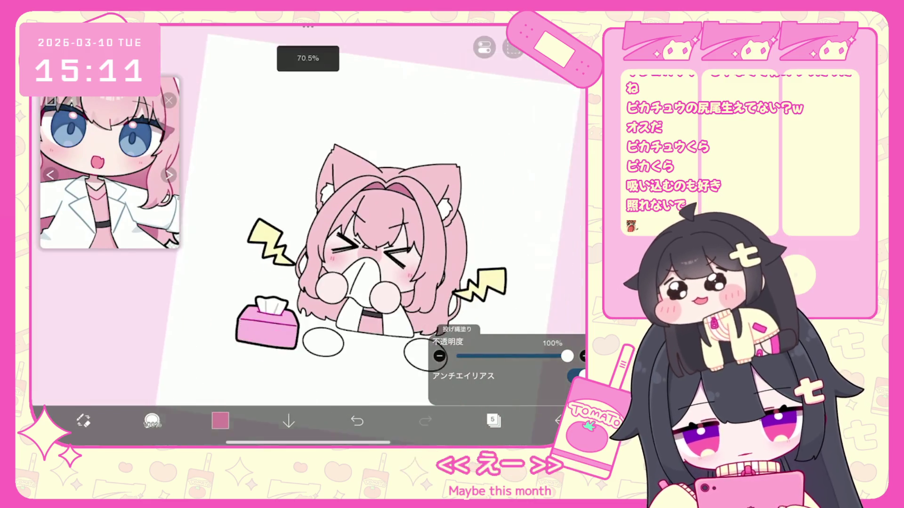
left_click(409, 315)
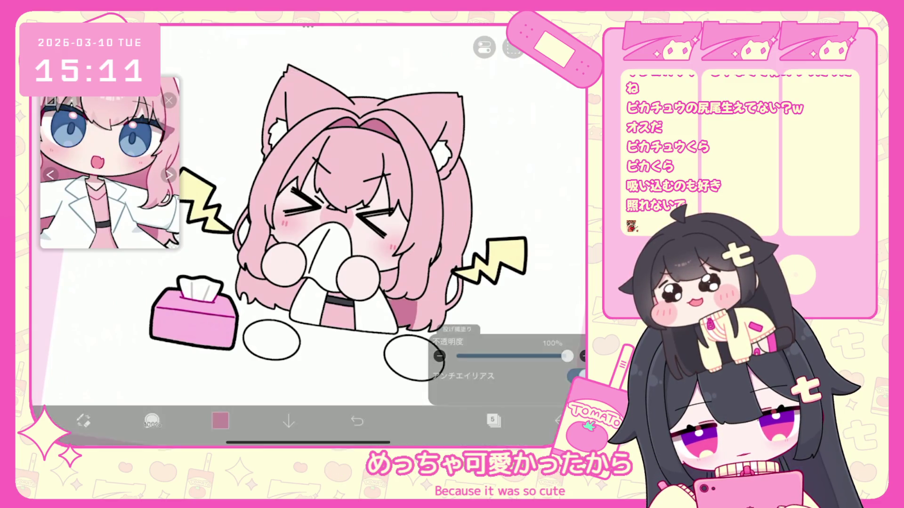
key("ctrl+z")
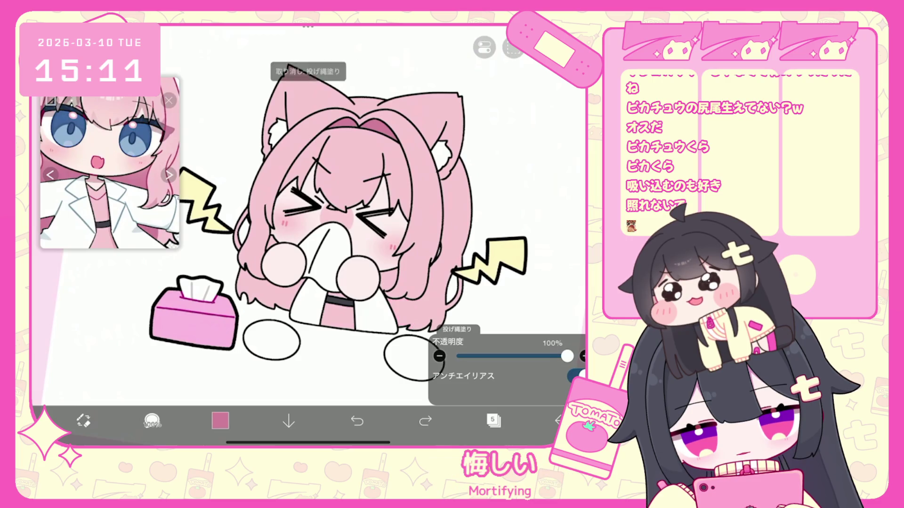
left_click_drag(413, 302, 396, 326)
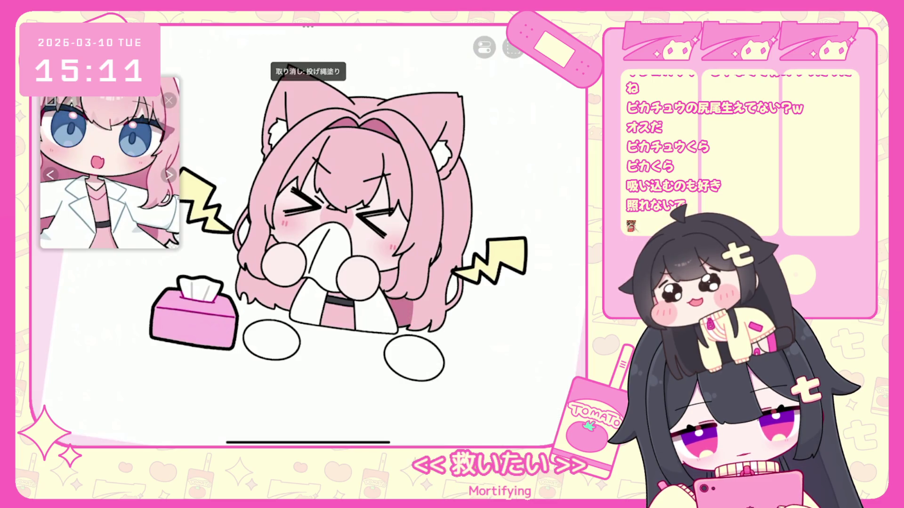
Switch from the lasso fill back to the pen with the B key.
scroll(339, 214, "down", 2)
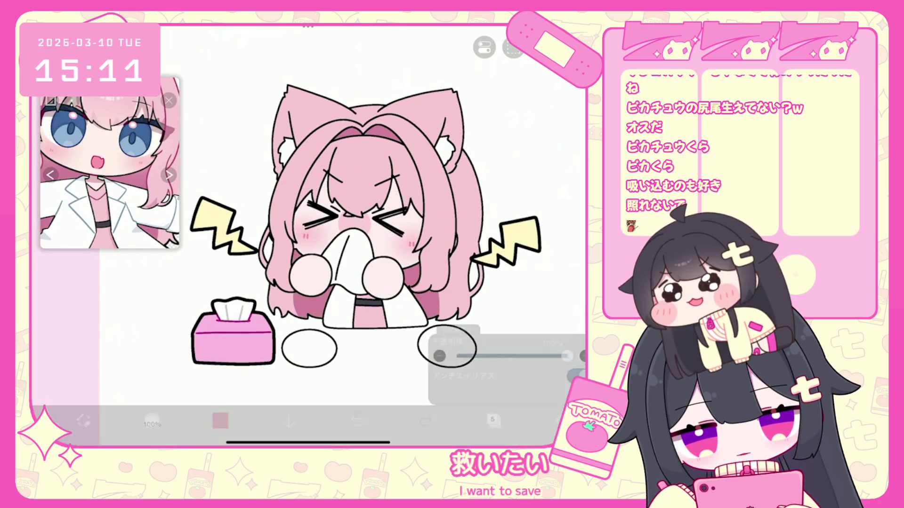
scroll(339, 226, "down", 2)
scroll(346, 231, "up", 2)
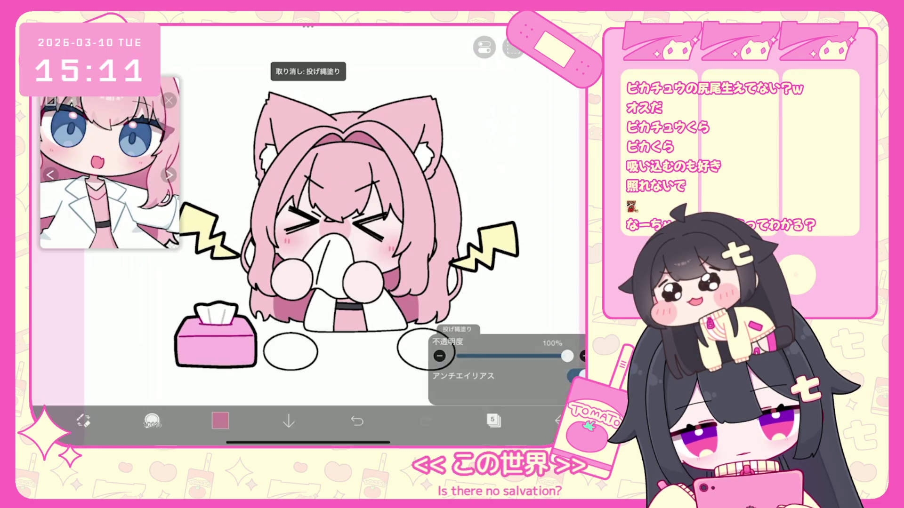
scroll(324, 241, "up", 2)
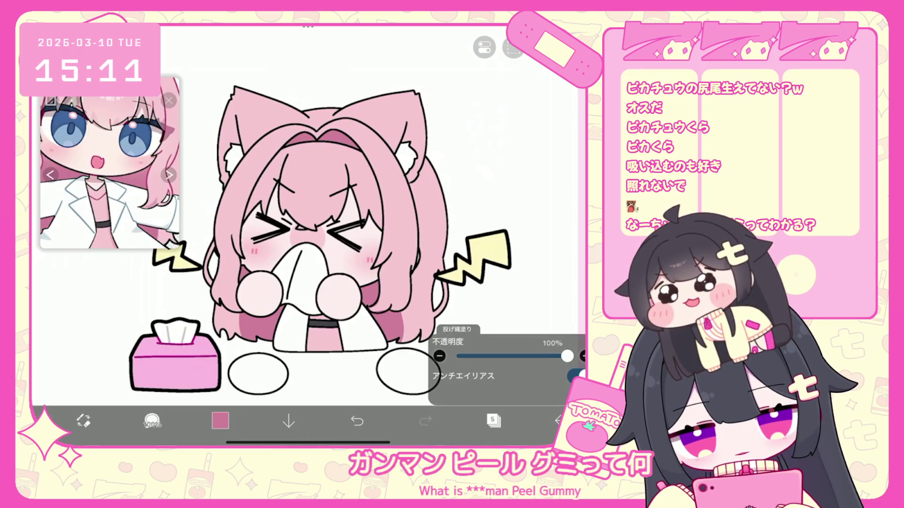
key("b")
scroll(306, 212, "up", 3)
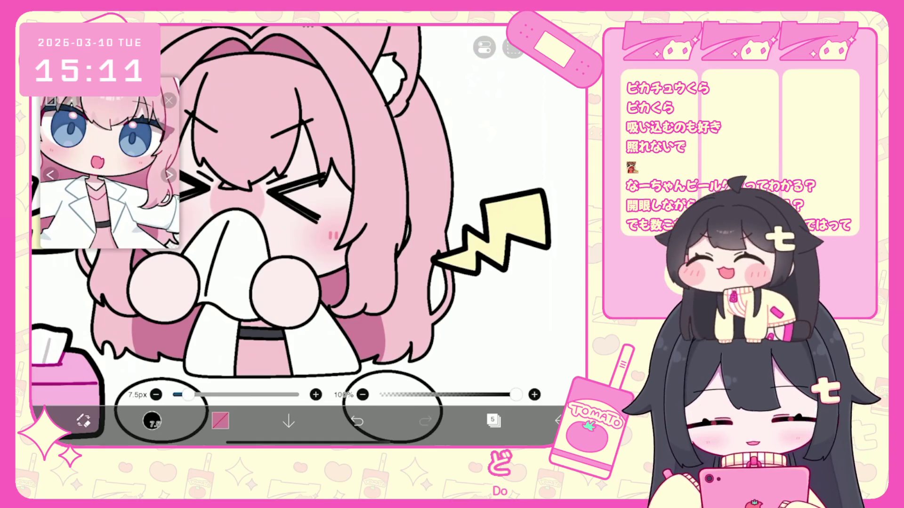
On line-art layer 7, select just the X-shaped eye strokes and cut them.
scroll(292, 212, "down", 5)
scroll(330, 236, "up", 5)
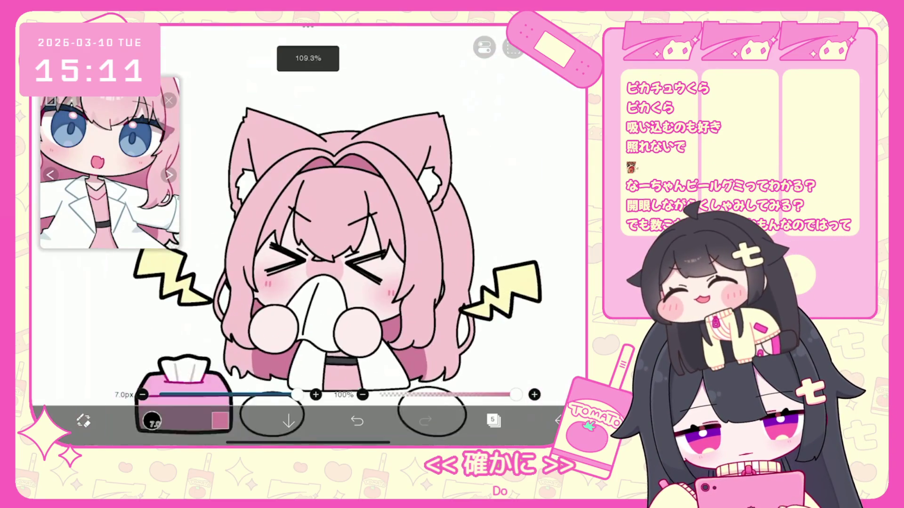
left_click(494, 420)
scroll(507, 201, "up", 5)
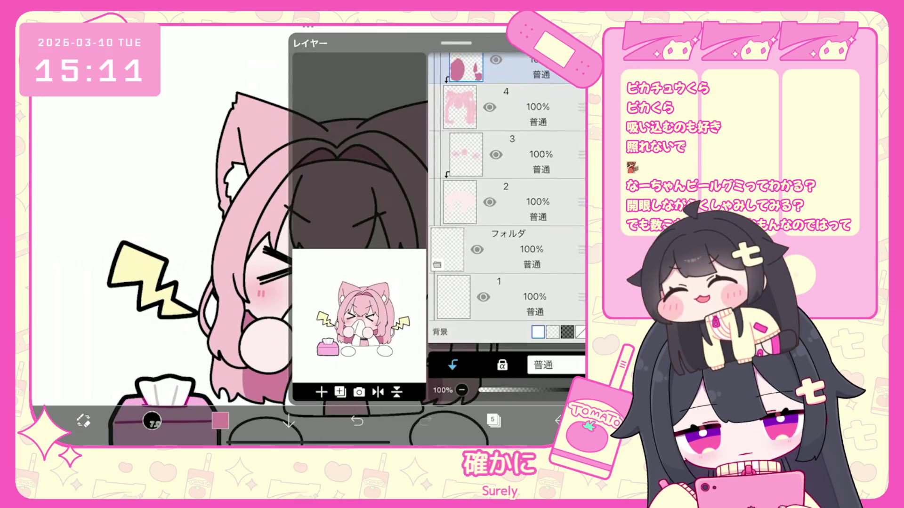
left_click(518, 221)
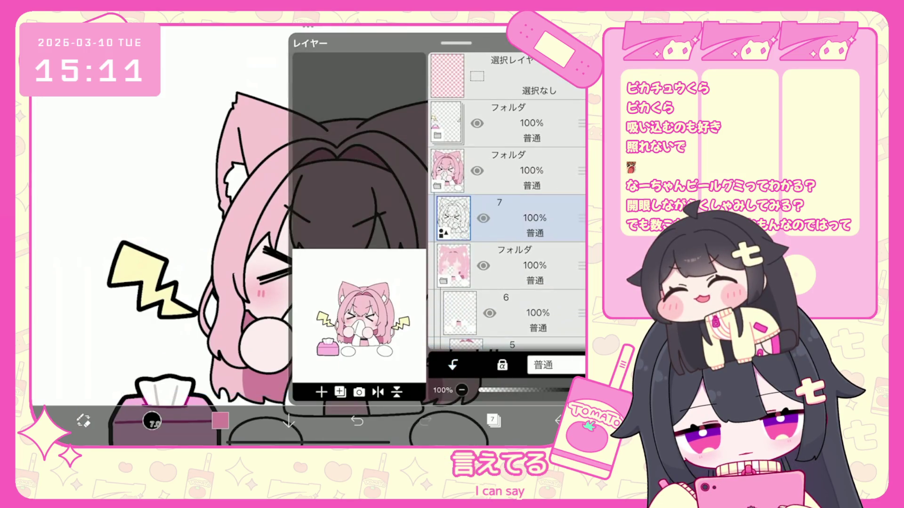
left_click(493, 420)
left_click(317, 265)
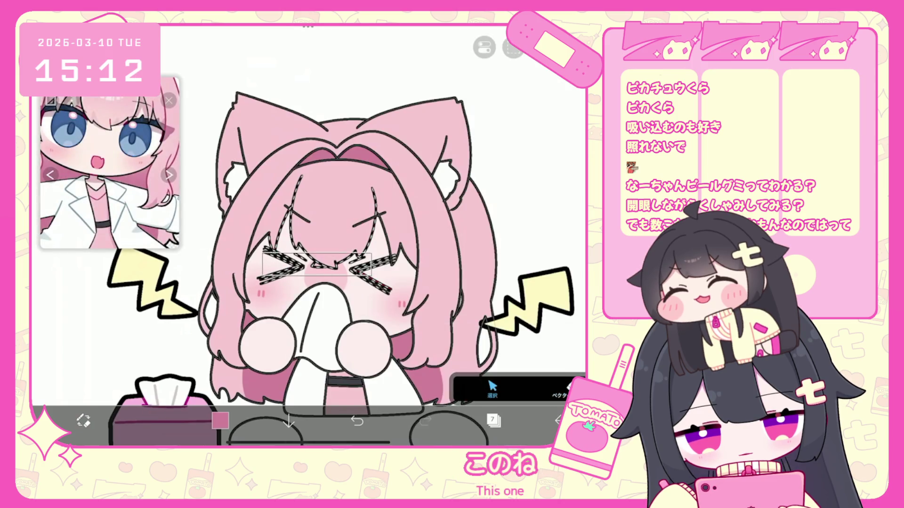
left_click(152, 420)
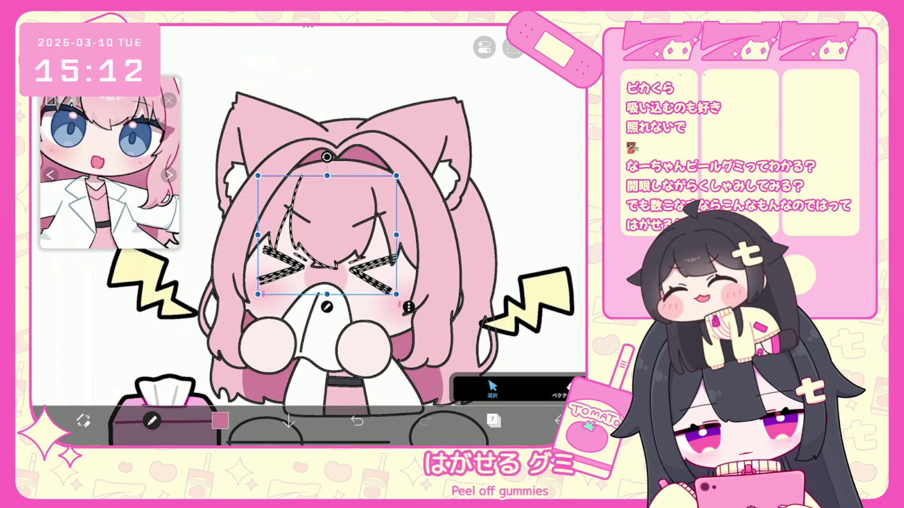
left_click_drag(327, 176, 327, 246)
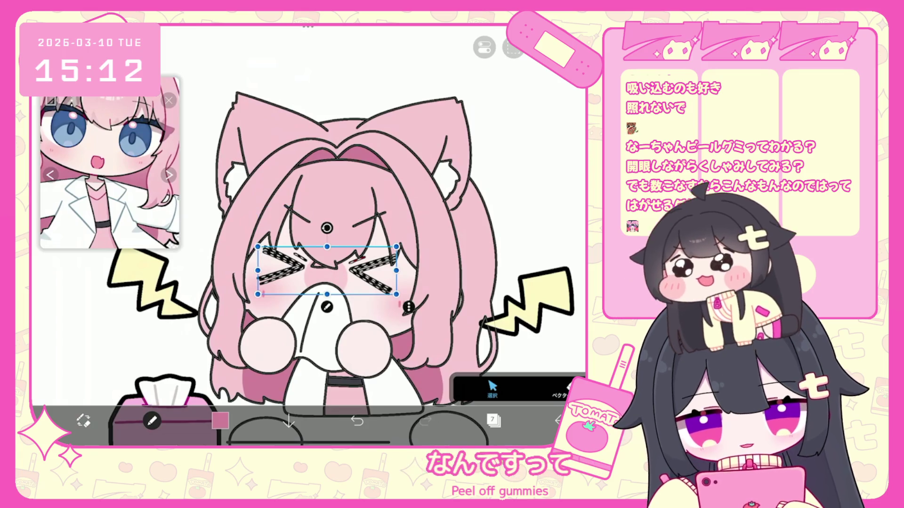
left_click(513, 47)
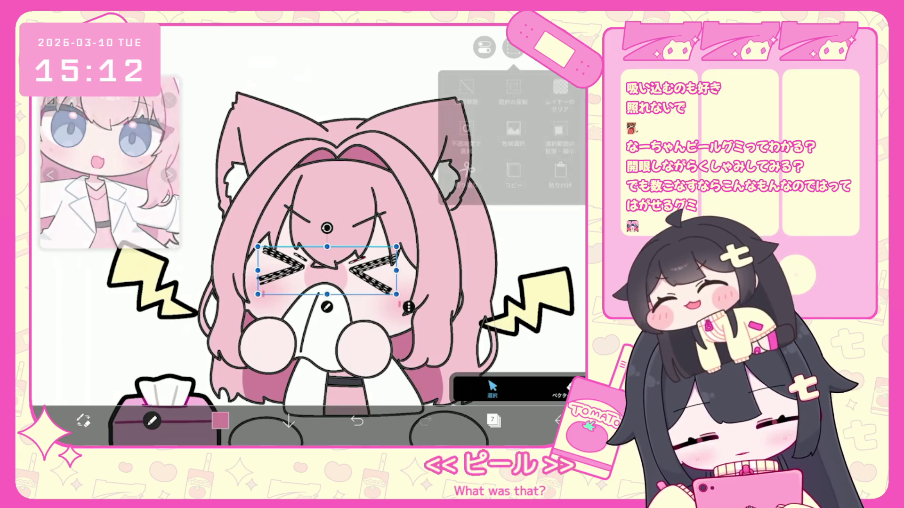
left_click(463, 94)
Paste the X-shaped eyes onto a new vector layer and choose light pink.
left_click(494, 421)
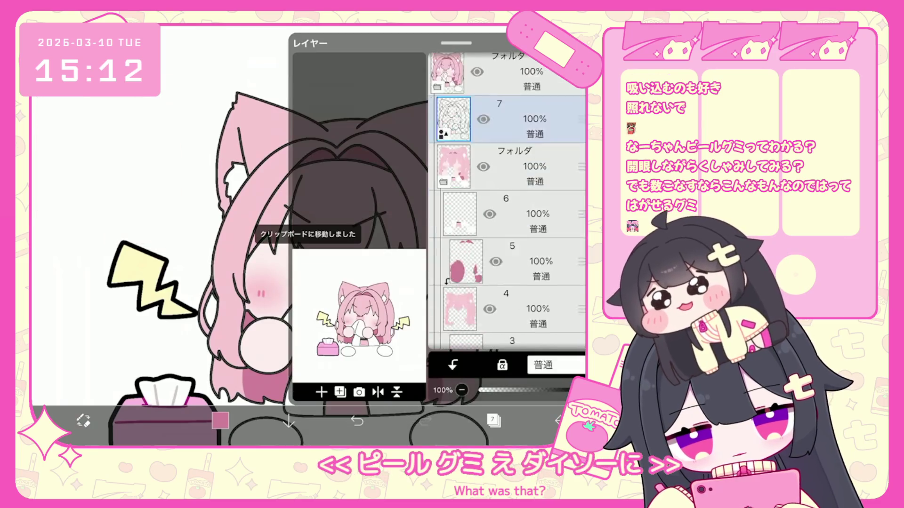
left_click(494, 421)
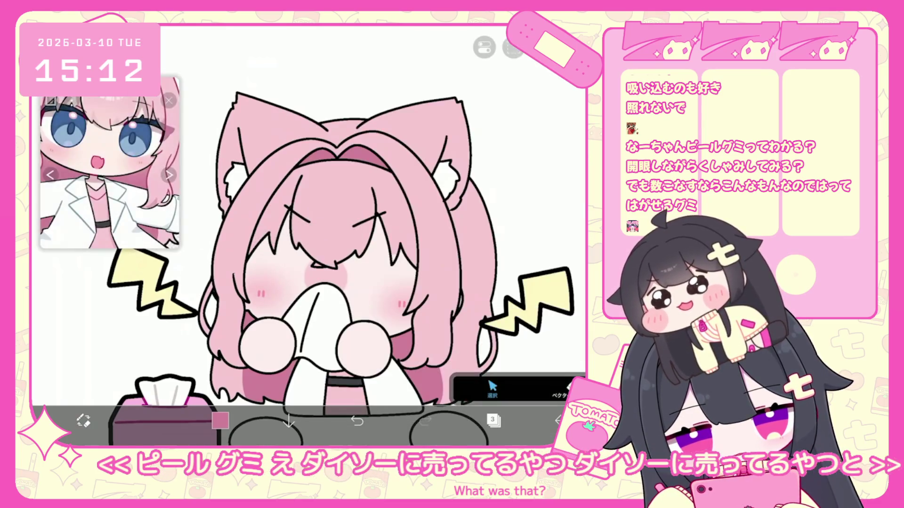
left_click(513, 47)
left_click(520, 94)
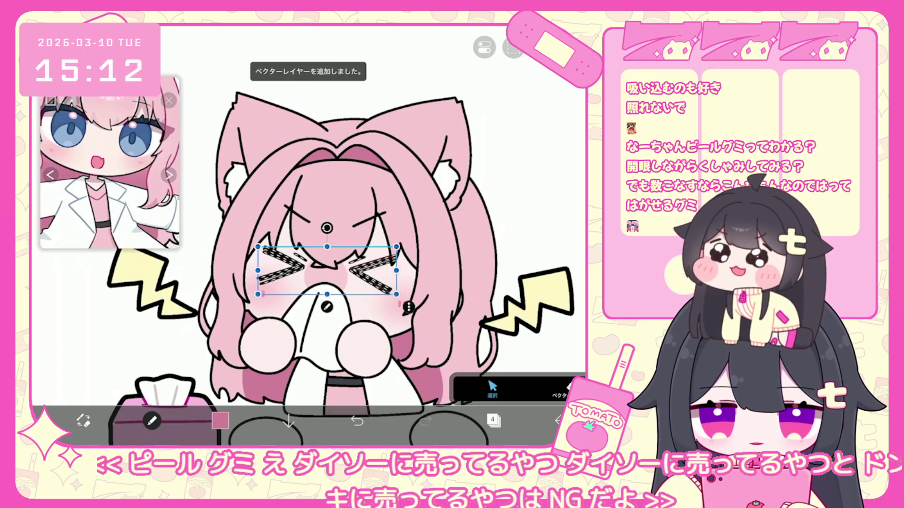
left_click(494, 420)
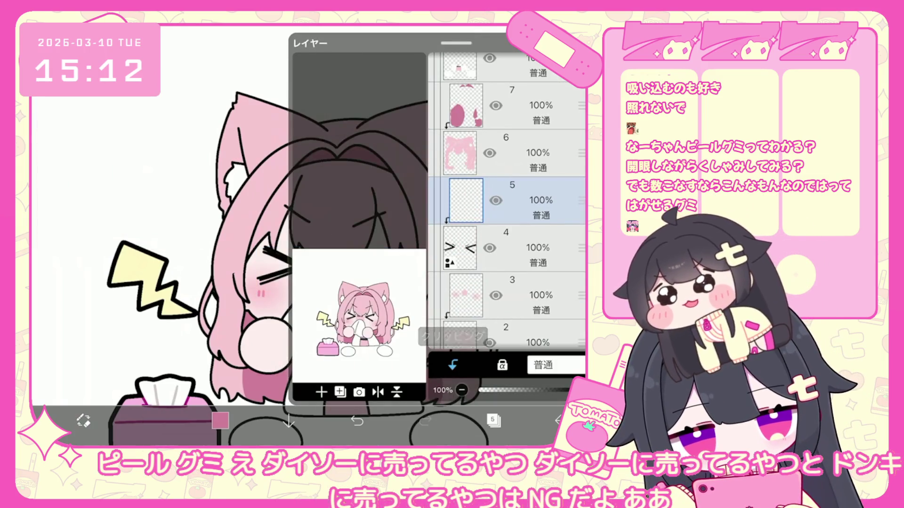
left_click(219, 421)
left_click(220, 421)
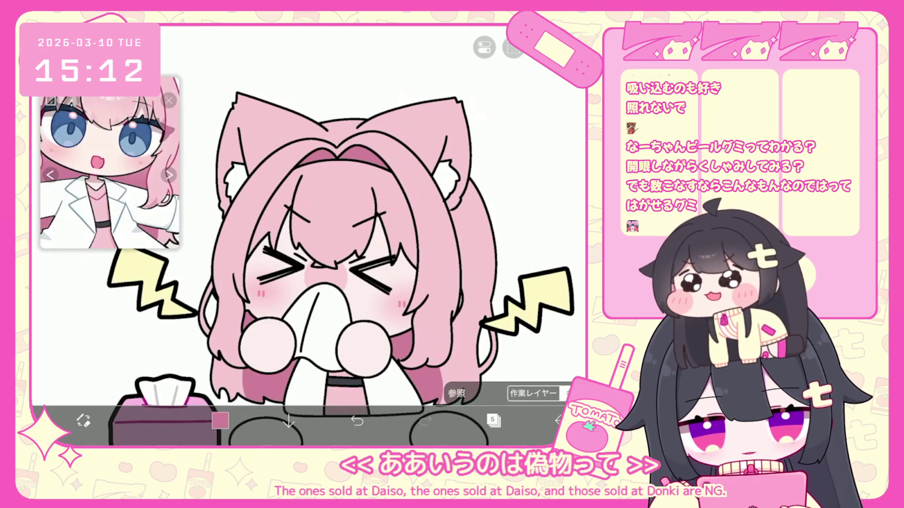
left_click(219, 420)
Pick dark crimson and add a new empty layer 10.
left_click(106, 246)
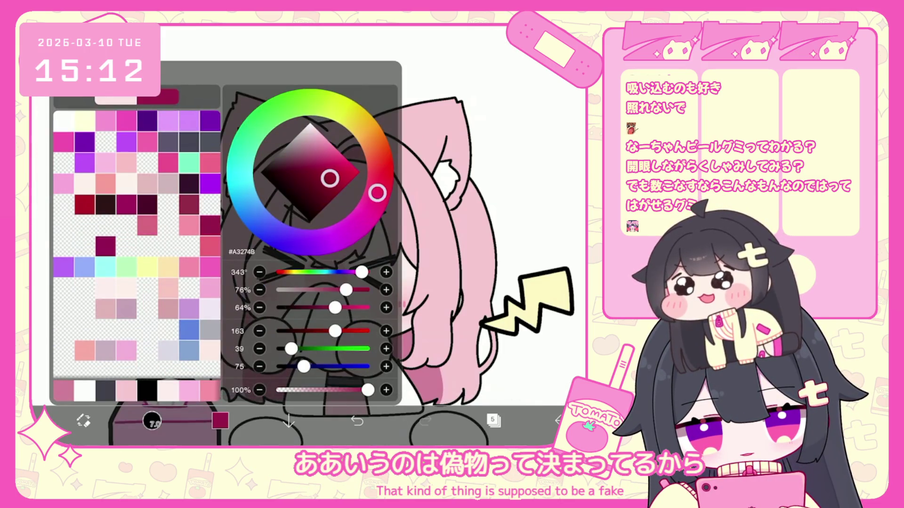
left_click(220, 420)
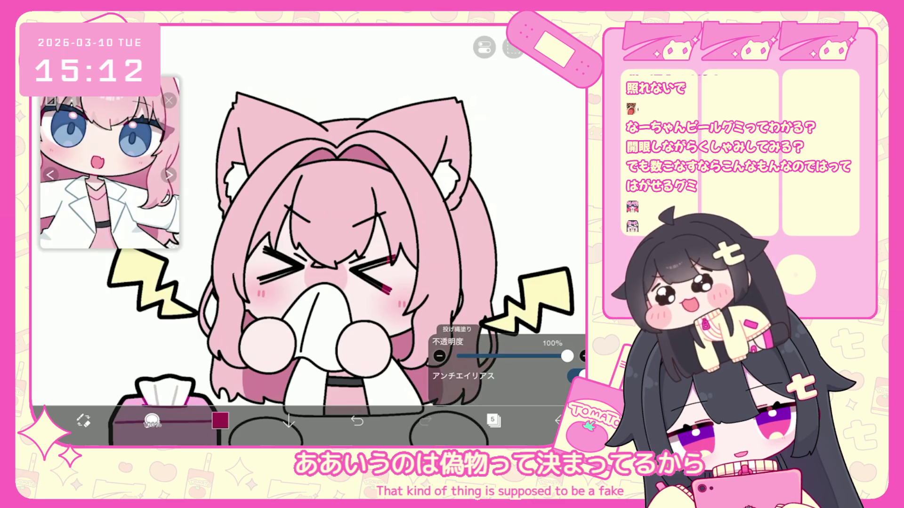
key("ctrl+z")
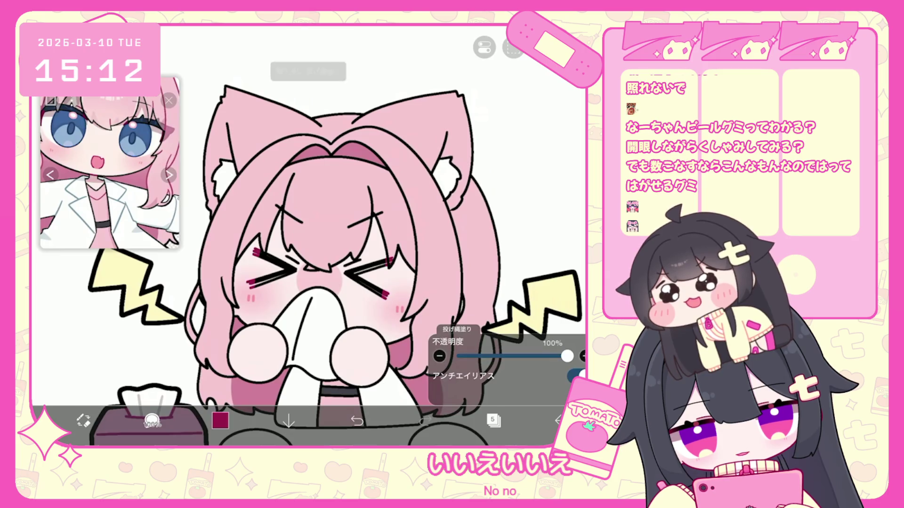
scroll(309, 235, "down", 3)
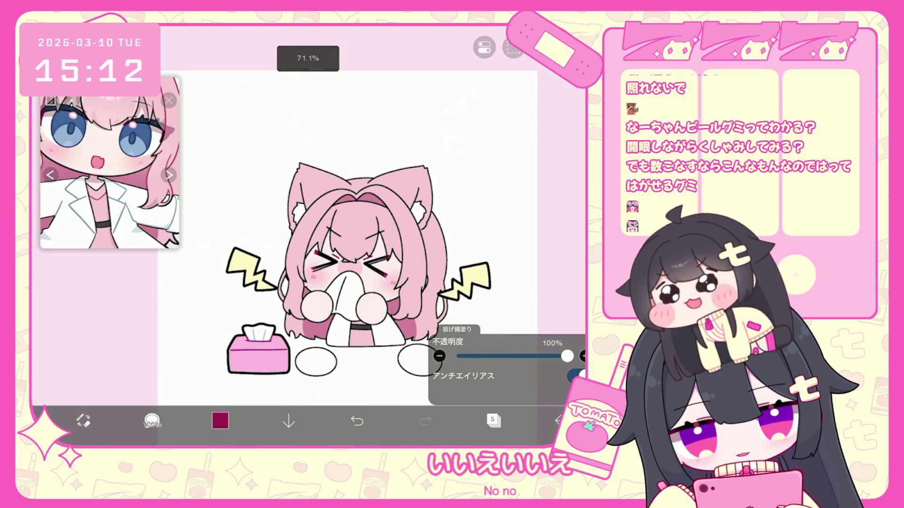
left_click(493, 421)
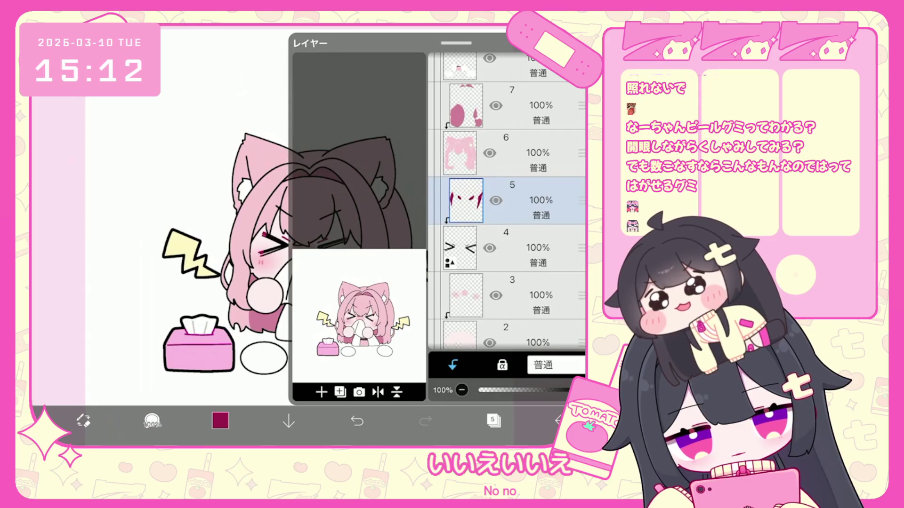
left_click(322, 392)
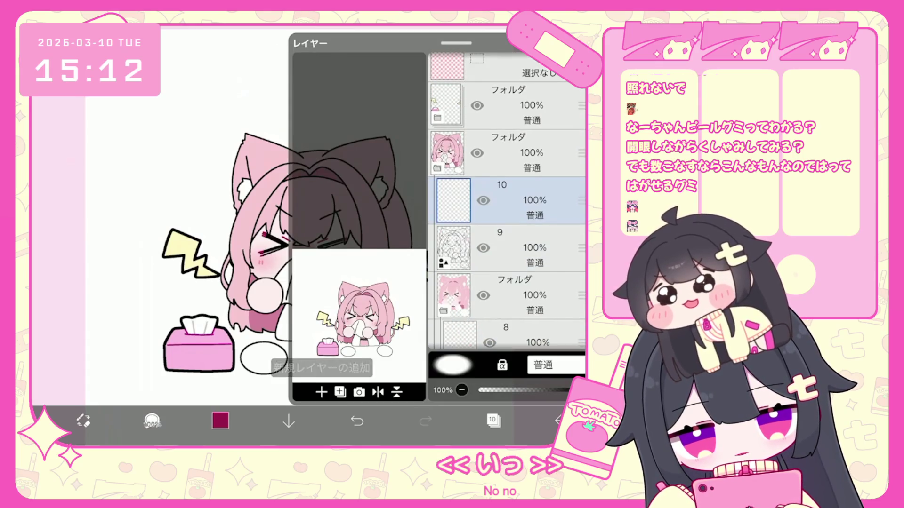
left_click(493, 420)
left_click(220, 421)
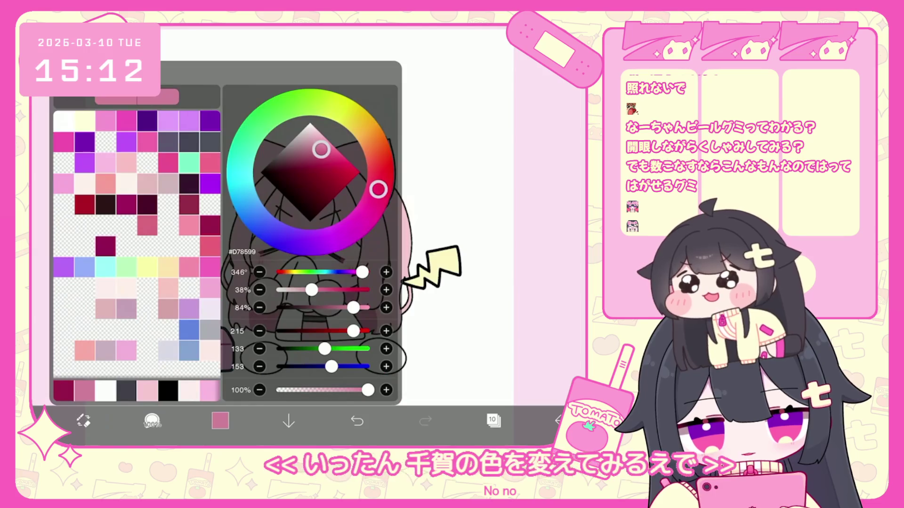
left_click(220, 421)
Lasso-fill a dark crimson accent beside the right X-shaped eye.
scroll(376, 282, "up", 3)
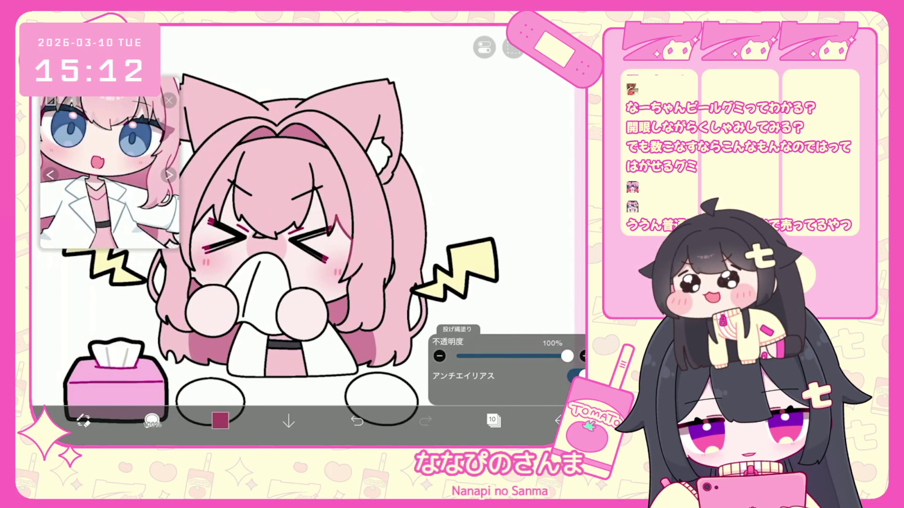
key("ctrl+z")
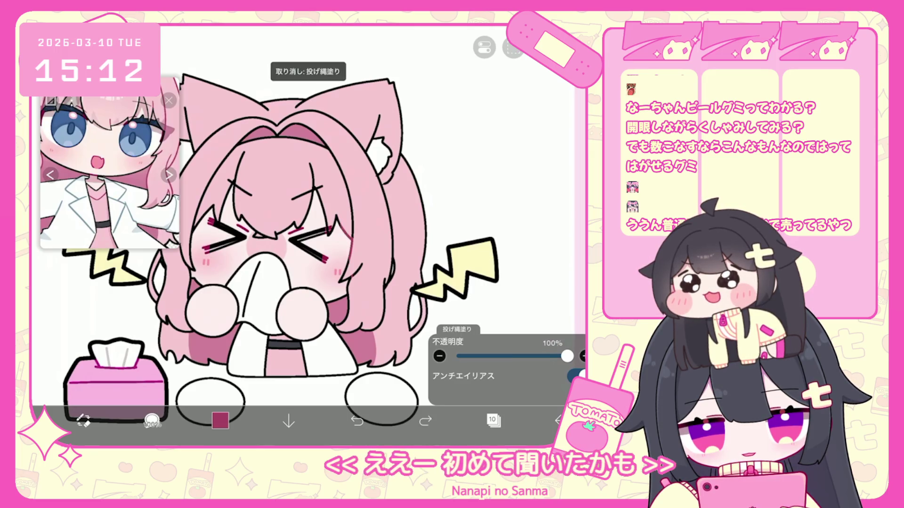
mouse_move(312, 187)
left_mouse_down()
mouse_move(350, 239)
mouse_move(360, 273)
left_mouse_up()
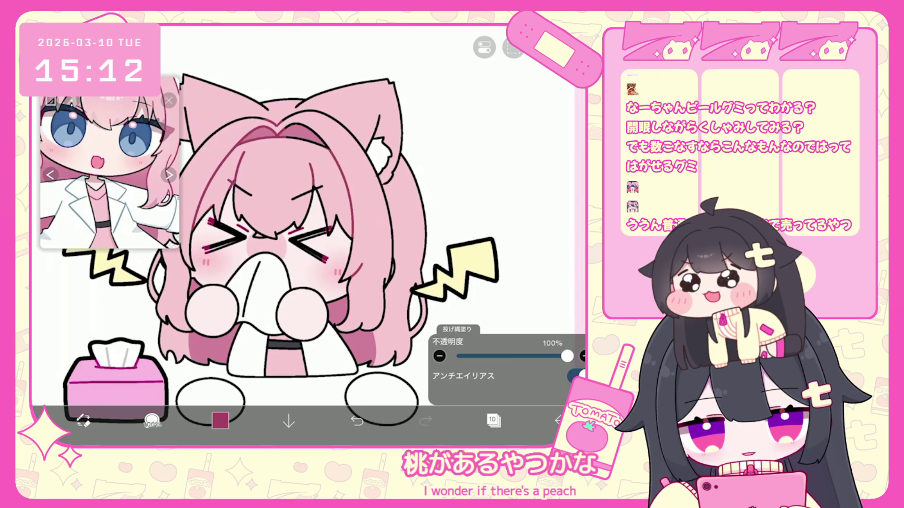
scroll(282, 259, "up", 2)
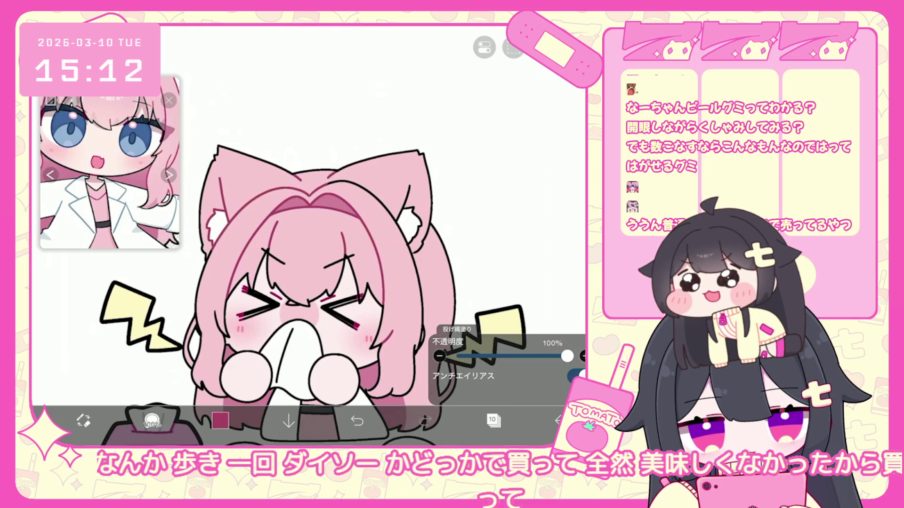
scroll(306, 235, "up", 3)
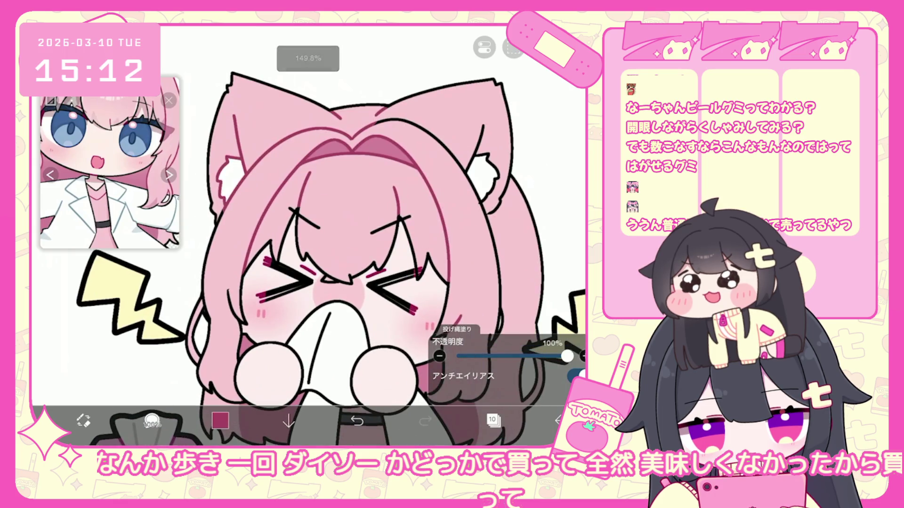
scroll(330, 235, "down", 1)
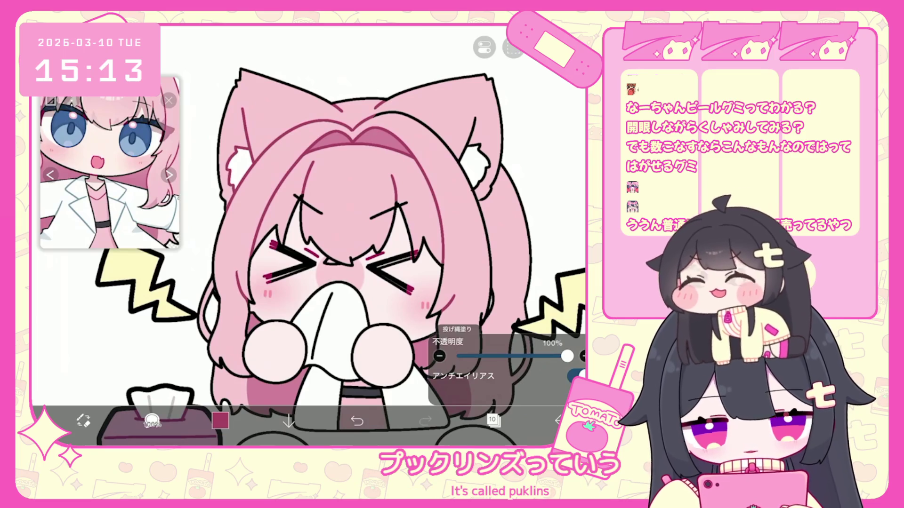
scroll(330, 236, "up", 3)
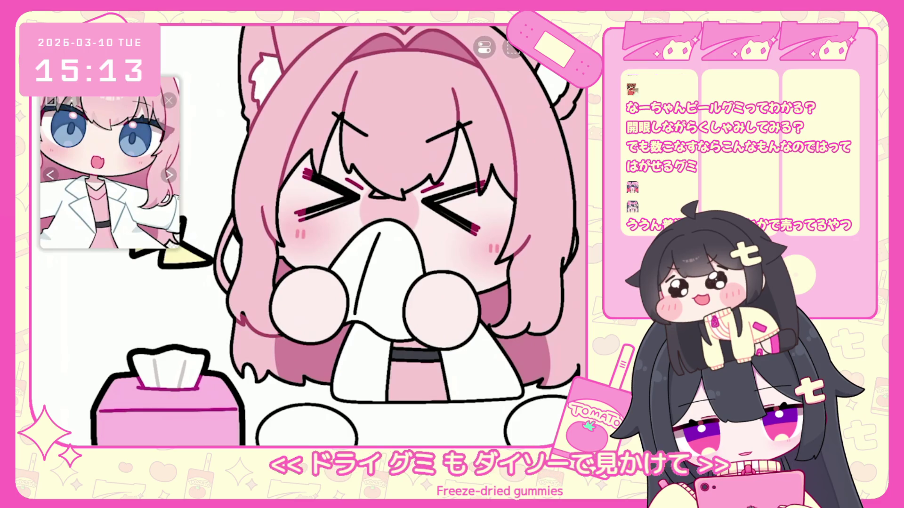
scroll(306, 235, "up", 5)
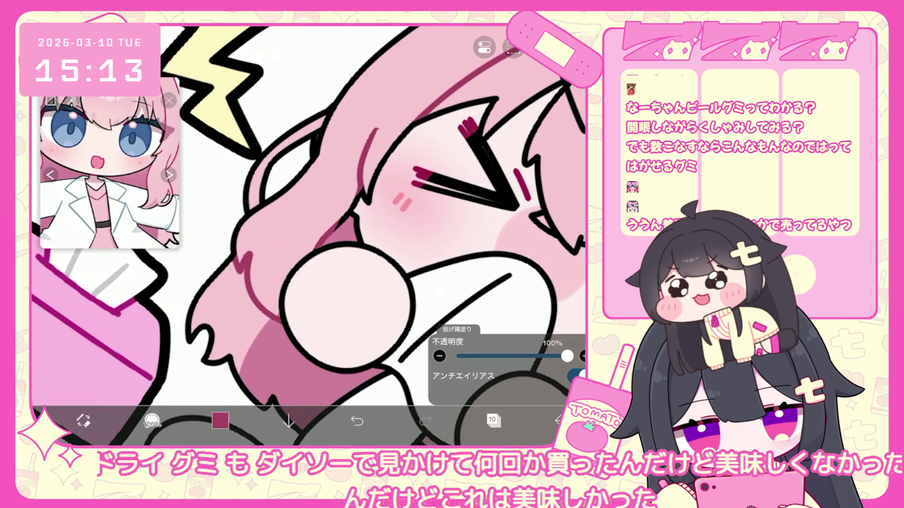
scroll(308, 235, "down", 3)
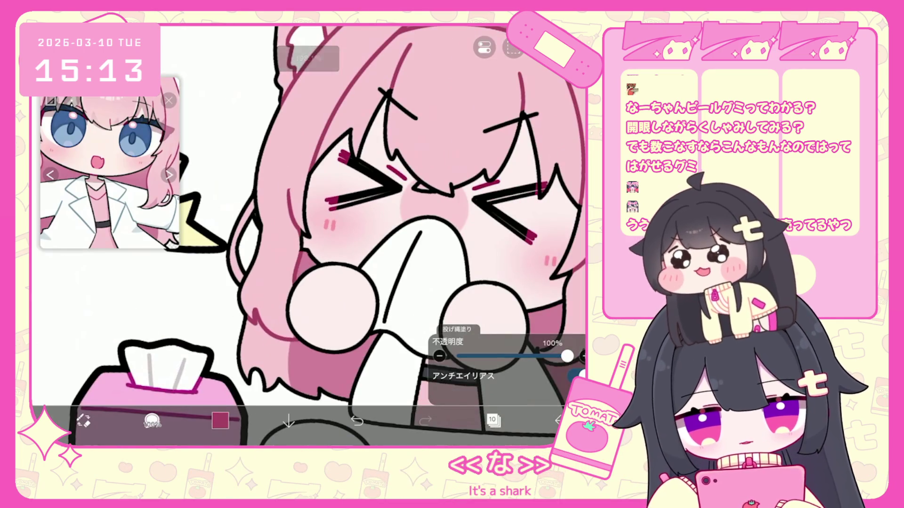
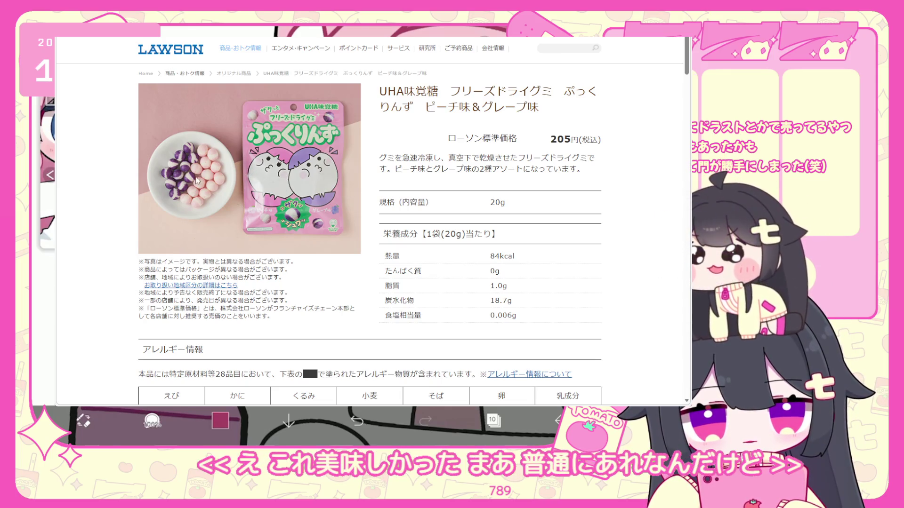
Browse the Puccurinz freeze-dried gummy page, then go to the 商品・おトク情報 products and deals page.
scroll(266, 192, "down", 5)
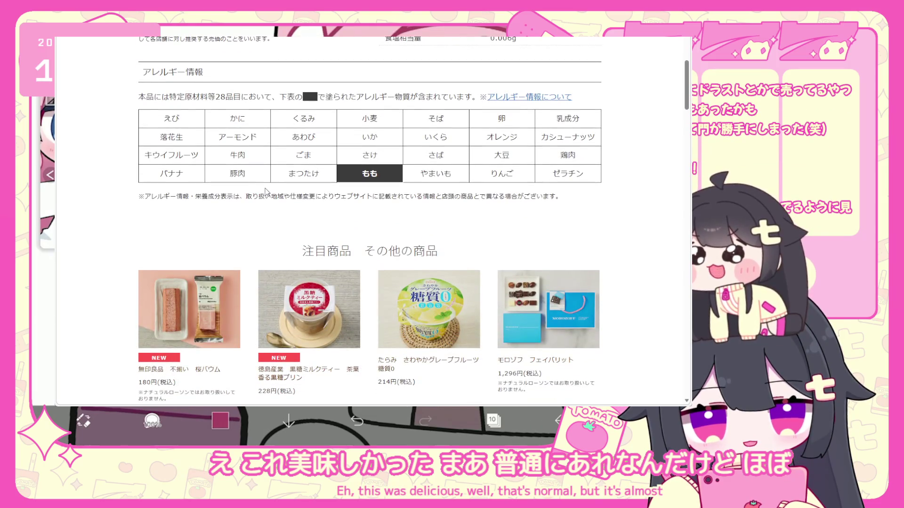
scroll(266, 192, "up", 5)
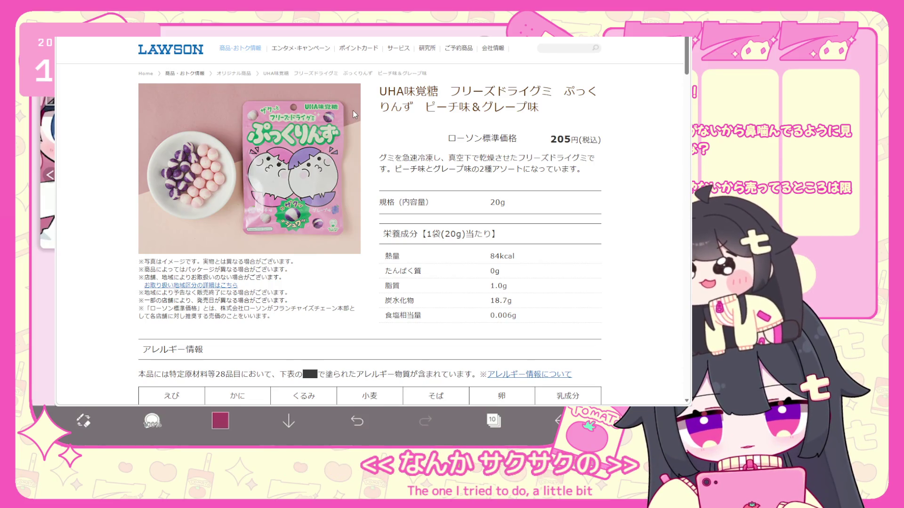
scroll(329, 124, "down", 2)
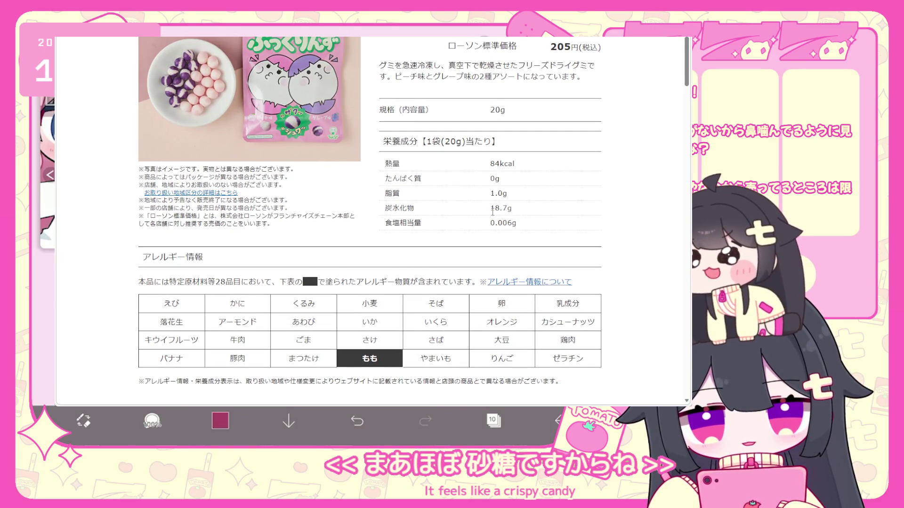
left_click(528, 222)
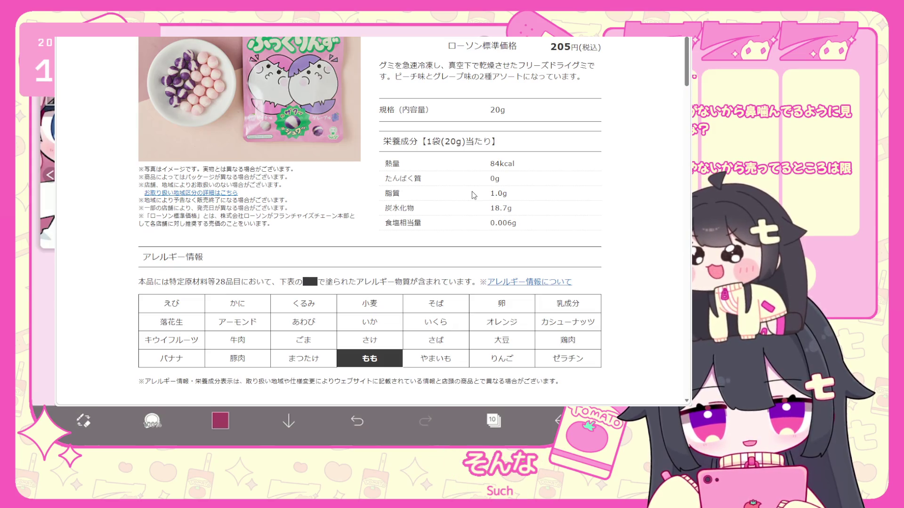
scroll(474, 195, "up", 2)
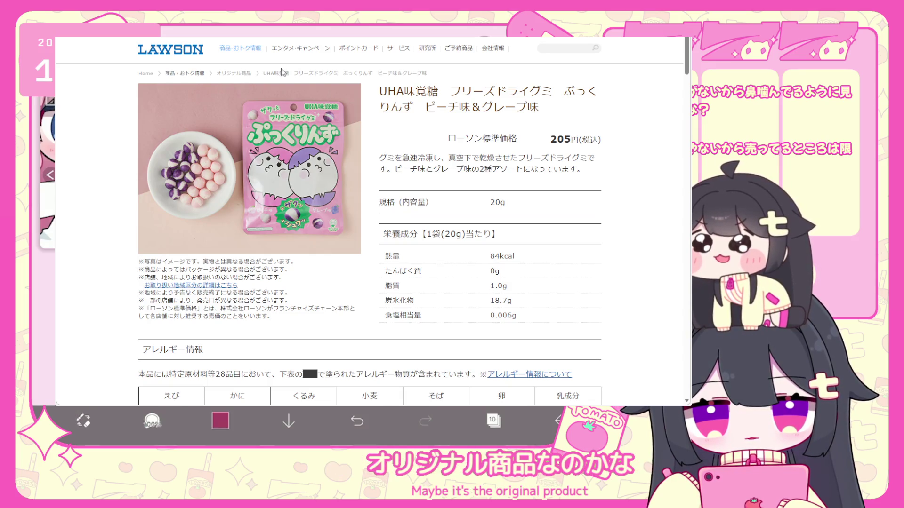
left_click(184, 73)
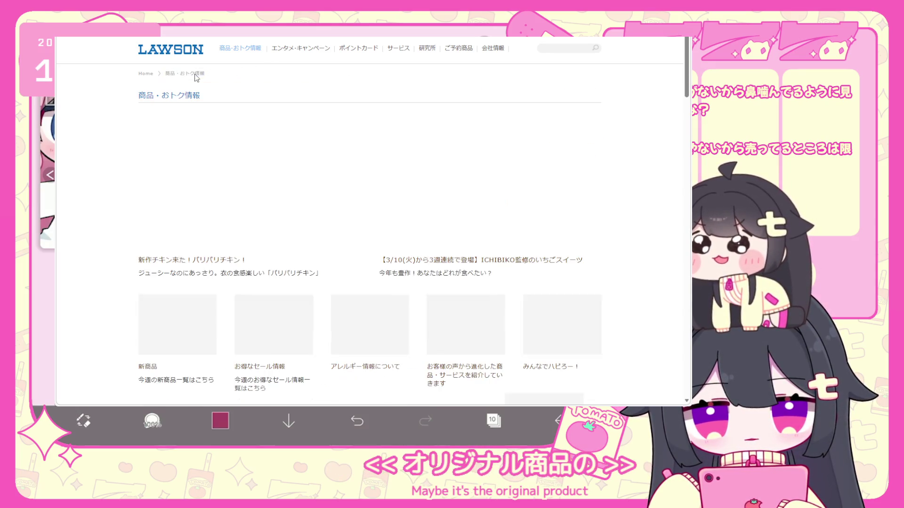
Open the ICHIBIKO strawberry sweets article and scroll into its 3/10–3/24 products.
scroll(300, 126, "down", 1)
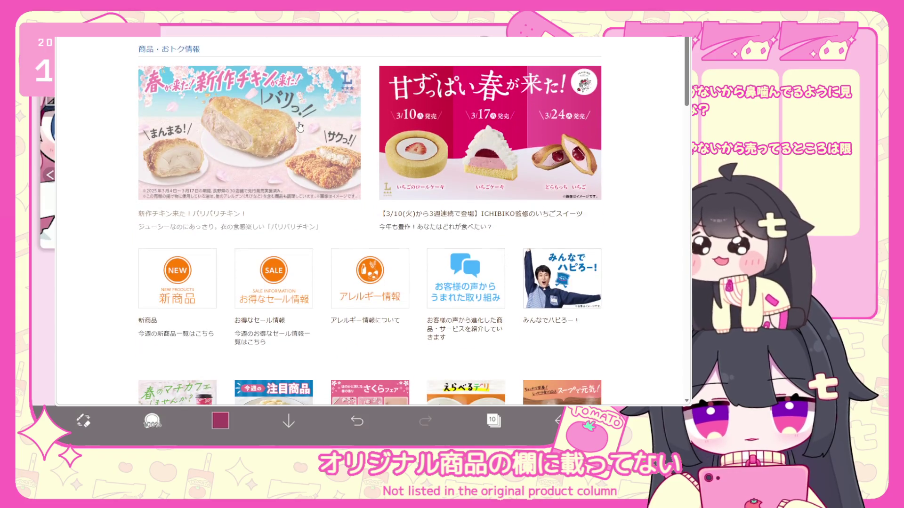
left_click(416, 119)
scroll(416, 118, "down", 5)
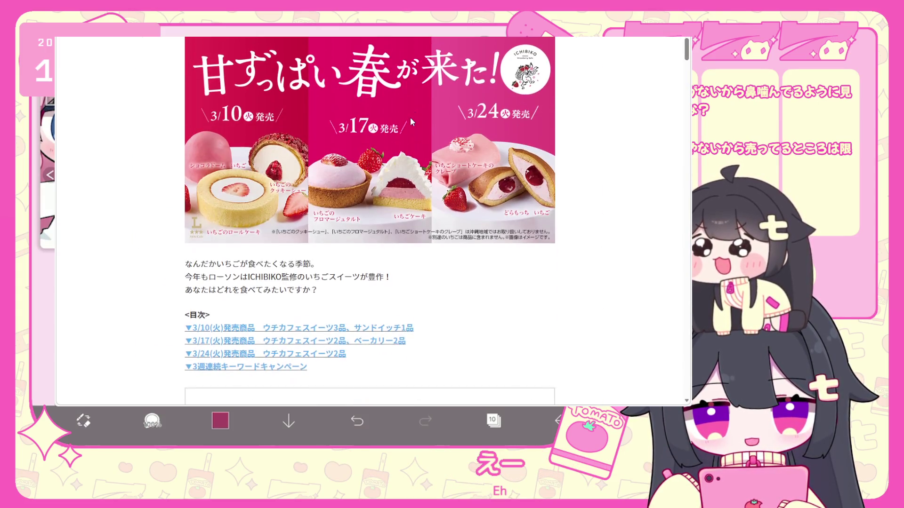
scroll(410, 124, "down", 1)
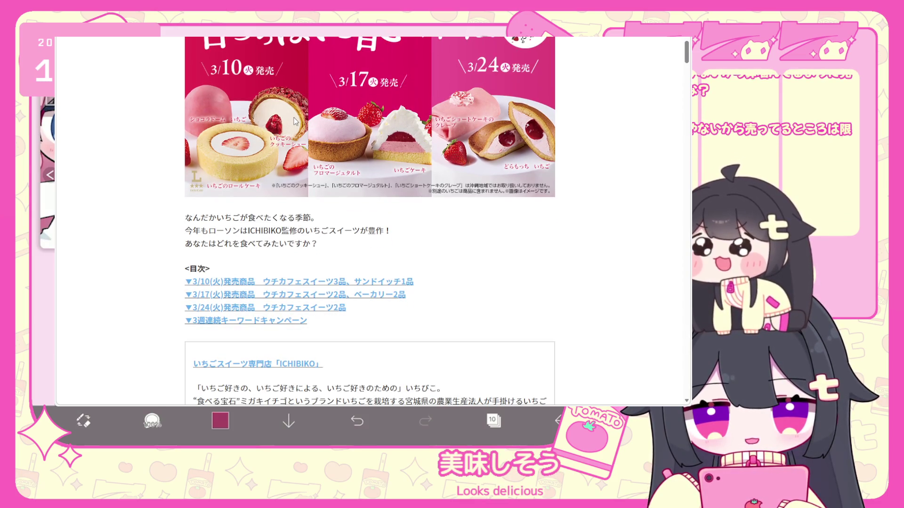
scroll(295, 122, "down", 6)
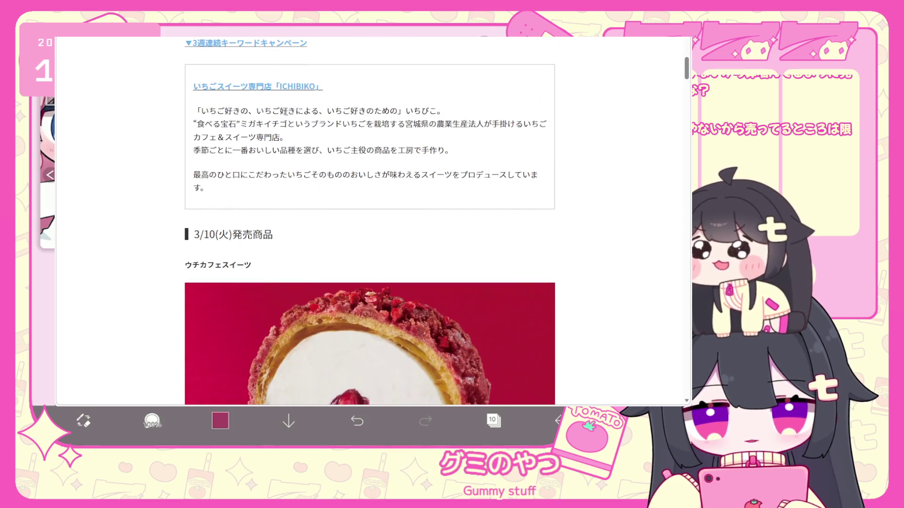
scroll(289, 115, "down", 3)
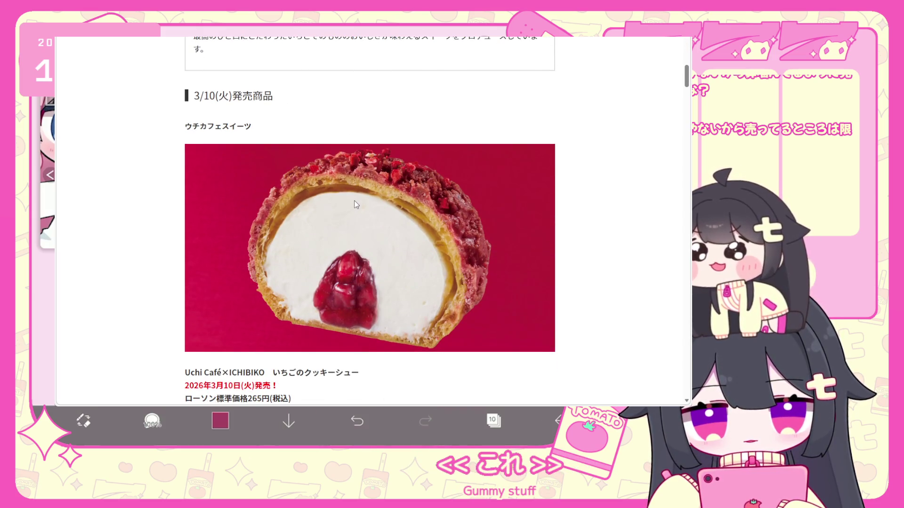
scroll(362, 190, "down", 2)
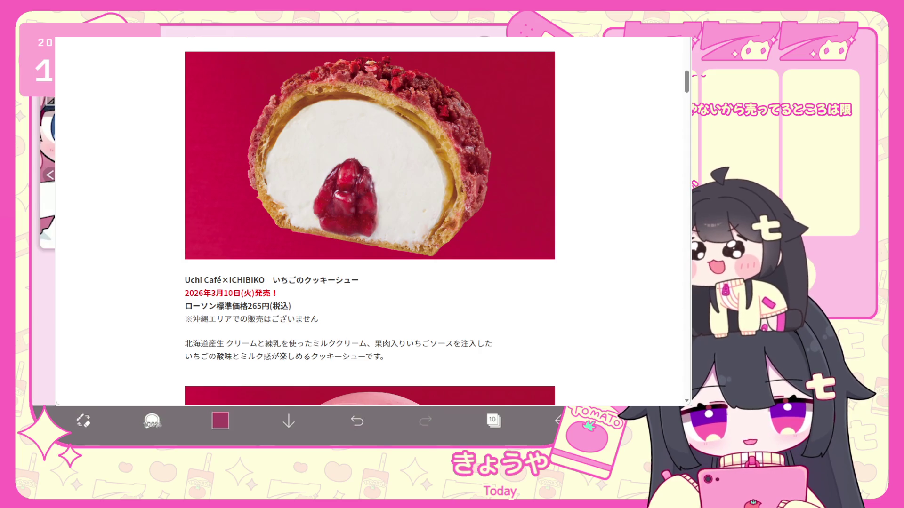
Read through the article's roll cakes, sandwiches and shoe roll.
scroll(414, 177, "up", 1)
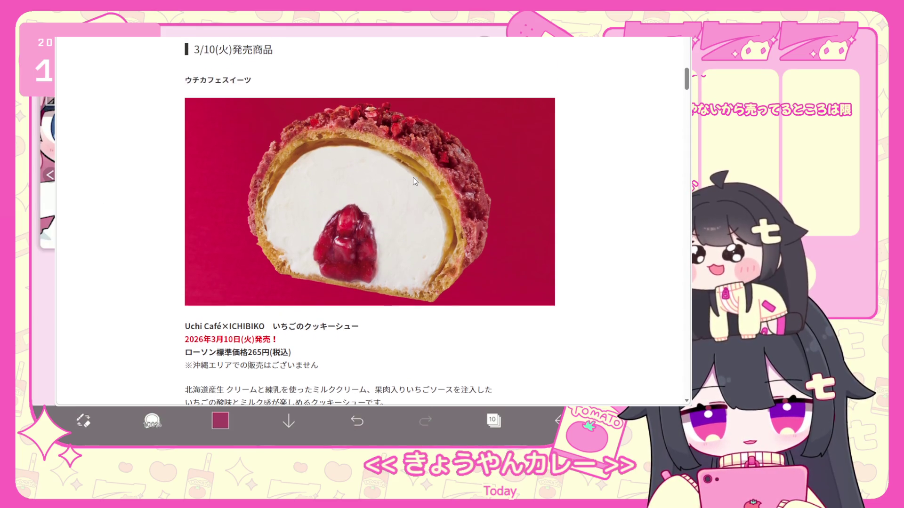
scroll(413, 179, "down", 1)
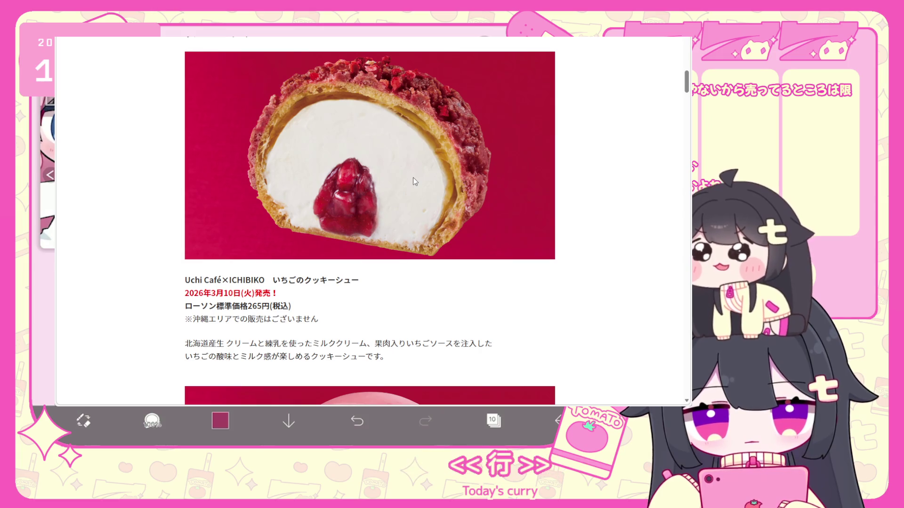
scroll(413, 177, "down", 7)
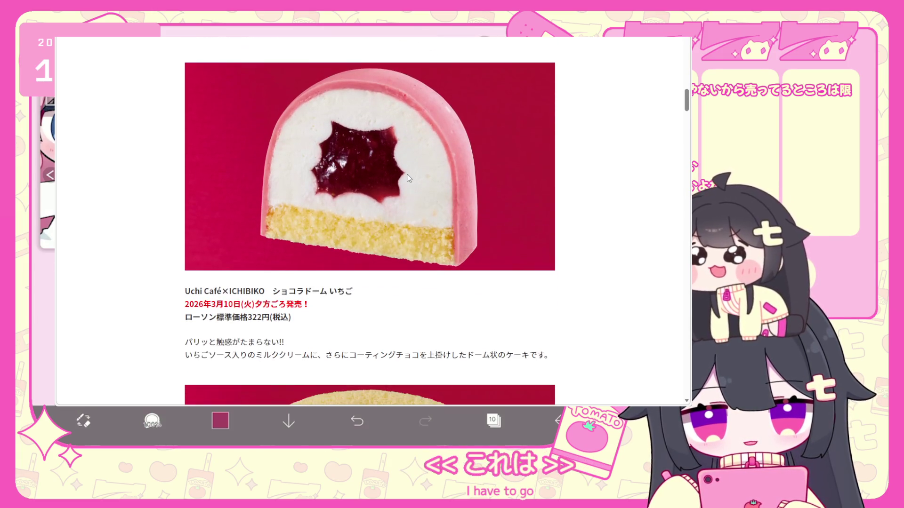
scroll(408, 177, "down", 6)
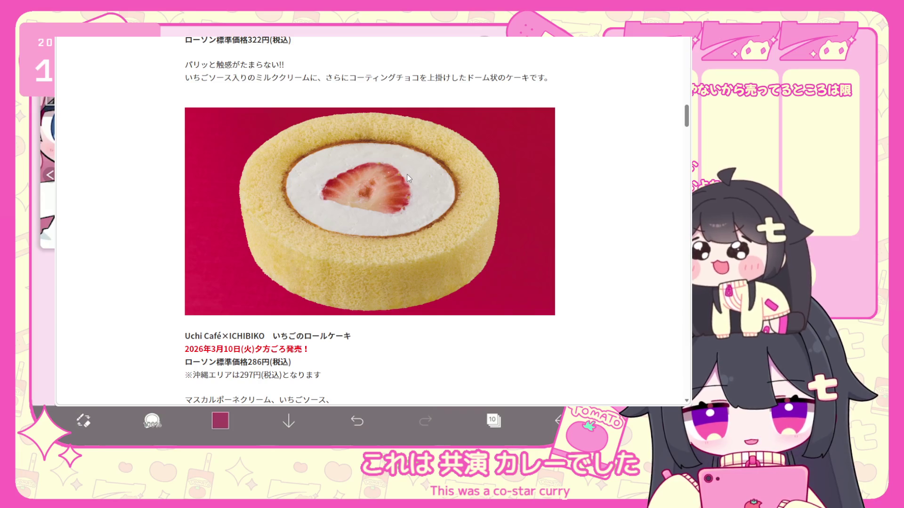
scroll(407, 175, "down", 1)
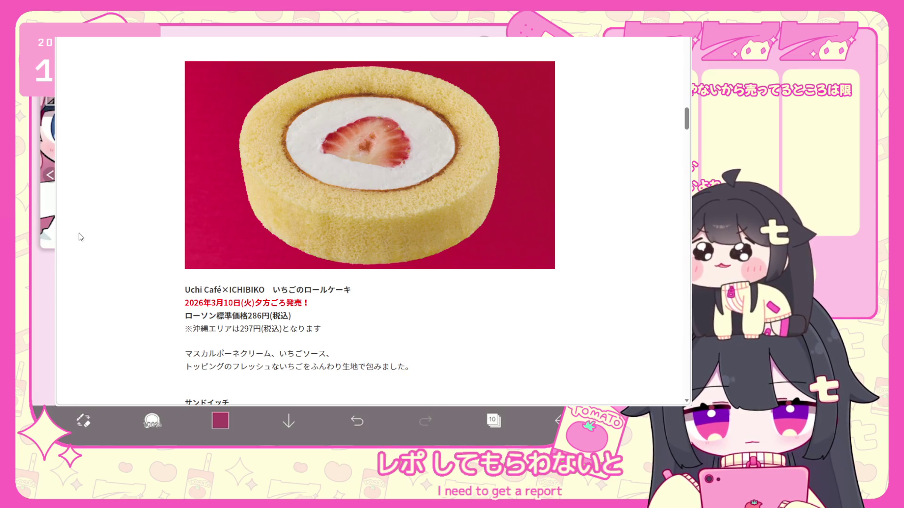
scroll(248, 242, "down", 3)
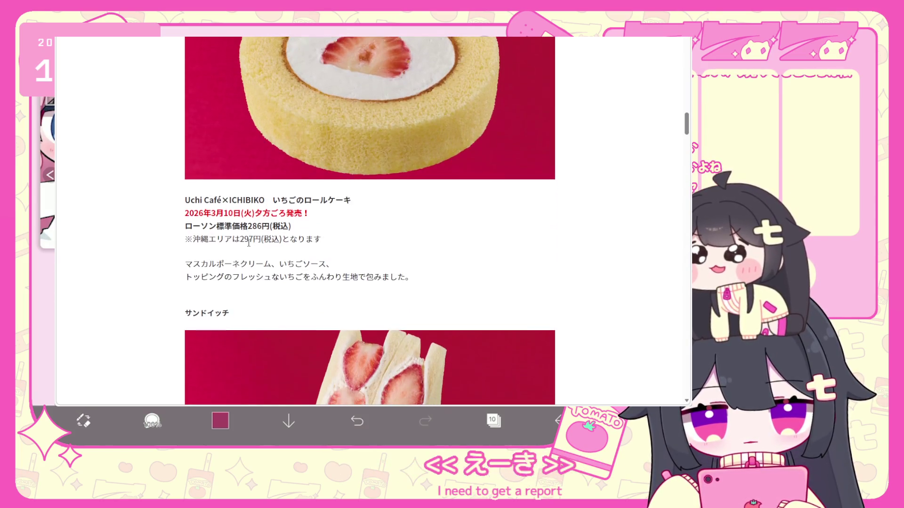
scroll(346, 256, "down", 10)
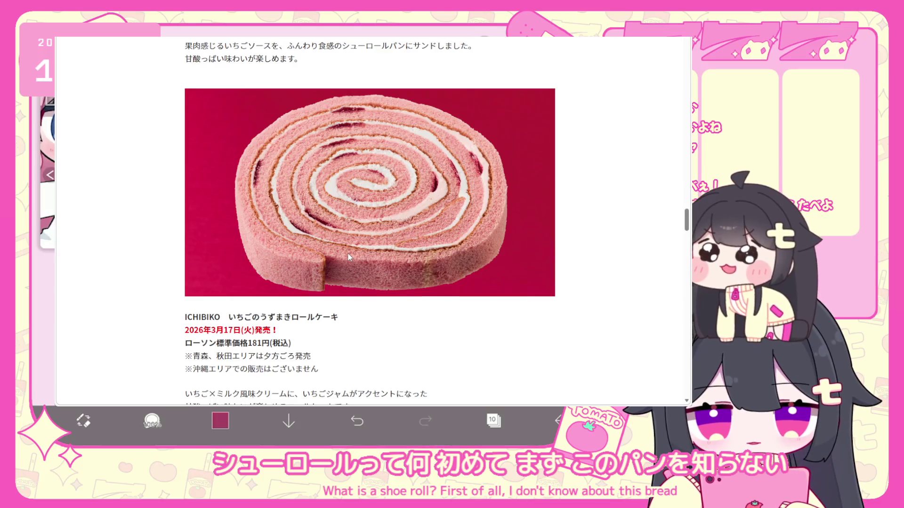
scroll(344, 254, "up", 2)
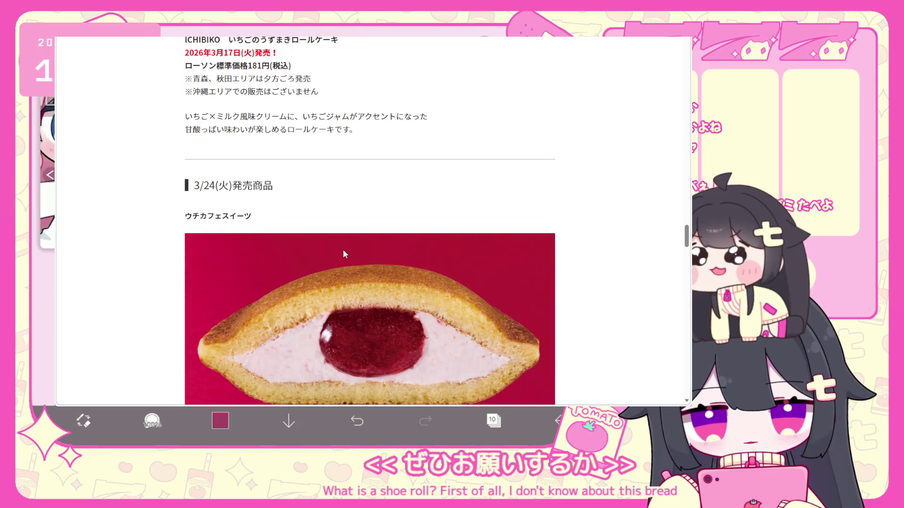
scroll(344, 252, "down", 5)
scroll(345, 253, "down", 10)
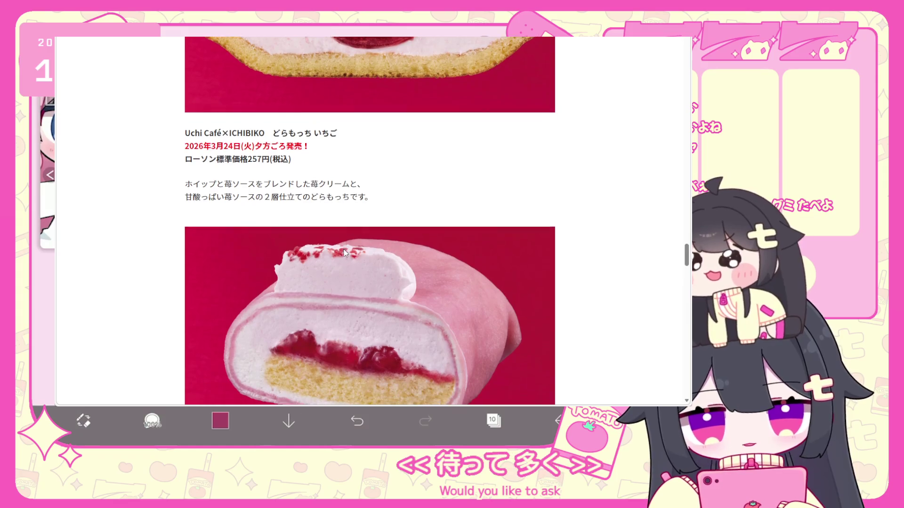
scroll(341, 246, "down", 3)
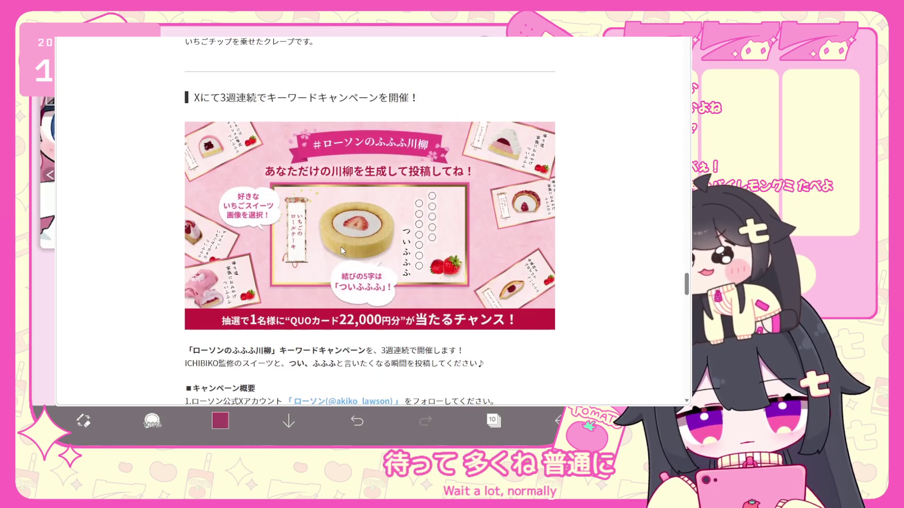
scroll(346, 250, "up", 15)
scroll(347, 250, "up", 16)
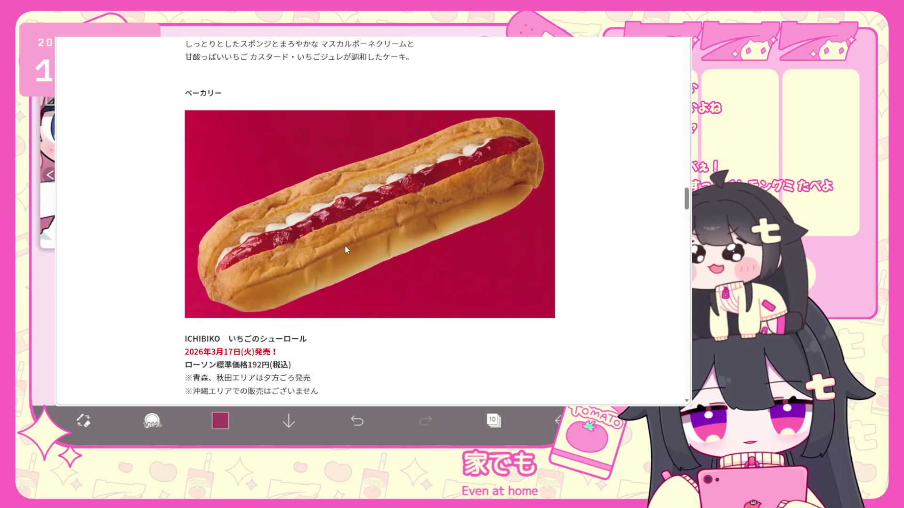
scroll(343, 246, "down", 6)
scroll(343, 244, "down", 1)
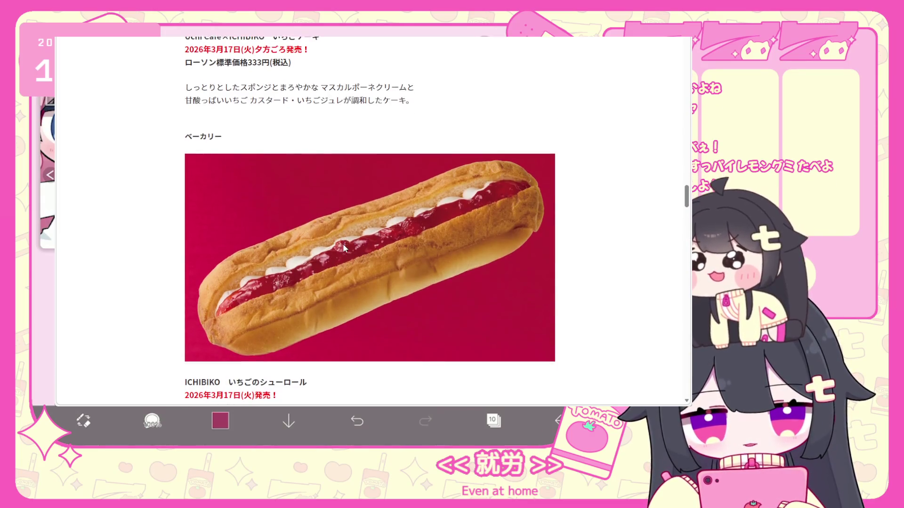
scroll(342, 245, "up", 10)
scroll(342, 247, "up", 15)
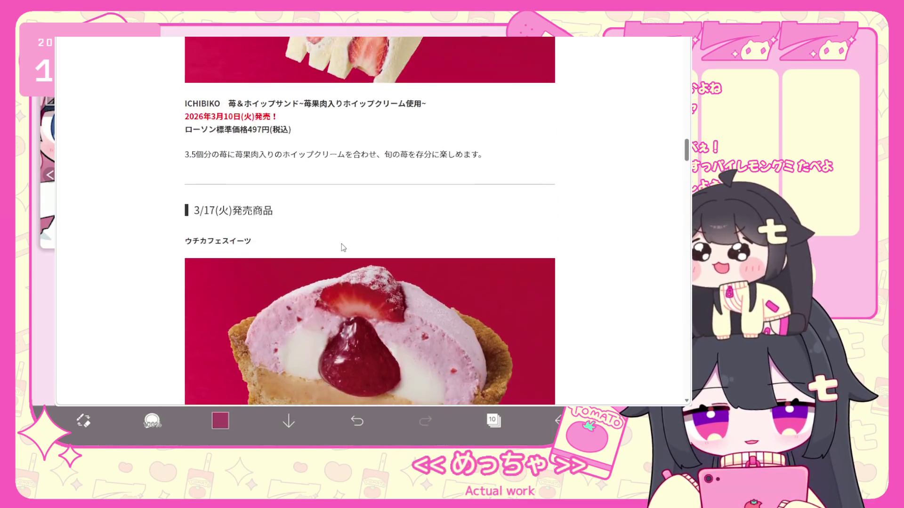
Scroll back and forth through the strawberry sweets article's product sections.
scroll(341, 244, "down", 2)
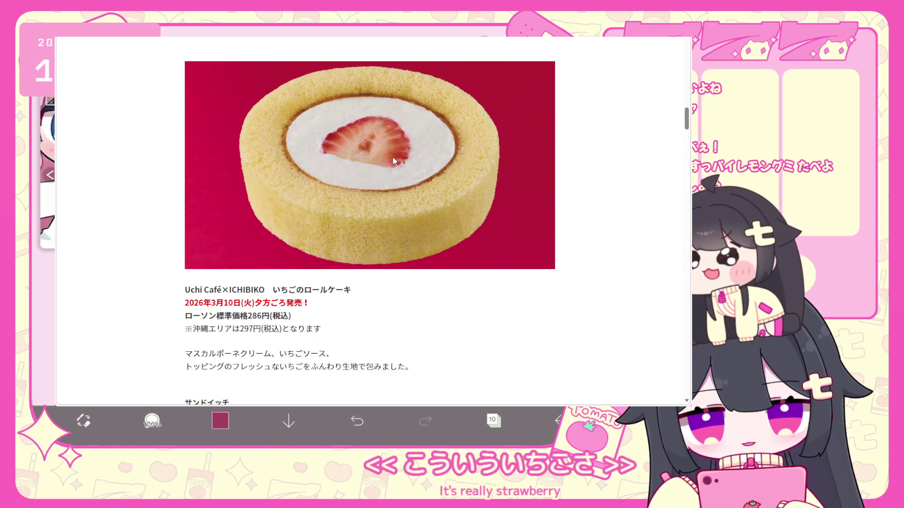
scroll(394, 161, "down", 3)
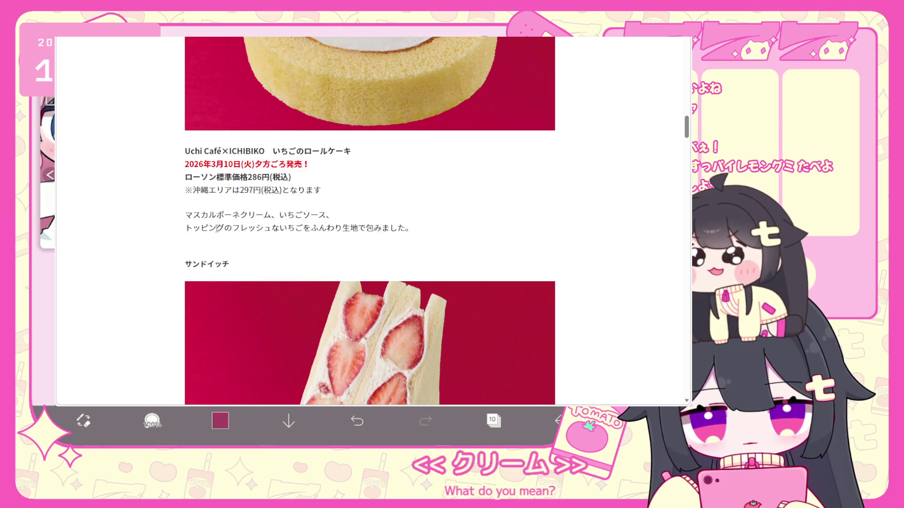
scroll(325, 214, "up", 4)
scroll(288, 332, "down", 1)
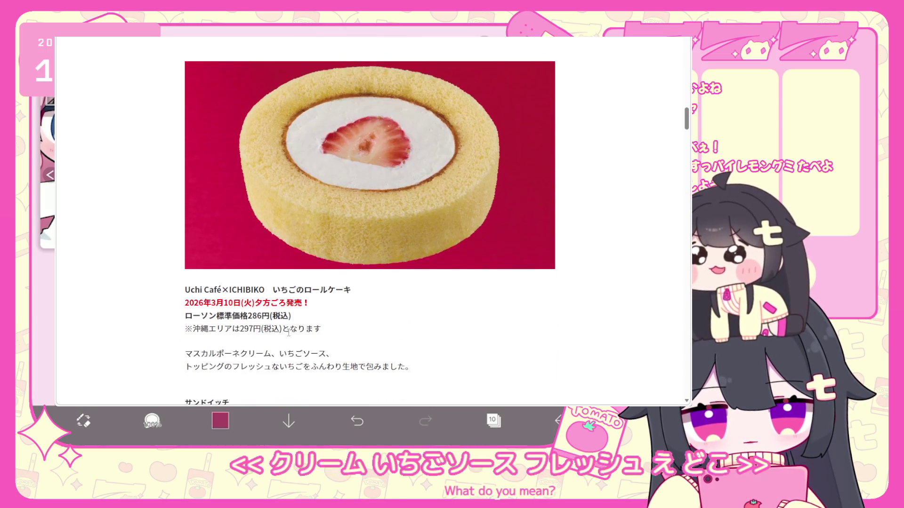
scroll(355, 209, "up", 3)
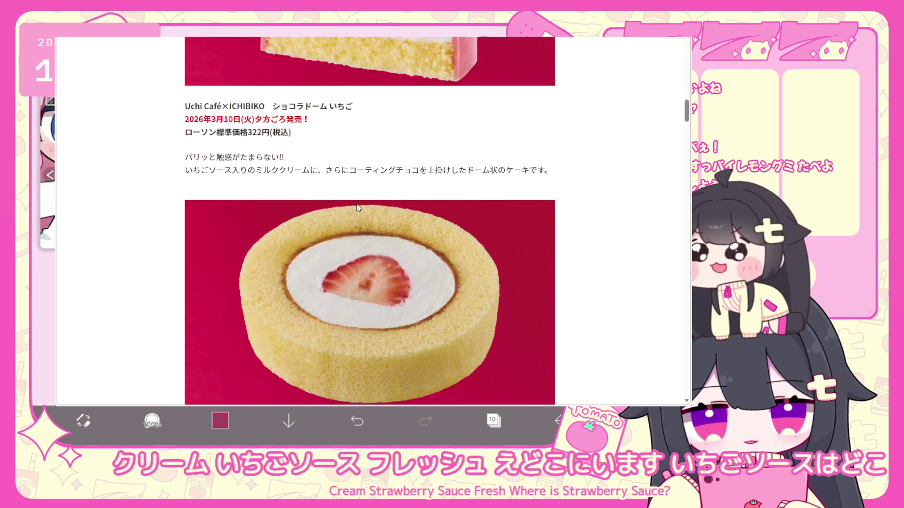
scroll(357, 203, "down", 2)
scroll(356, 204, "down", 1)
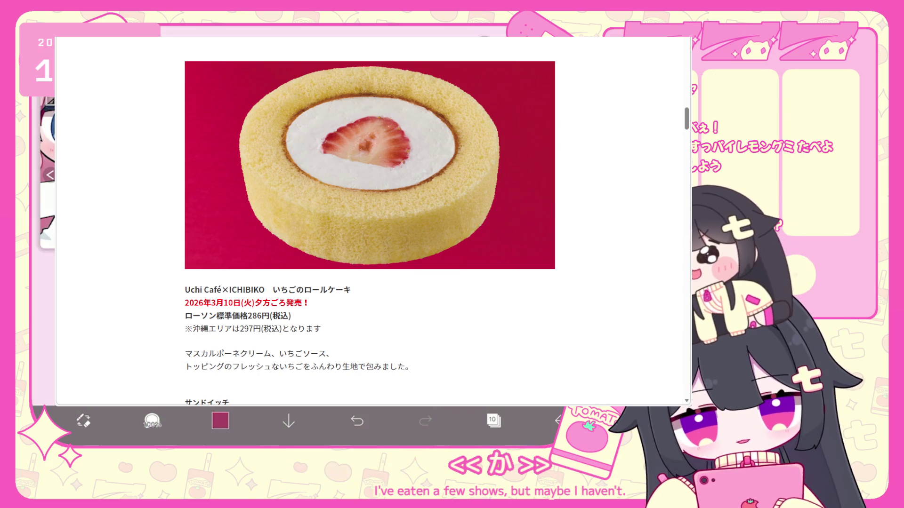
scroll(224, 242, "up", 6)
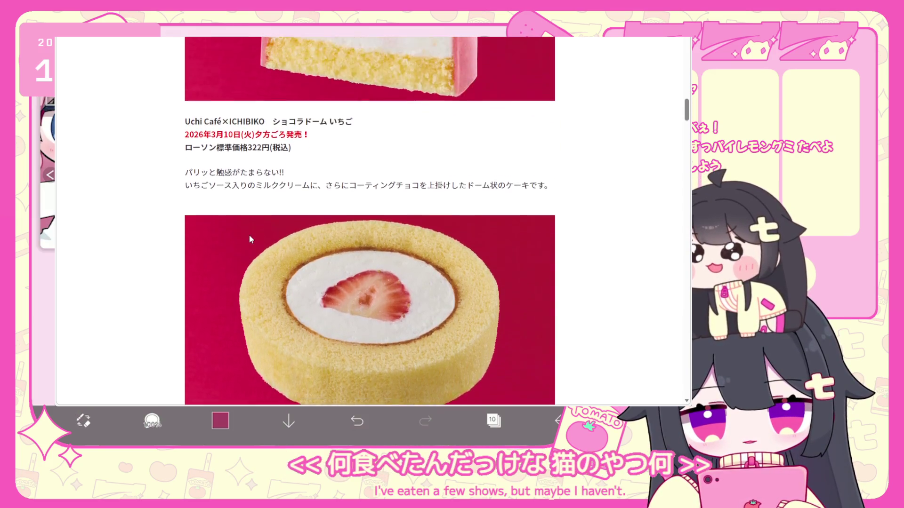
scroll(272, 235, "up", 7)
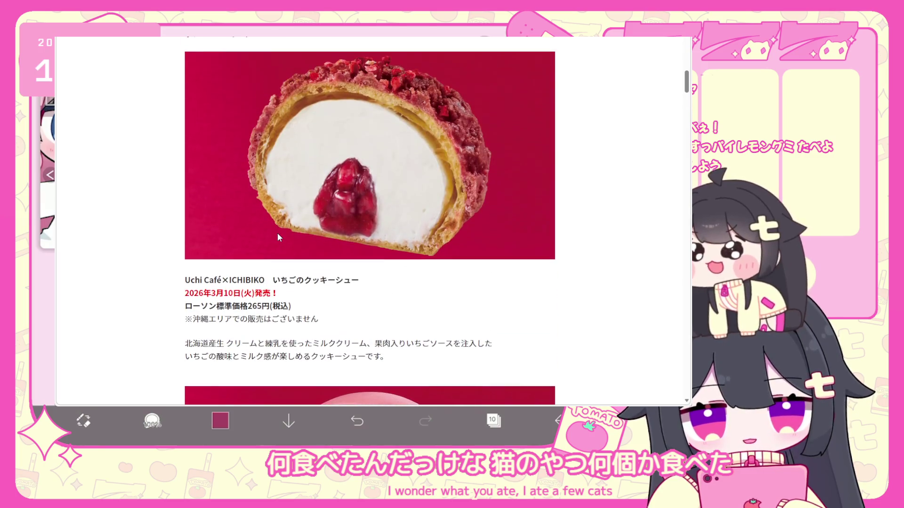
scroll(277, 233, "down", 9)
Finish browsing and go back to the 商品・おトク情報 listing page.
scroll(277, 237, "down", 3)
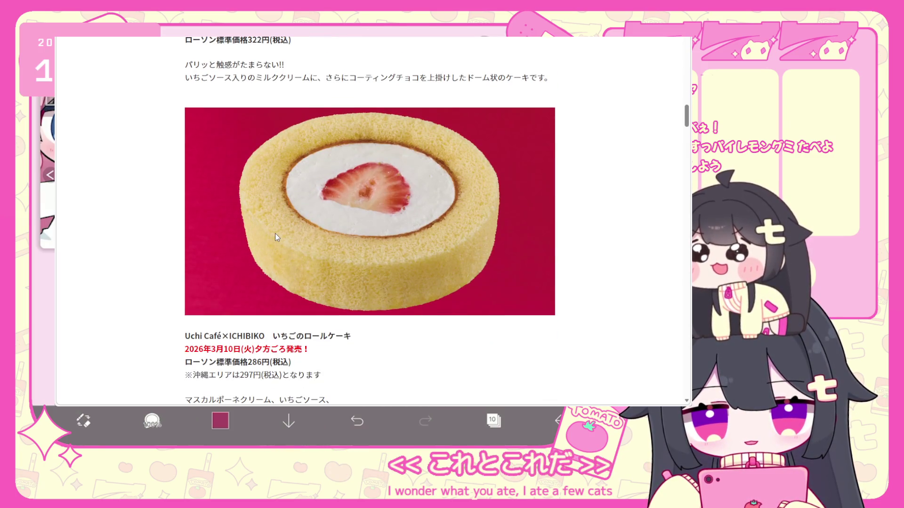
scroll(275, 233, "up", 12)
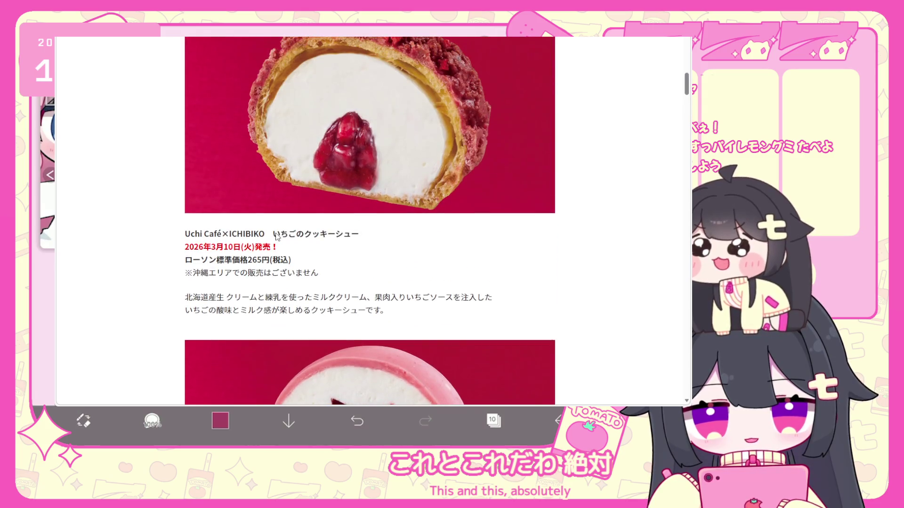
scroll(277, 237, "up", 9)
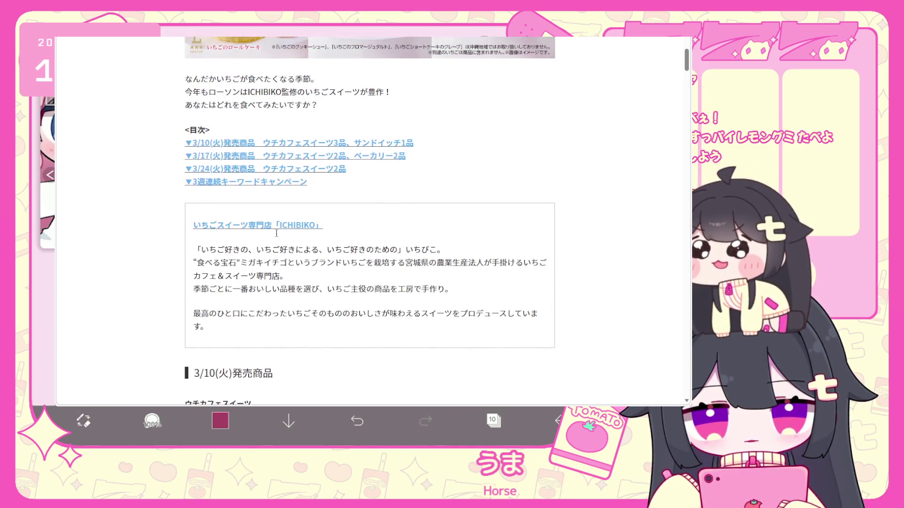
scroll(276, 233, "up", 3)
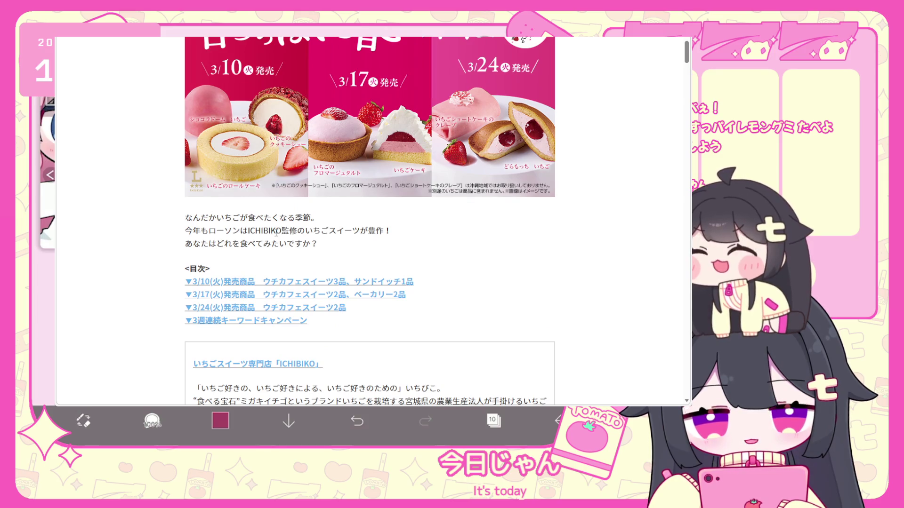
scroll(274, 232, "down", 9)
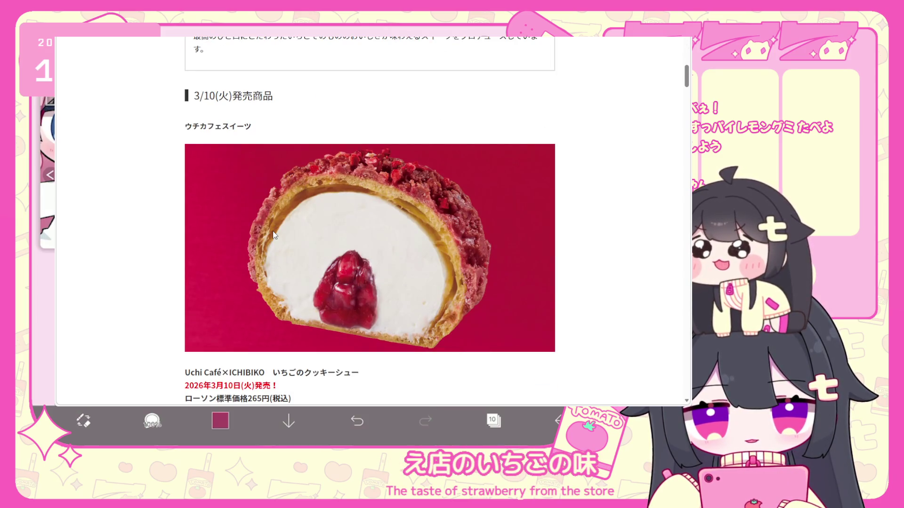
scroll(275, 237, "down", 2)
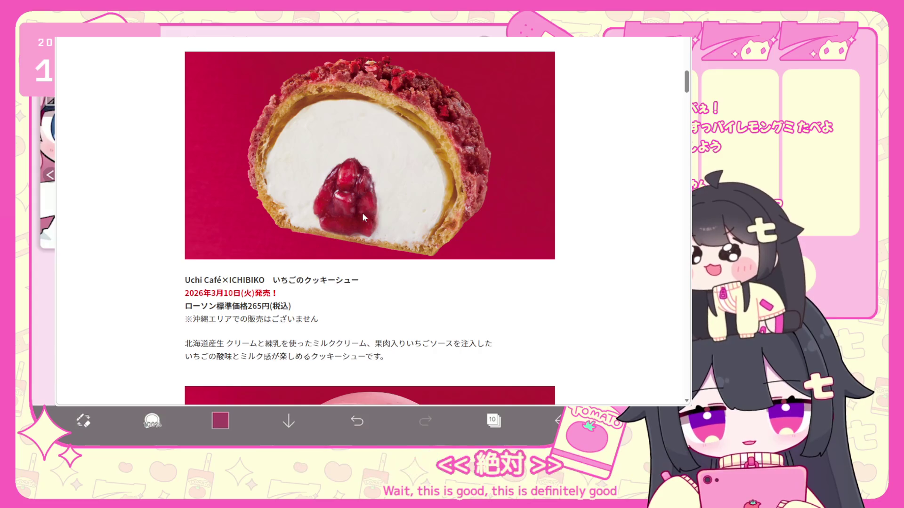
scroll(362, 215, "down", 13)
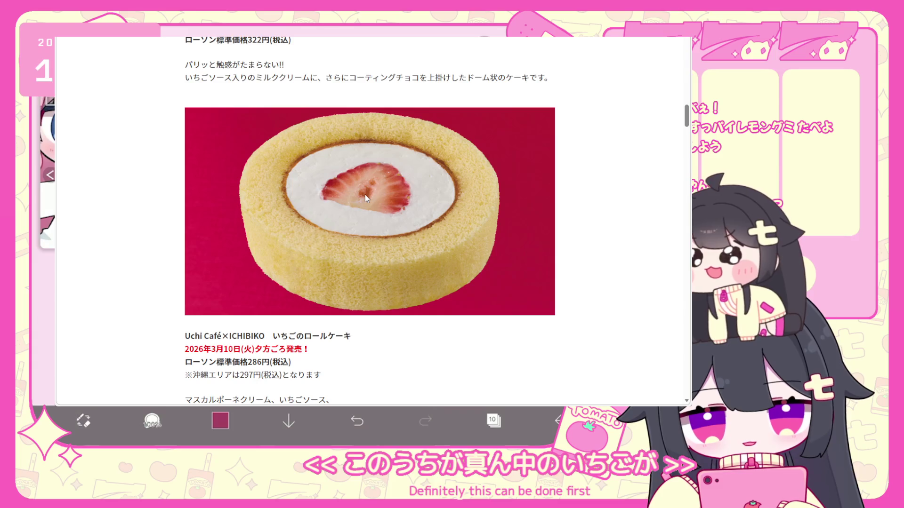
key("alt+Left")
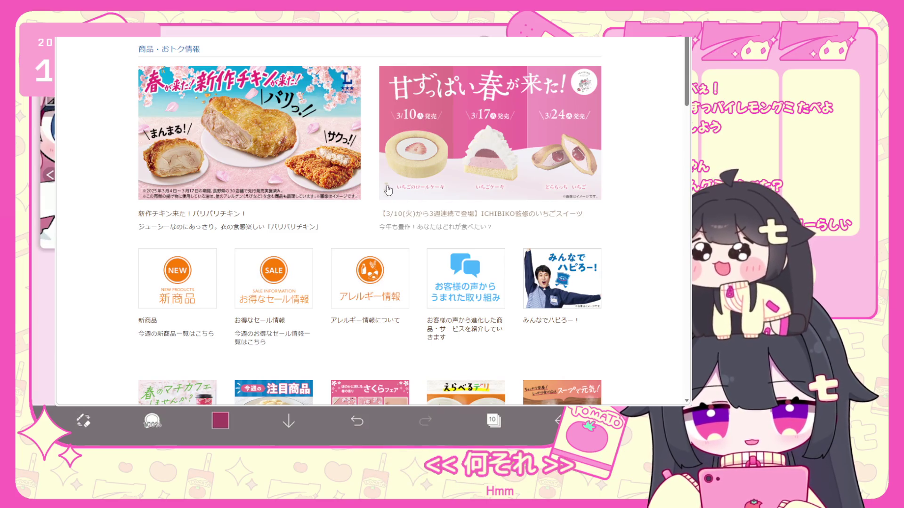
scroll(352, 190, "up", 2)
left_click(312, 179)
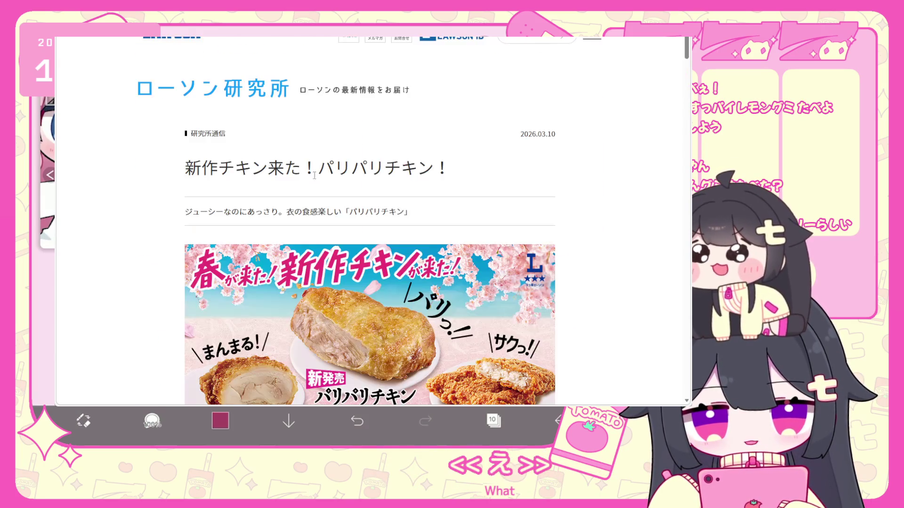
scroll(329, 177, "down", 4)
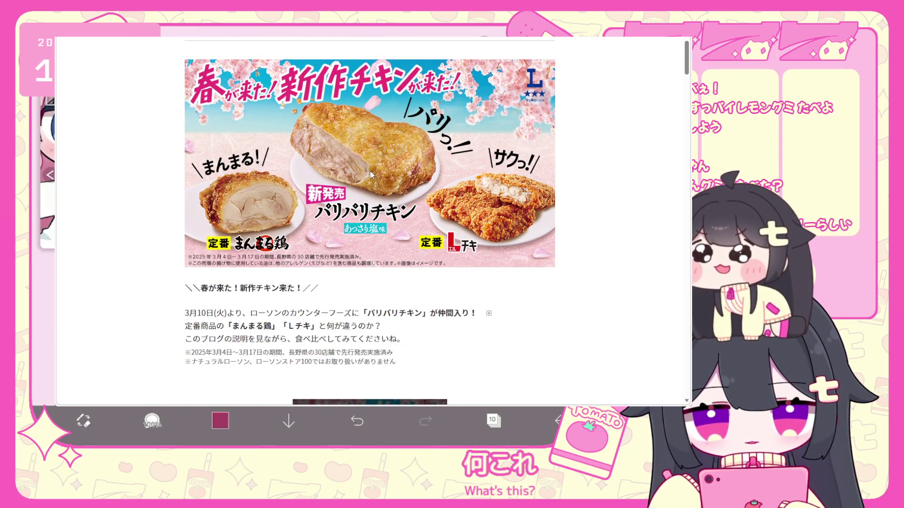
scroll(370, 175, "down", 6)
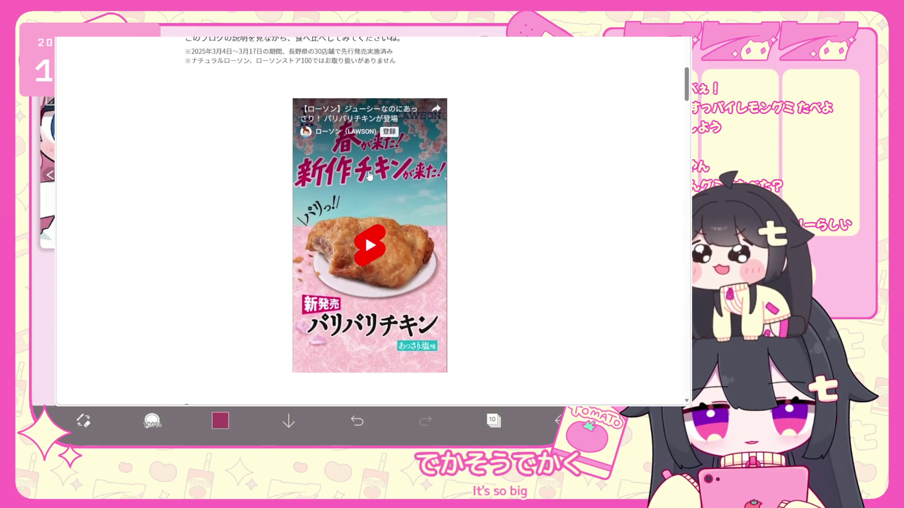
scroll(368, 175, "down", 10)
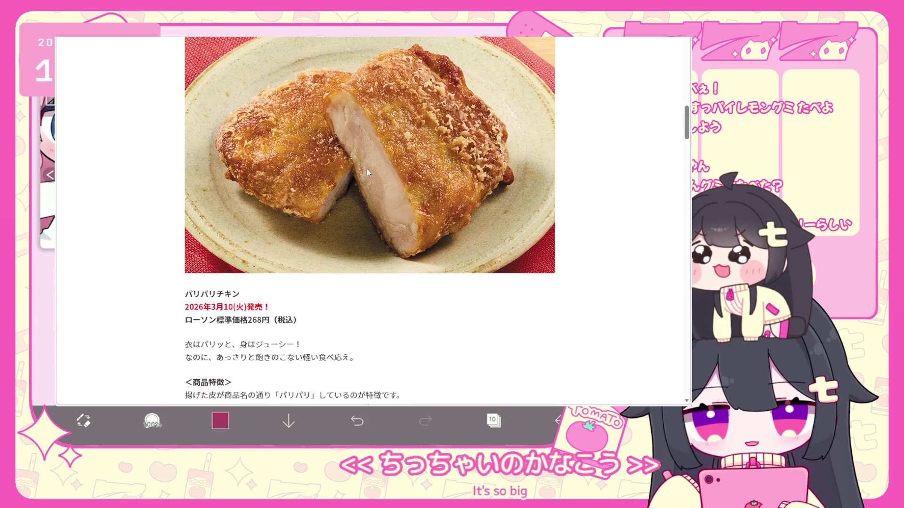
scroll(368, 172, "down", 4)
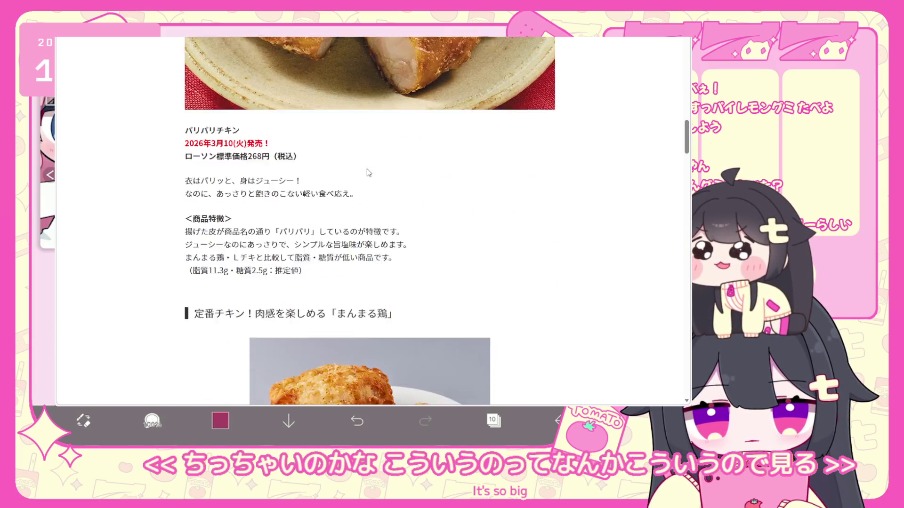
scroll(368, 173, "down", 6)
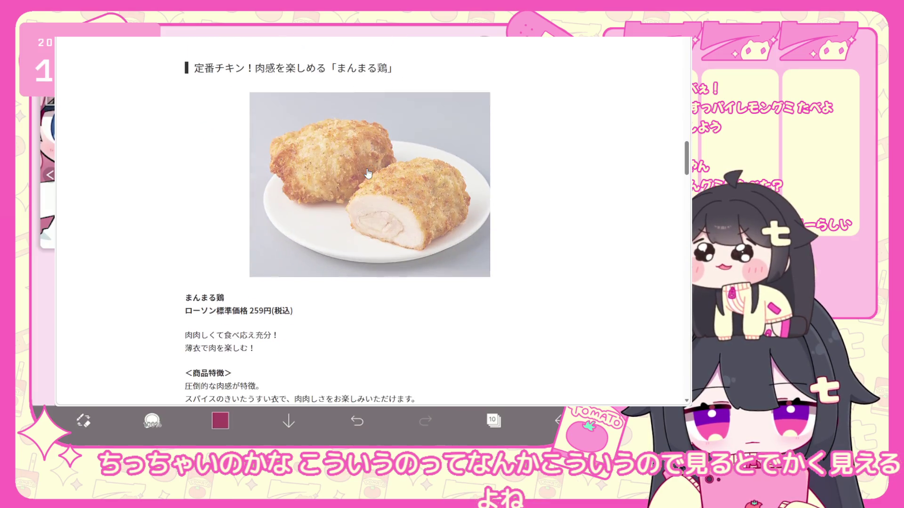
scroll(368, 173, "down", 3)
scroll(402, 174, "up", 2)
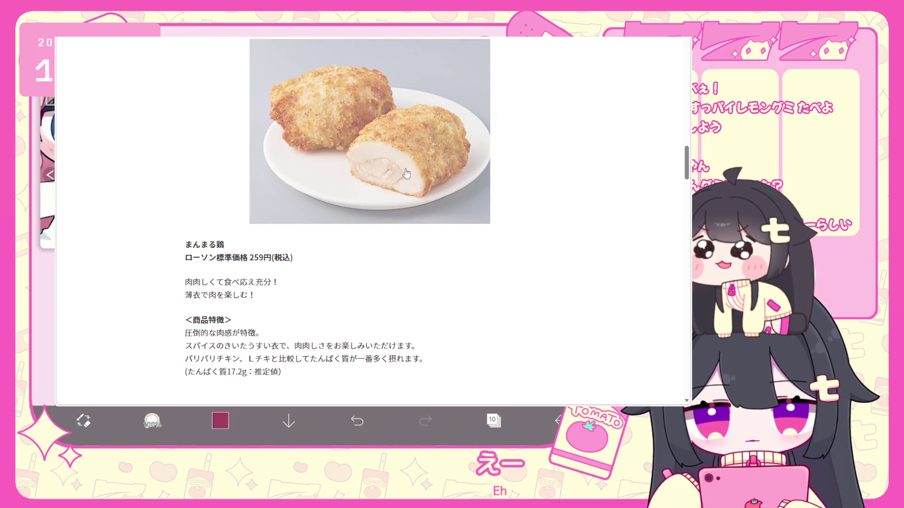
scroll(380, 173, "down", 15)
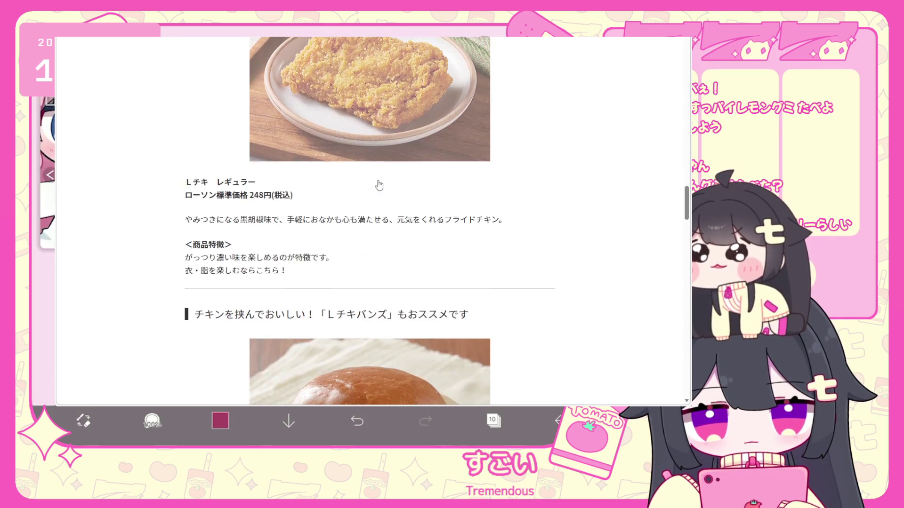
scroll(379, 184, "down", 6)
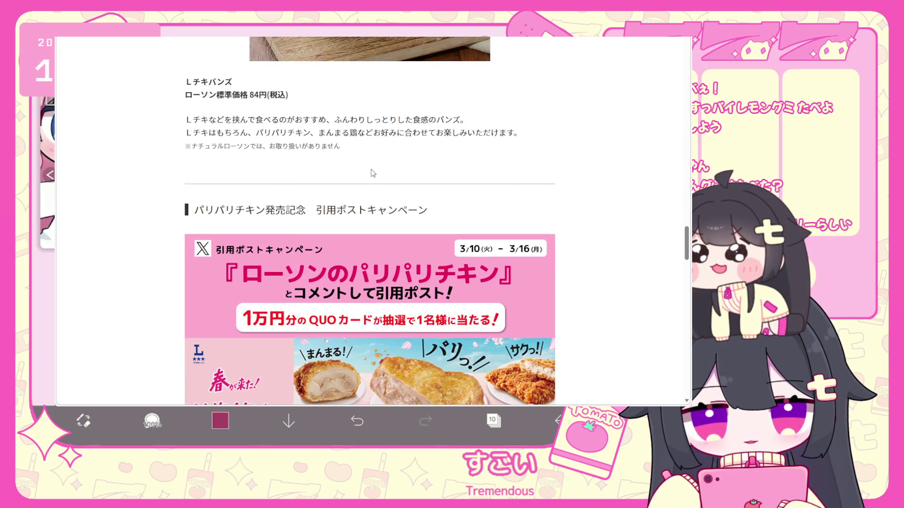
key("alt+Left")
scroll(378, 170, "down", 6)
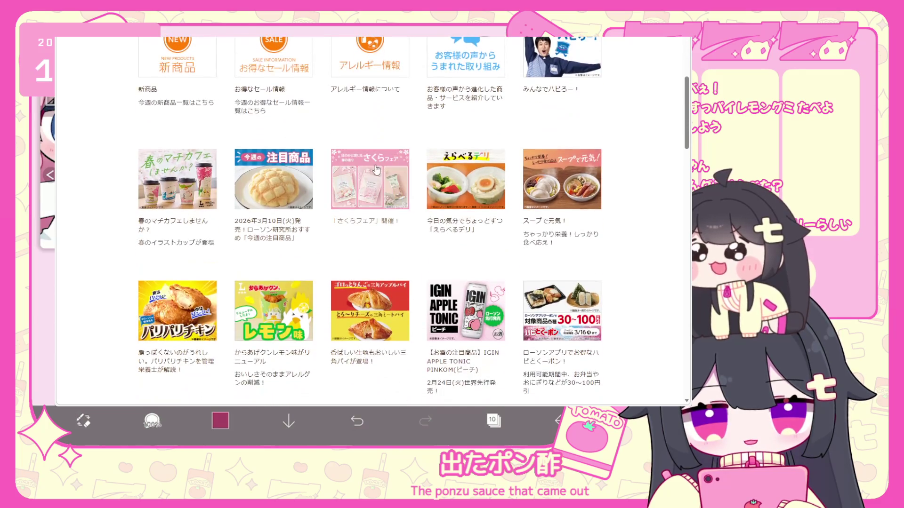
scroll(383, 189, "down", 2)
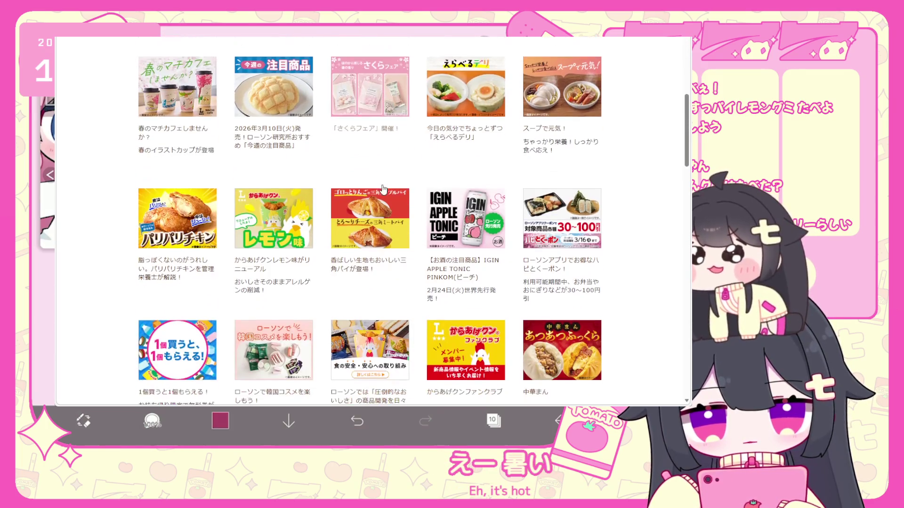
scroll(411, 189, "down", 7)
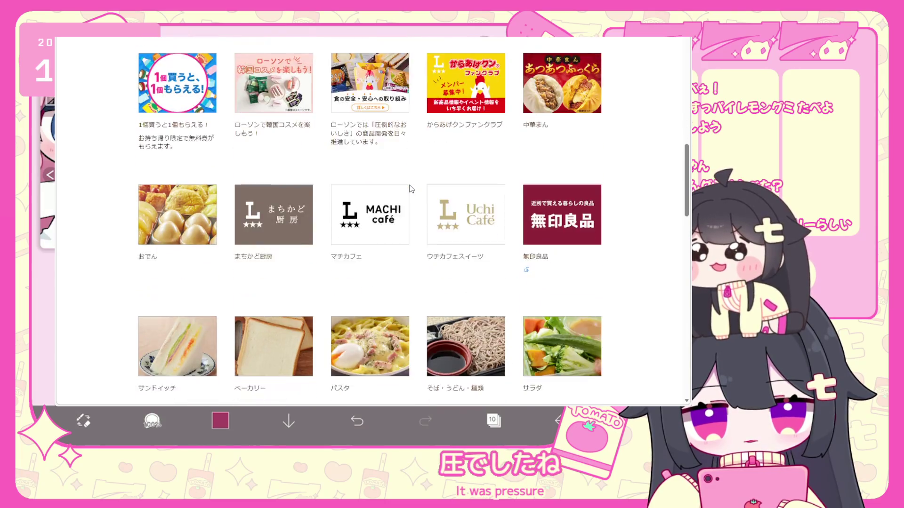
scroll(411, 189, "down", 6)
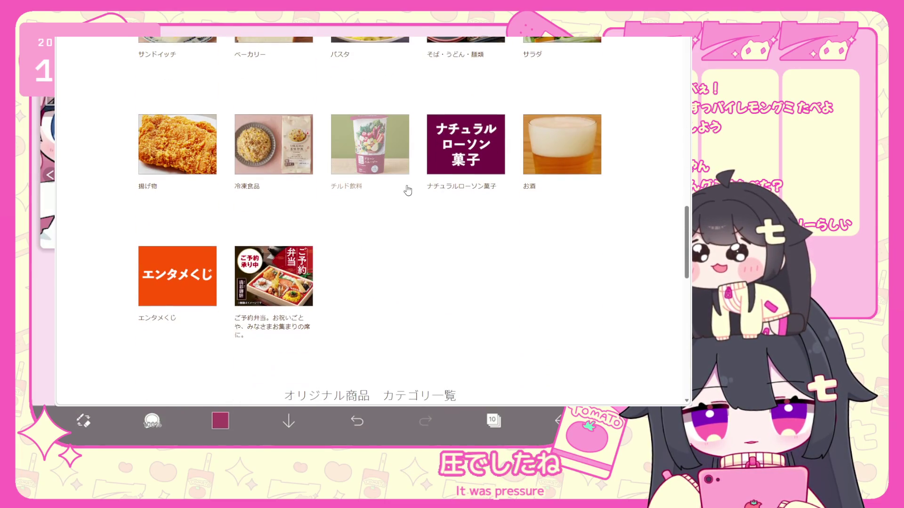
scroll(403, 192, "up", 7)
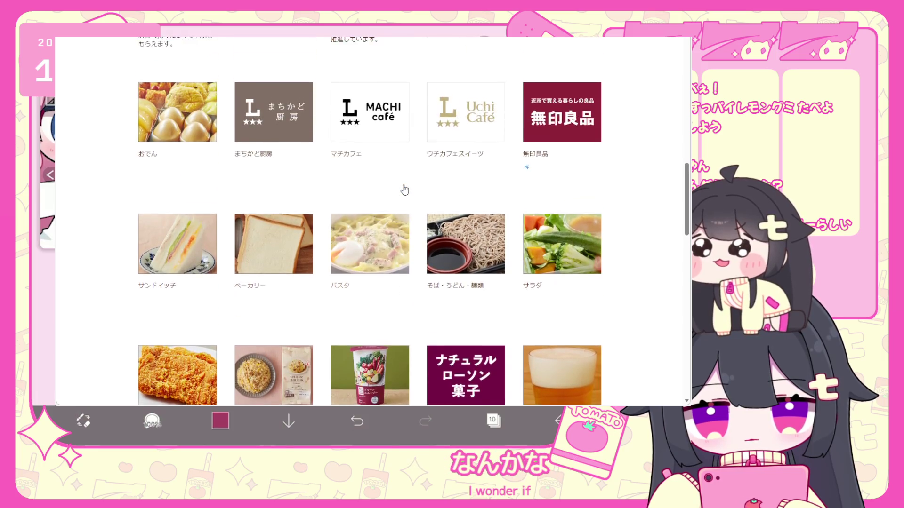
scroll(408, 189, "up", 4)
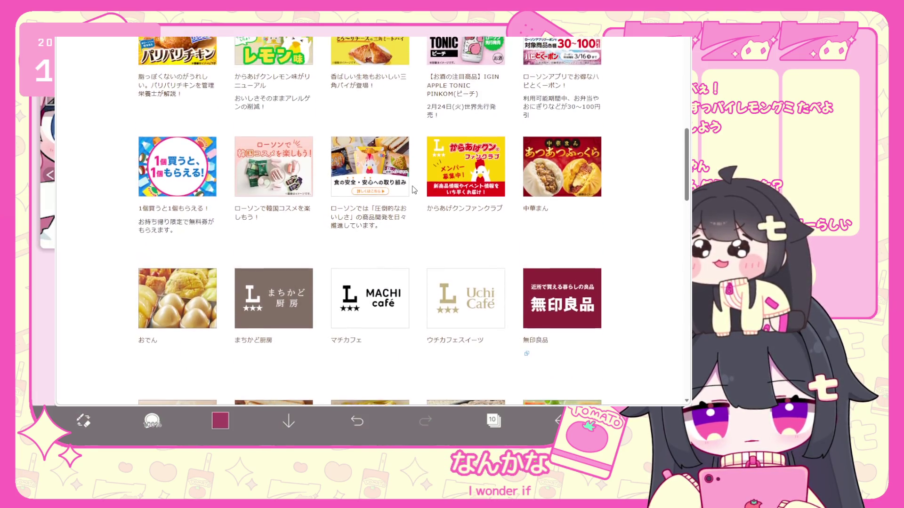
scroll(412, 188, "up", 10)
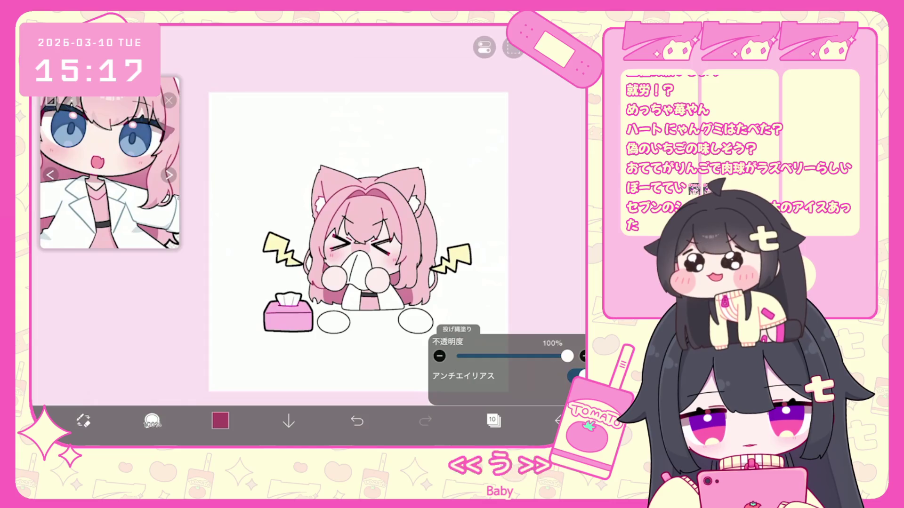
Duplicate line-art layer 9 and reposition the copy in the layer stack.
left_click(492, 420)
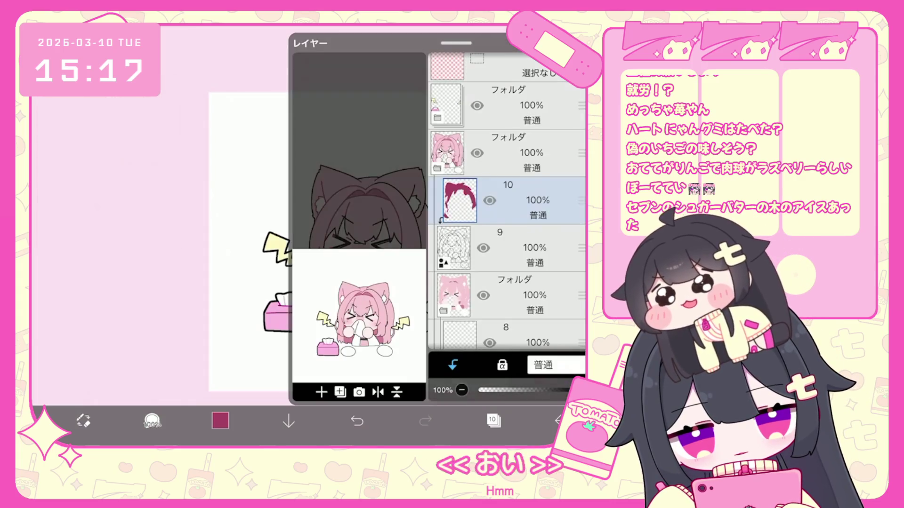
left_click(518, 249)
left_click(340, 392)
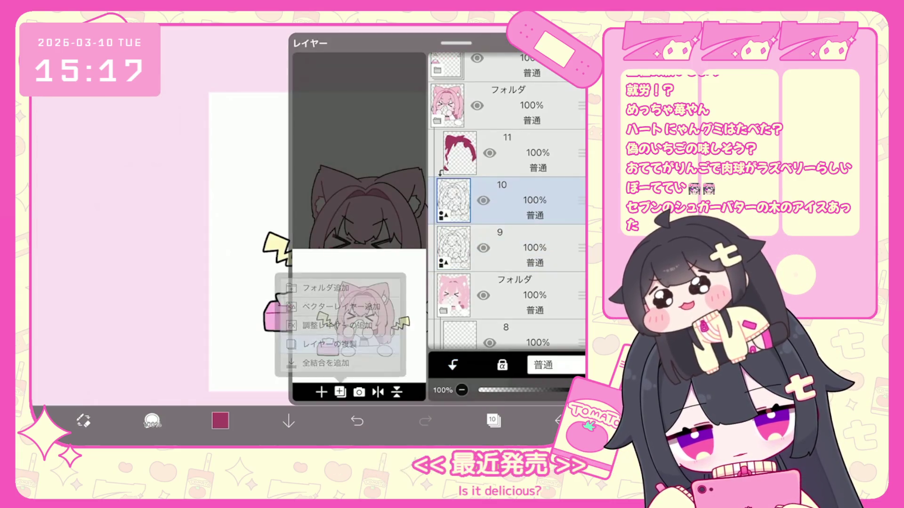
mouse_move(582, 200)
left_mouse_down()
mouse_move(582, 339)
mouse_move(582, 230)
left_mouse_up()
left_click(493, 420)
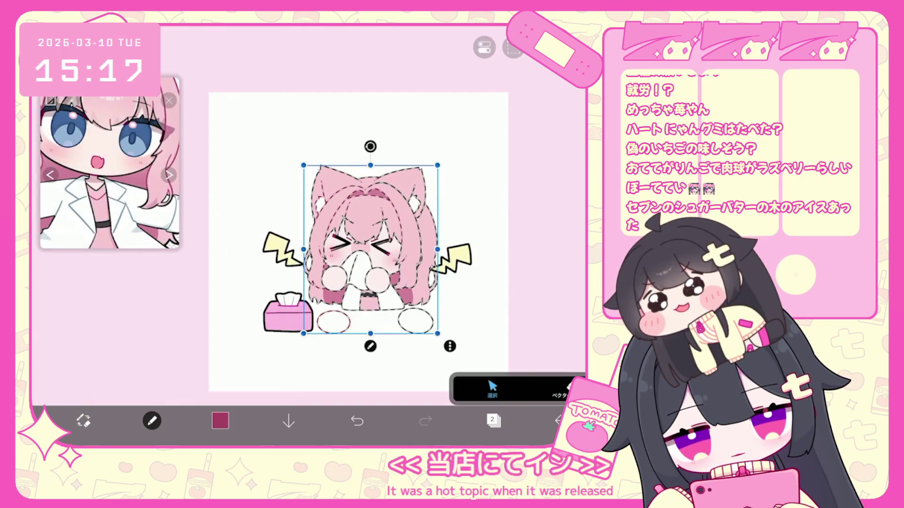
Select the character's line art in vector mode, then make layer 11 the working layer.
left_click(559, 390)
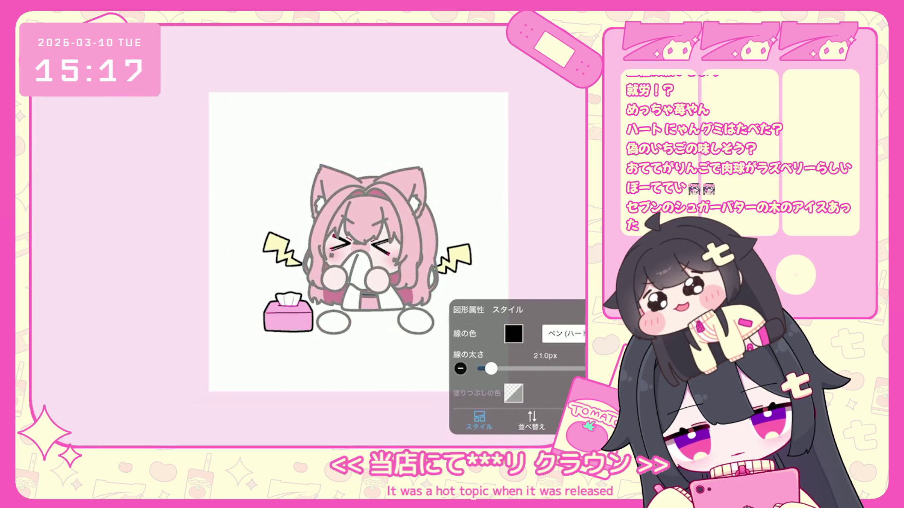
left_click(371, 250)
left_click(493, 420)
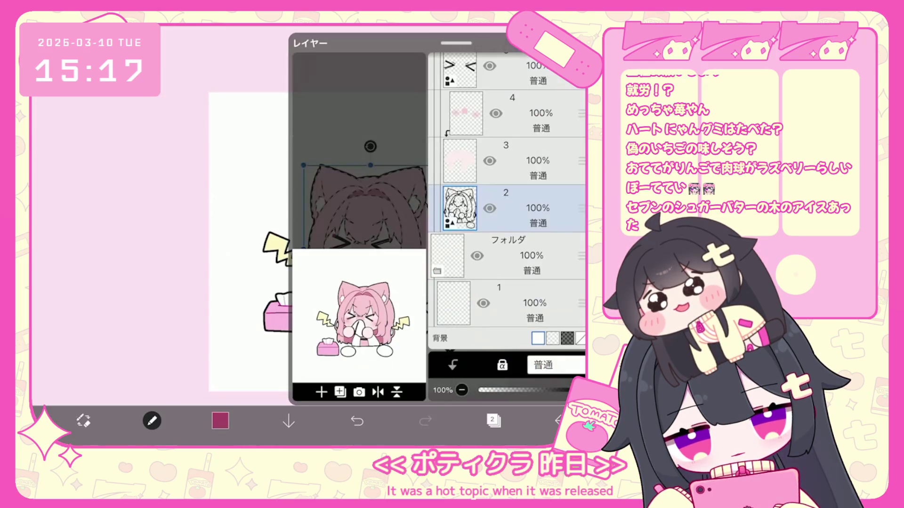
scroll(506, 202, "up", 3)
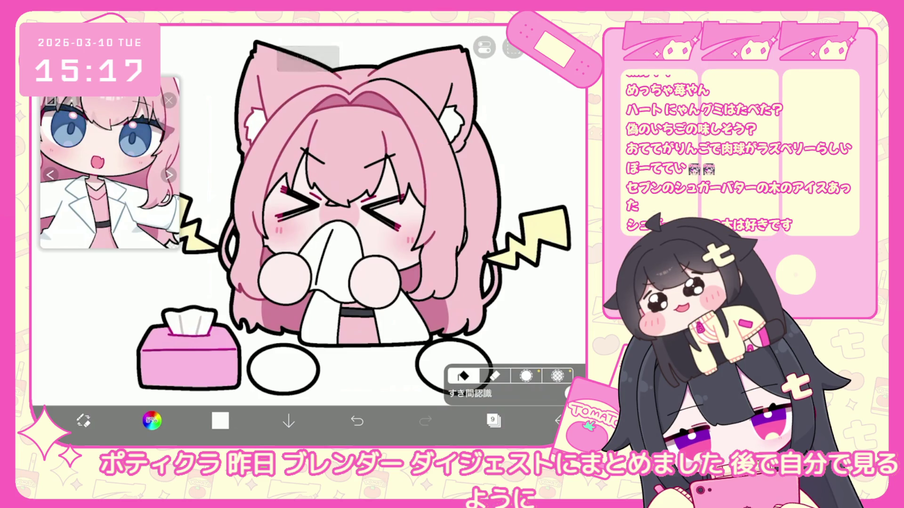
scroll(330, 212, "down", 5)
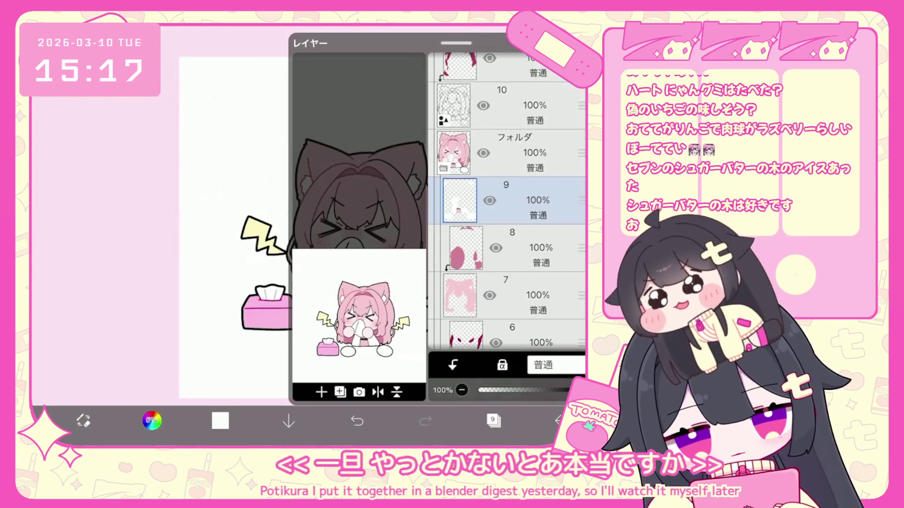
scroll(506, 202, "up", 3)
left_click(506, 202)
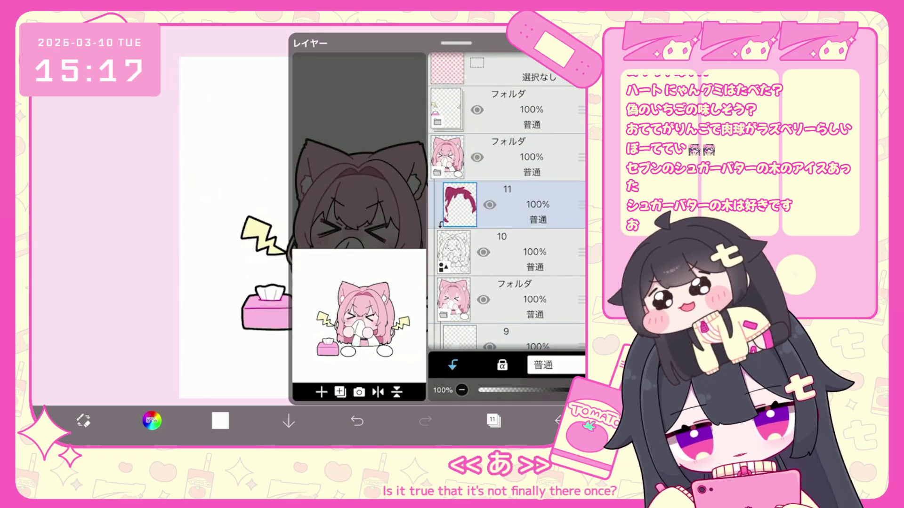
Zoom in on the hair and draw a dark pink shade line down its lower edge.
scroll(348, 226, "up", 5)
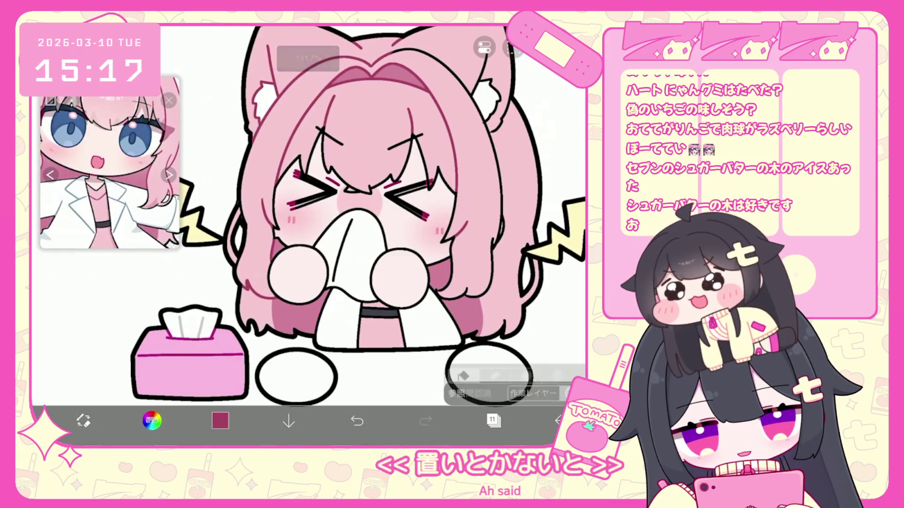
scroll(410, 136, "up", 5)
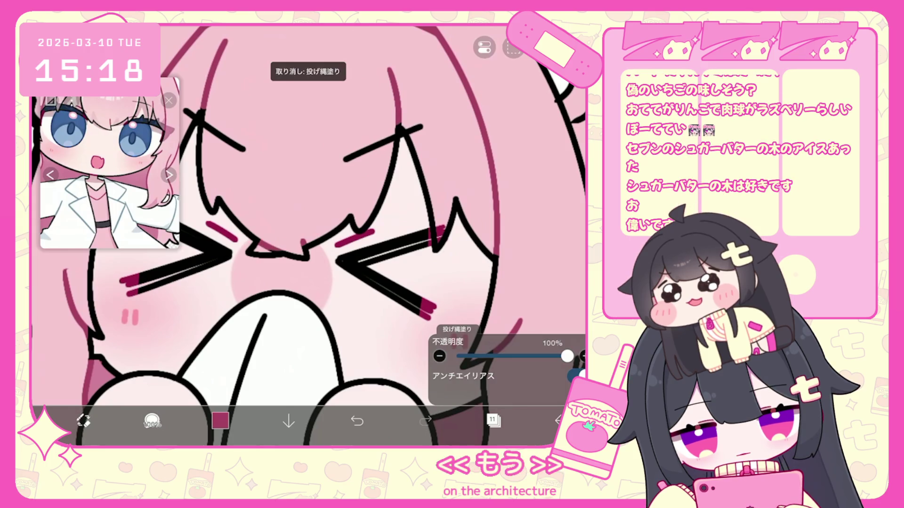
scroll(309, 235, "down", 5)
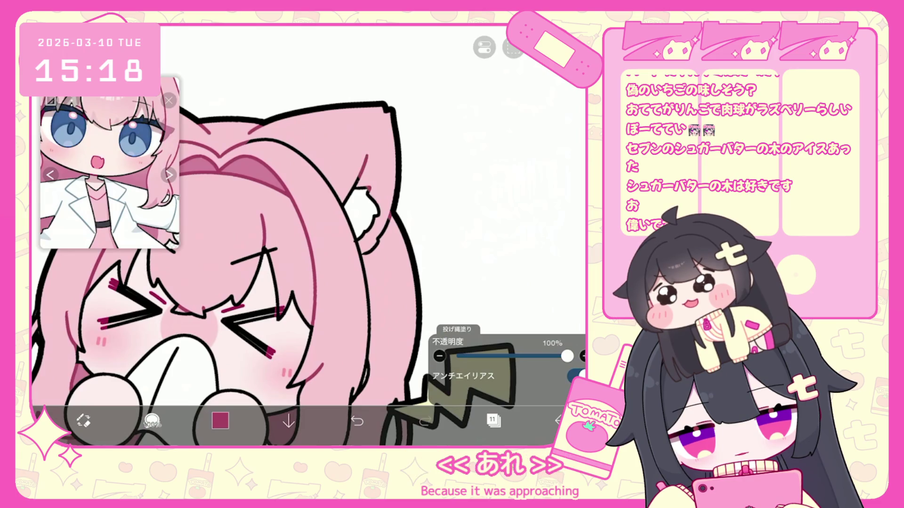
scroll(308, 235, "up", 2)
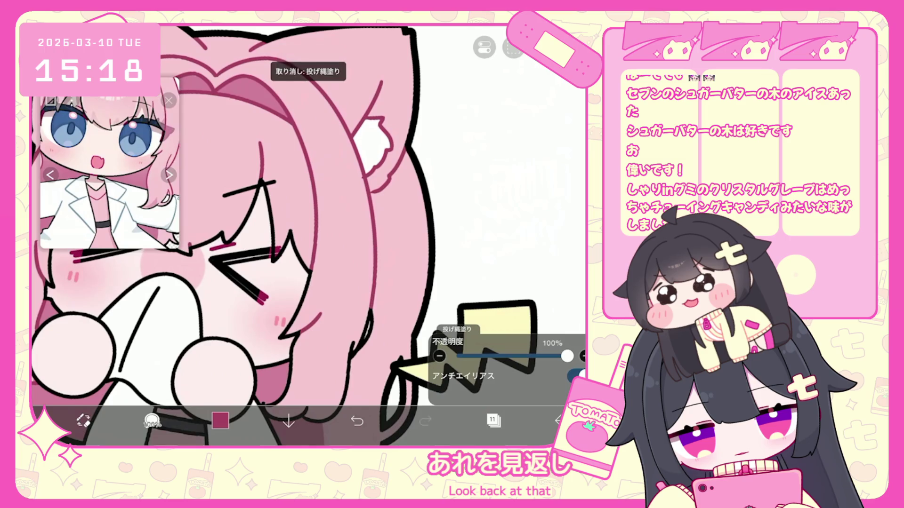
scroll(308, 235, "down", 1)
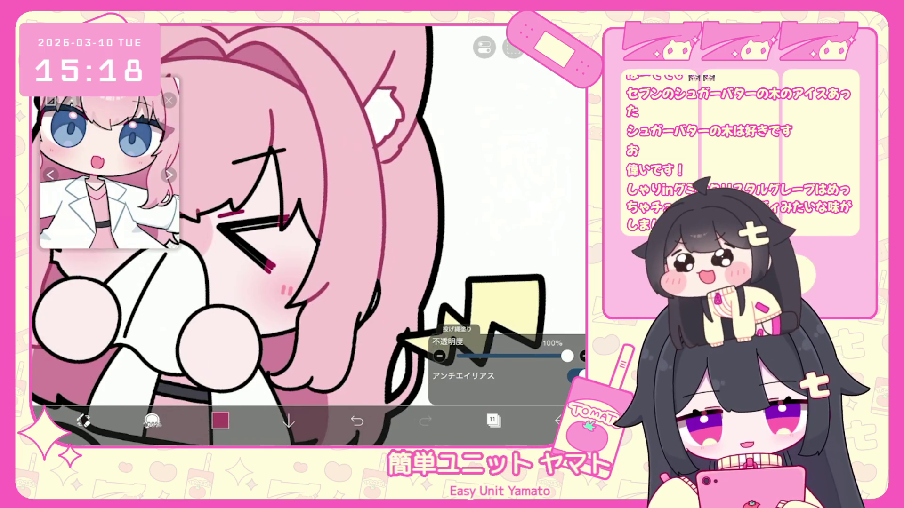
scroll(308, 235, "up", 2)
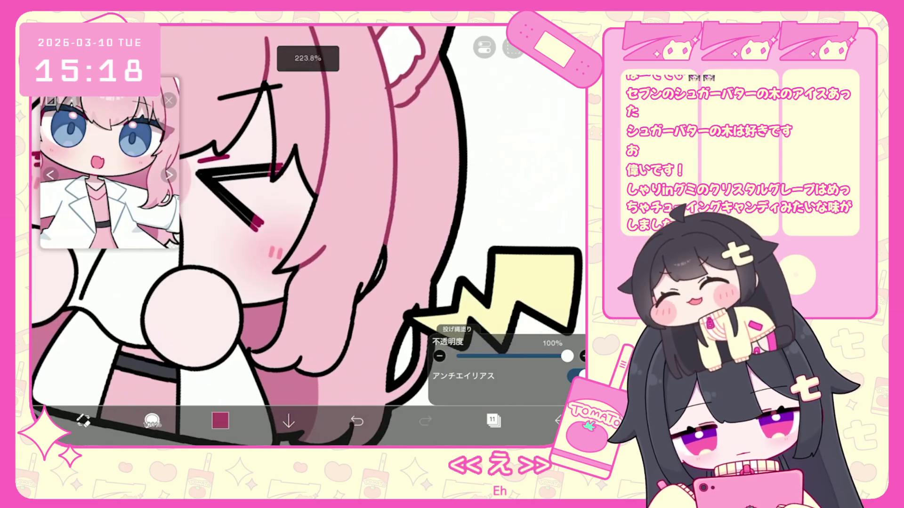
left_click_drag(361, 283, 337, 361)
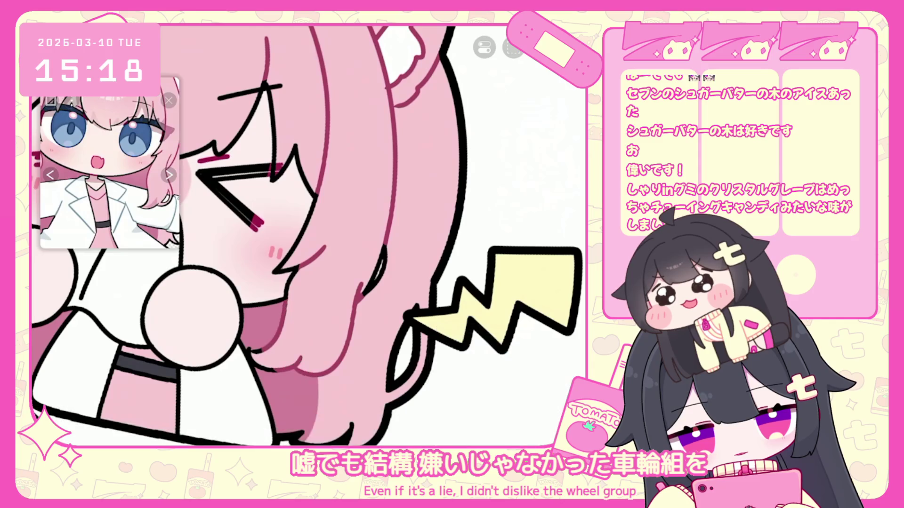
Zoom back out to review the shaded hair beside the lightning mark.
scroll(308, 235, "up", 2)
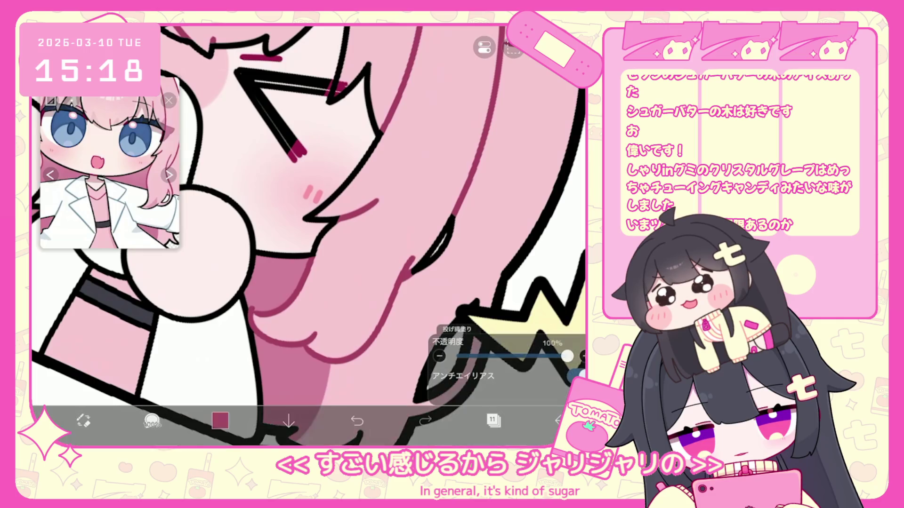
scroll(308, 236, "down", 5)
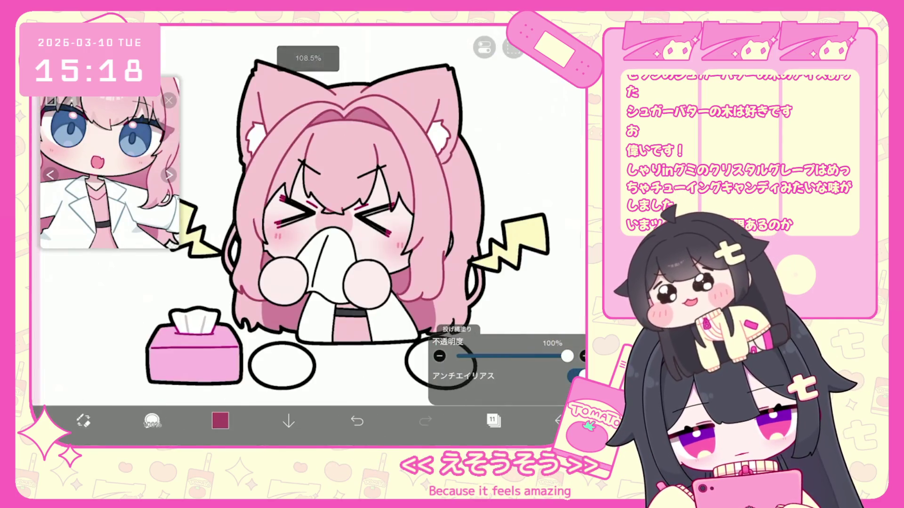
scroll(301, 224, "up", 2)
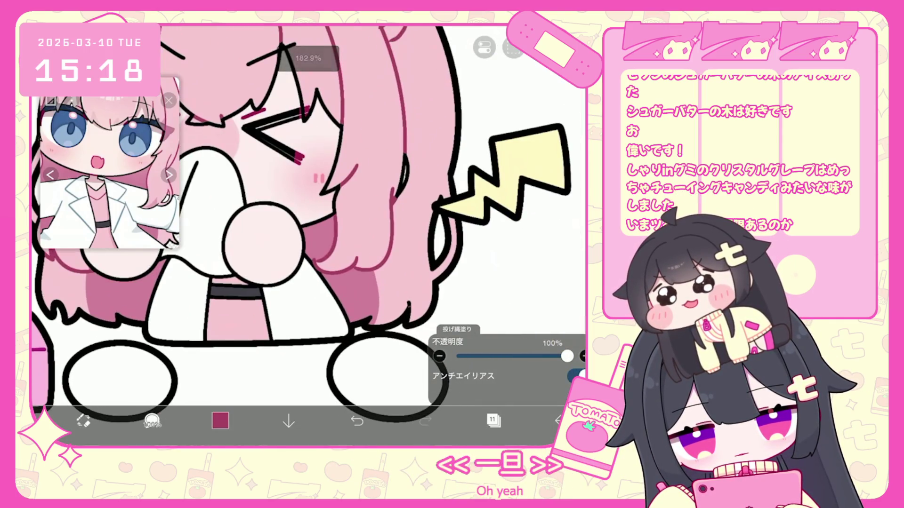
scroll(308, 223, "down", 3)
scroll(309, 223, "up", 2)
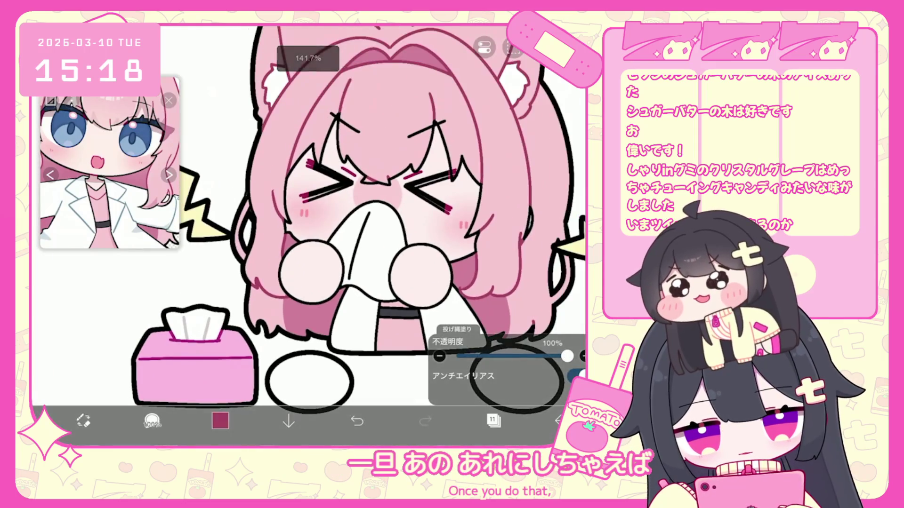
scroll(308, 224, "up", 4)
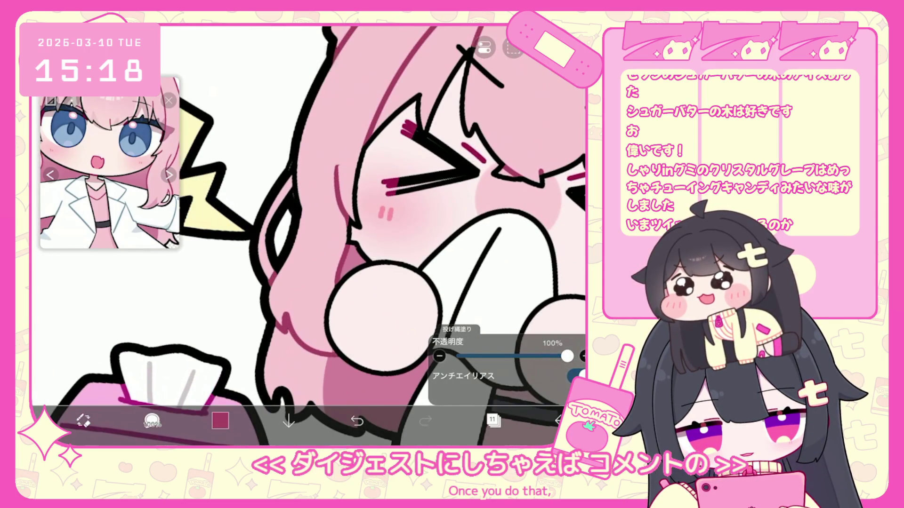
scroll(308, 235, "up", 2)
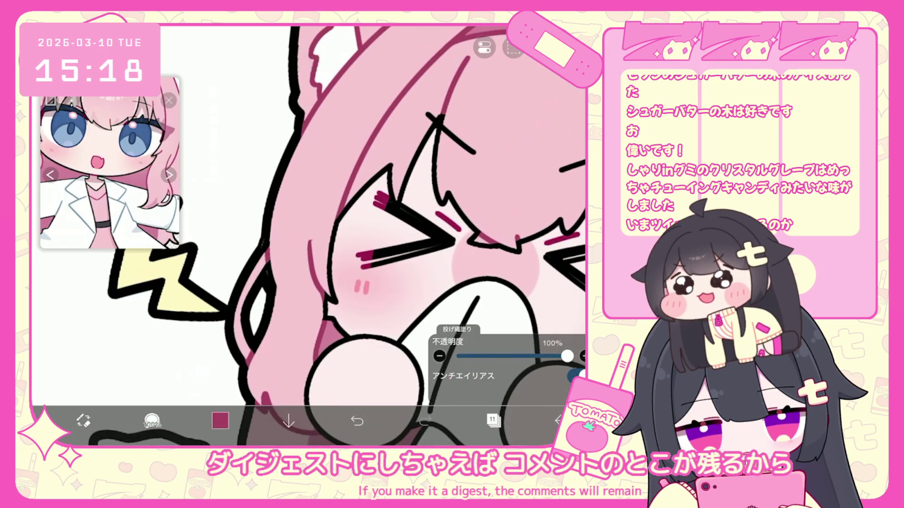
scroll(308, 224, "down", 5)
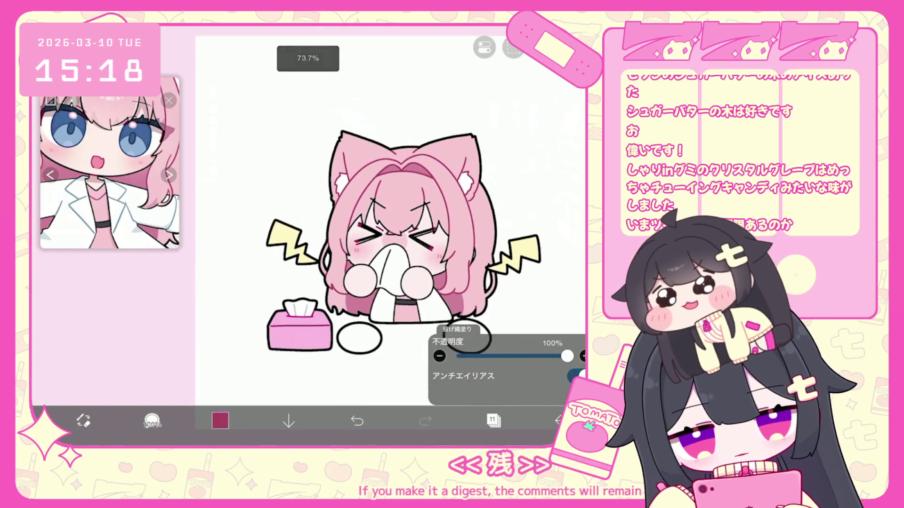
scroll(330, 231, "up", 1)
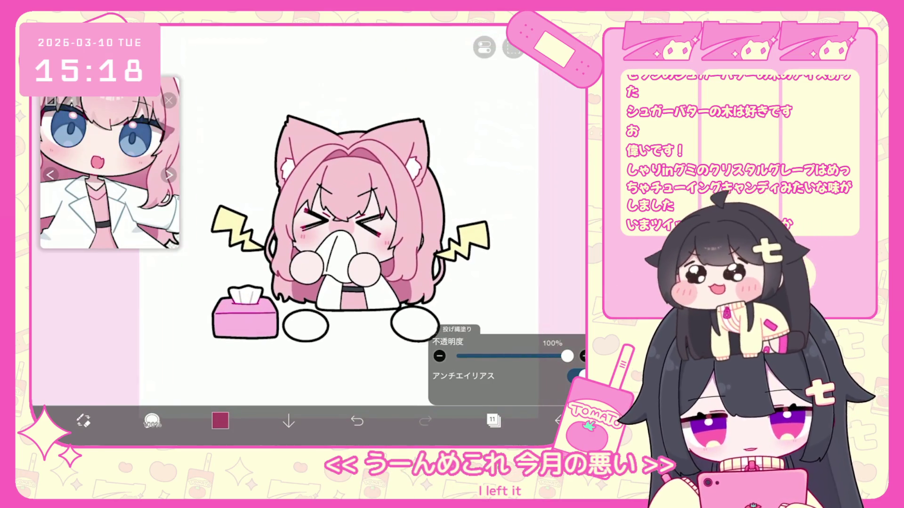
left_click(493, 421)
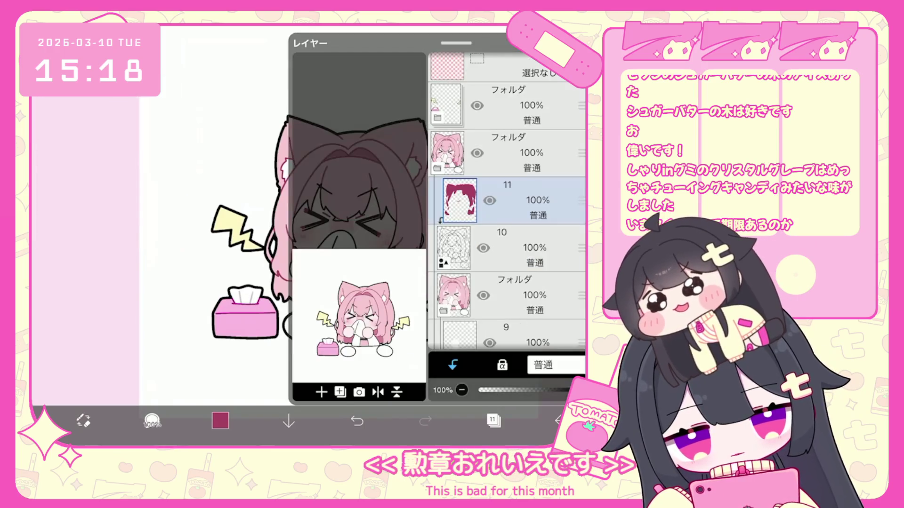
Expand the top layer folder and make layer 13 the working layer.
left_click(493, 420)
left_click_drag(235, 245, 264, 292)
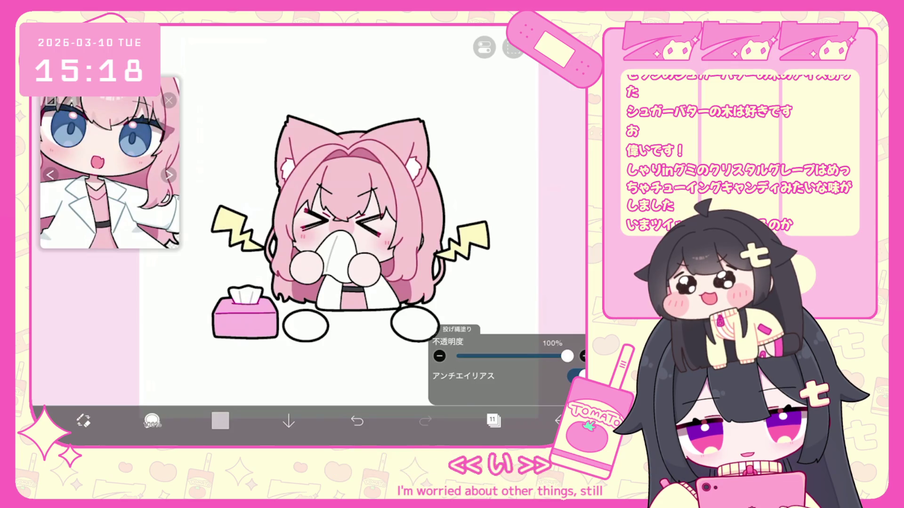
left_click(494, 421)
scroll(506, 203, "down", 3)
left_click(517, 216)
scroll(506, 202, "up", 3)
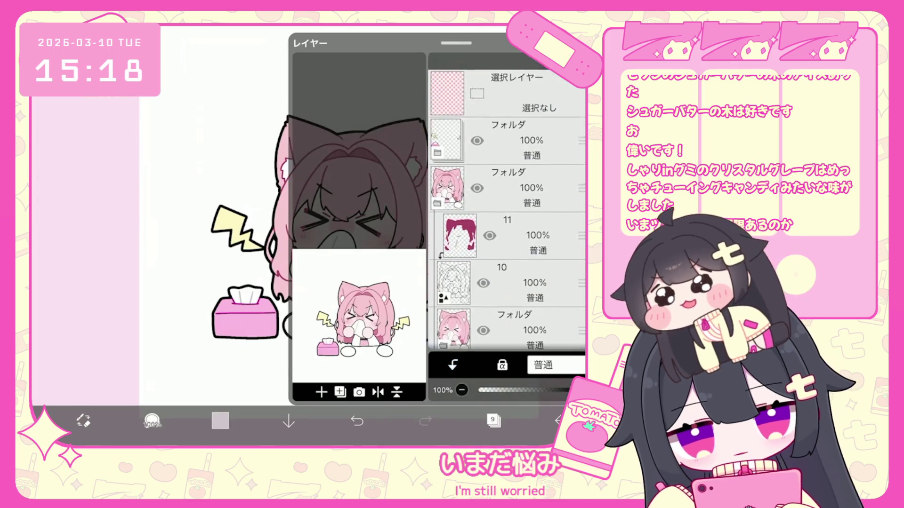
left_click(506, 140)
scroll(506, 202, "down", 3)
left_click(518, 218)
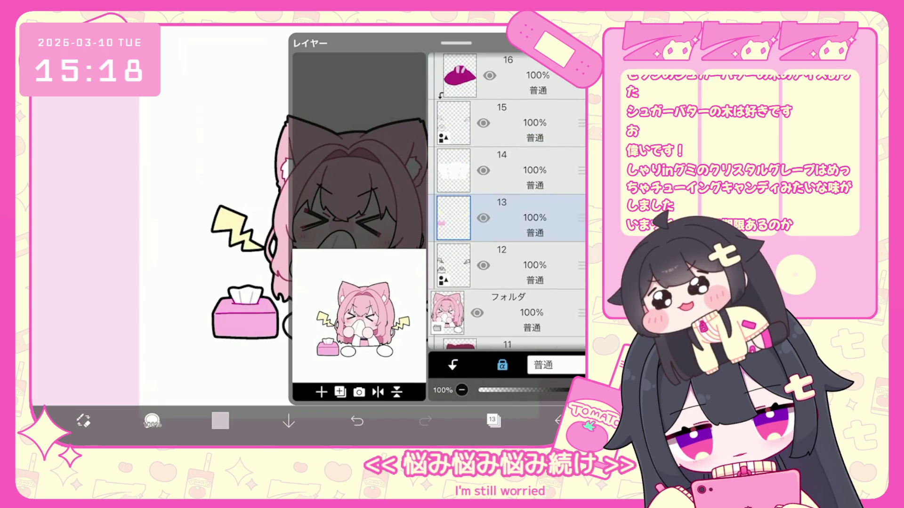
left_click(494, 420)
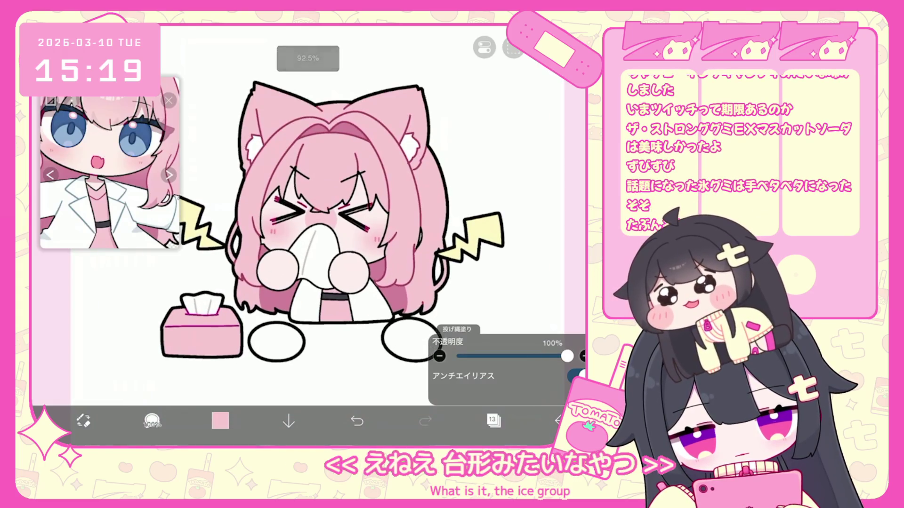
Switch to layer 16 and eyedrop the dark magenta colour for shading.
left_click(493, 420)
scroll(506, 203, "up", 3)
left_click(507, 182)
left_click(493, 420)
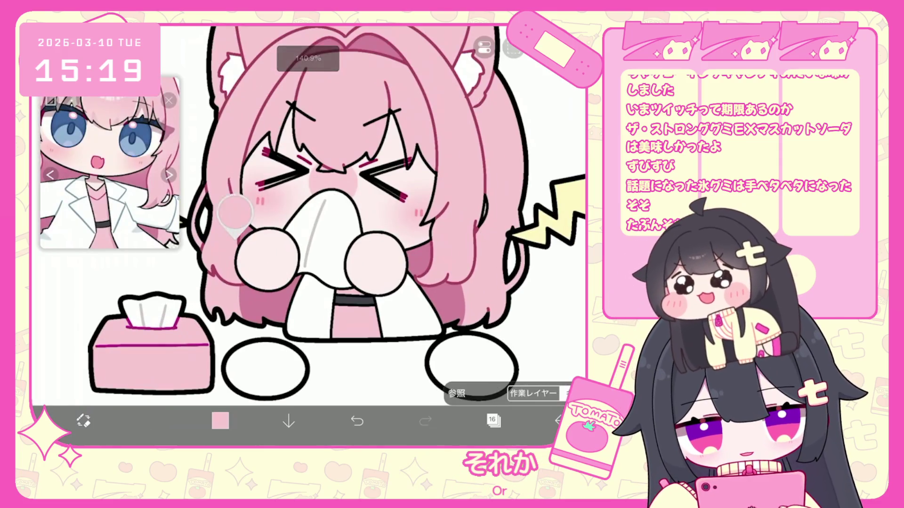
left_click(235, 233)
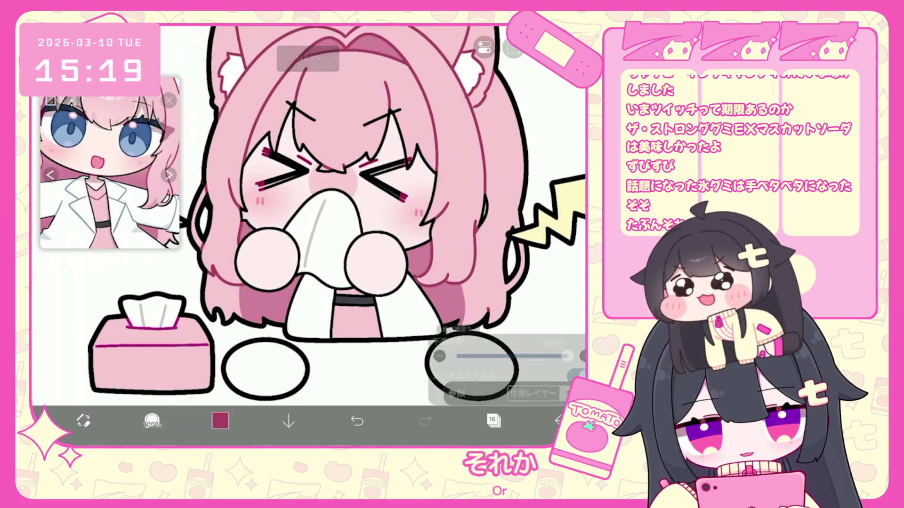
Switch to layer 11, start a lasso fill, and undo it.
scroll(306, 212, "up", 3)
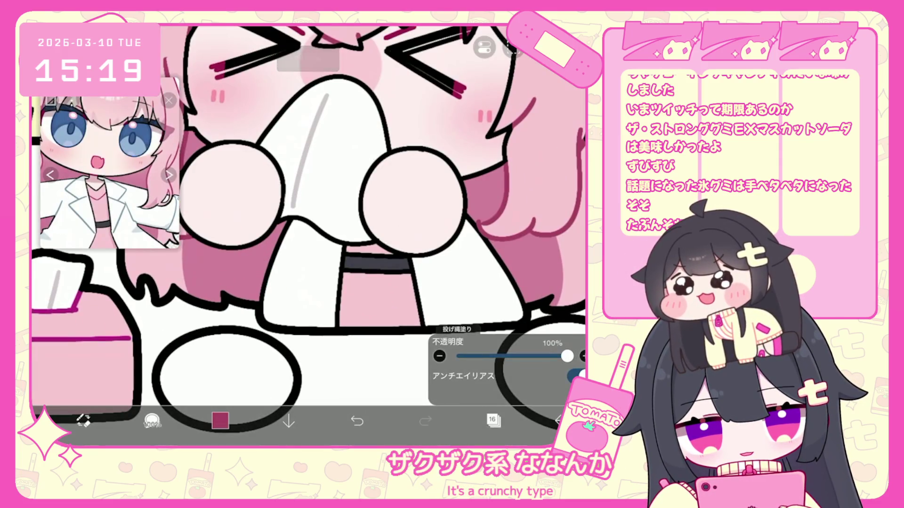
left_click(493, 420)
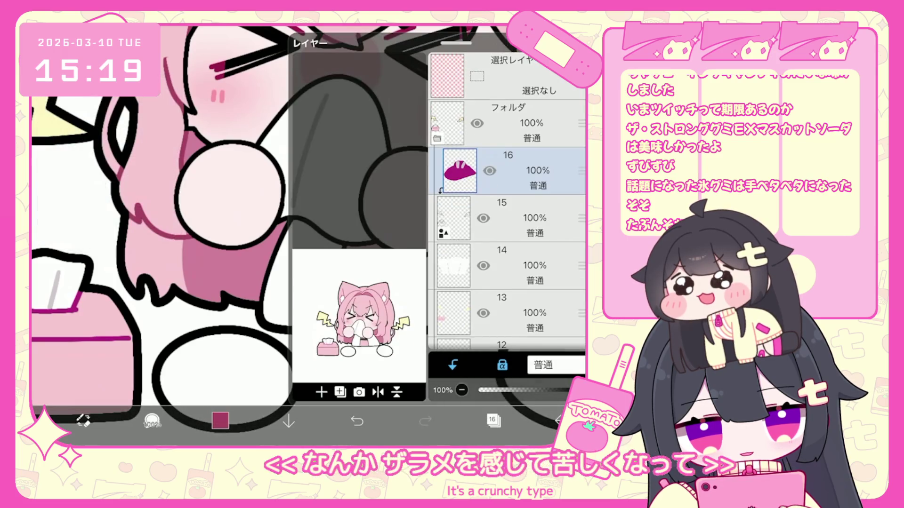
scroll(507, 212, "down", 5)
left_click(508, 195)
left_click(493, 420)
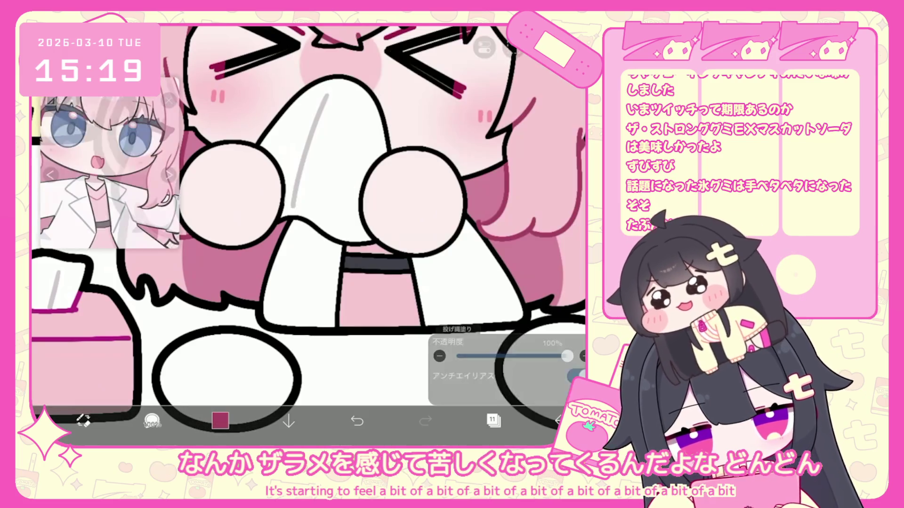
left_click_drag(339, 267, 339, 310)
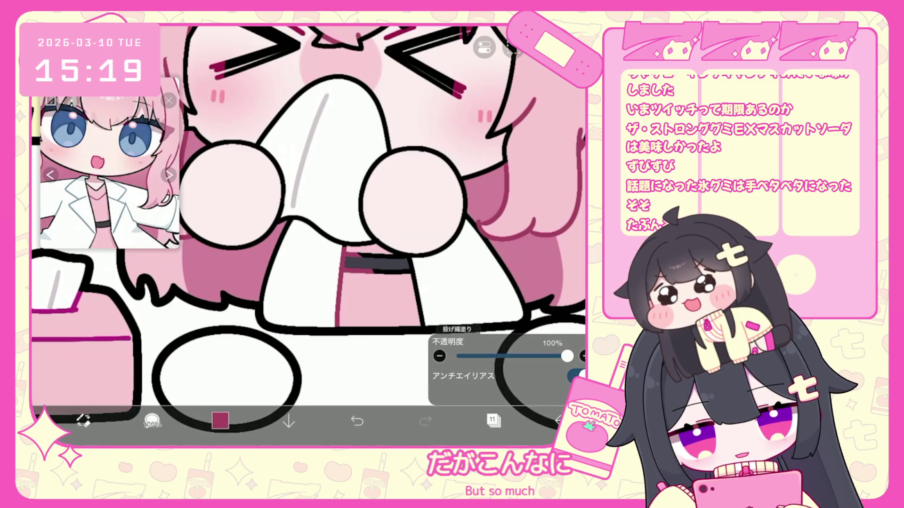
key("ctrl+z")
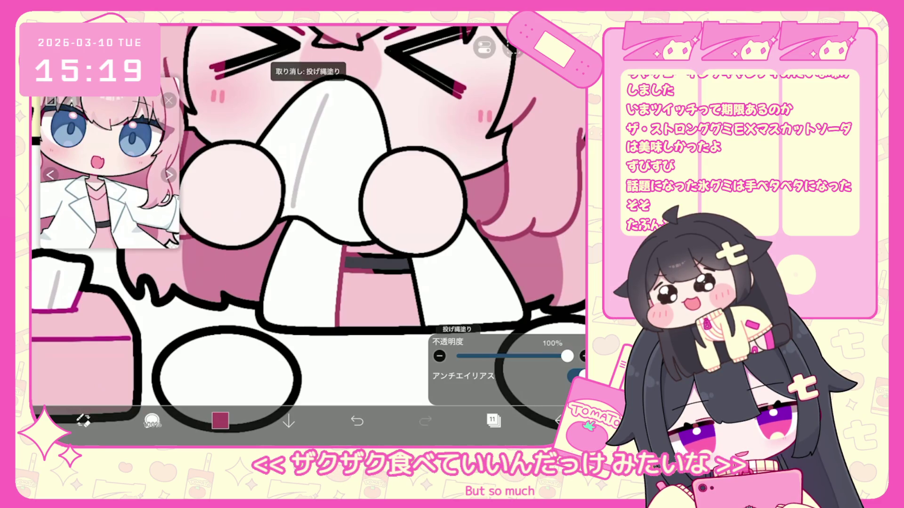
Make dark red the drawing colour.
scroll(308, 235, "up", 2)
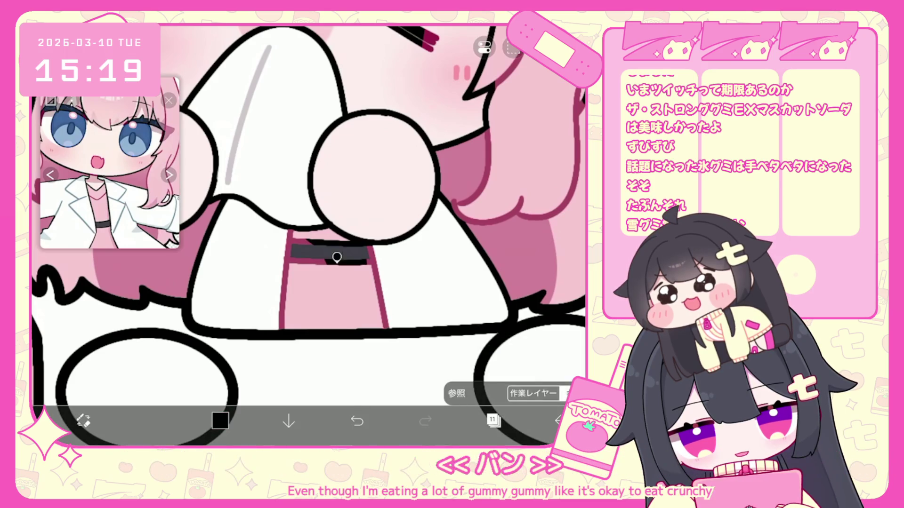
scroll(336, 257, "up", 3)
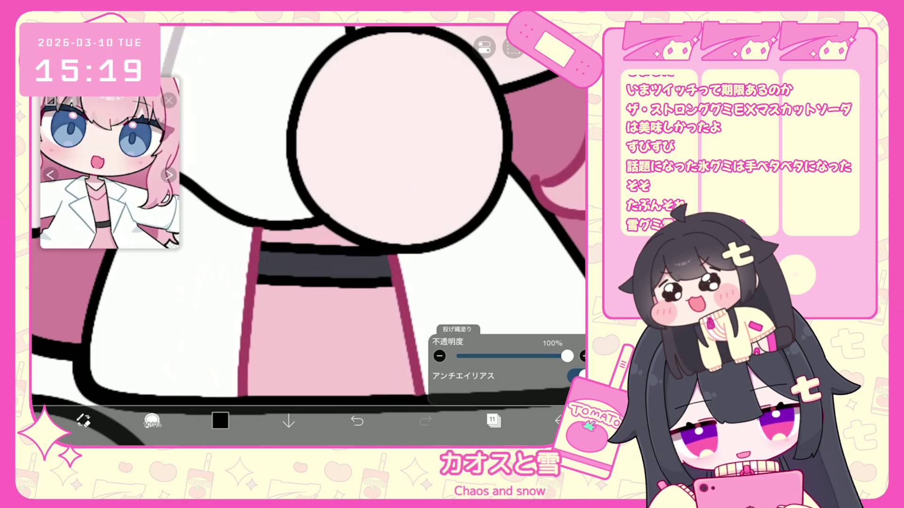
scroll(308, 211, "down", 10)
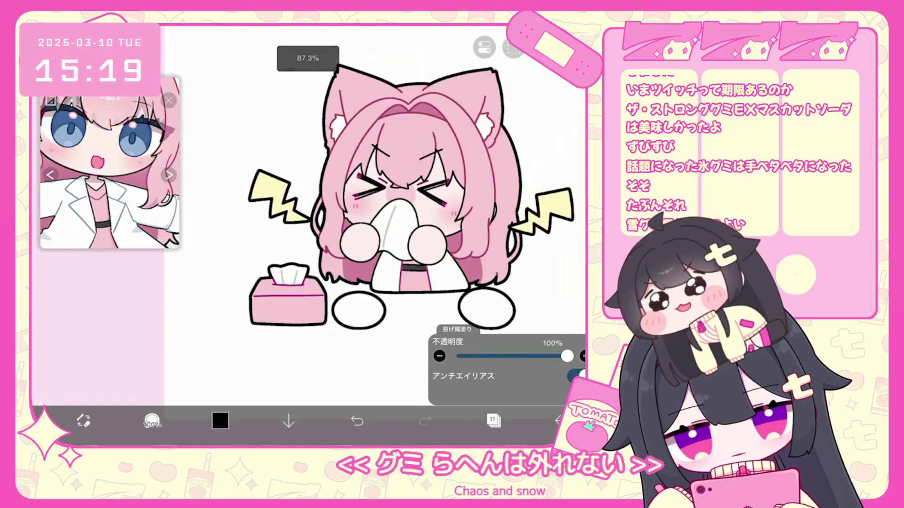
scroll(358, 203, "up", 5)
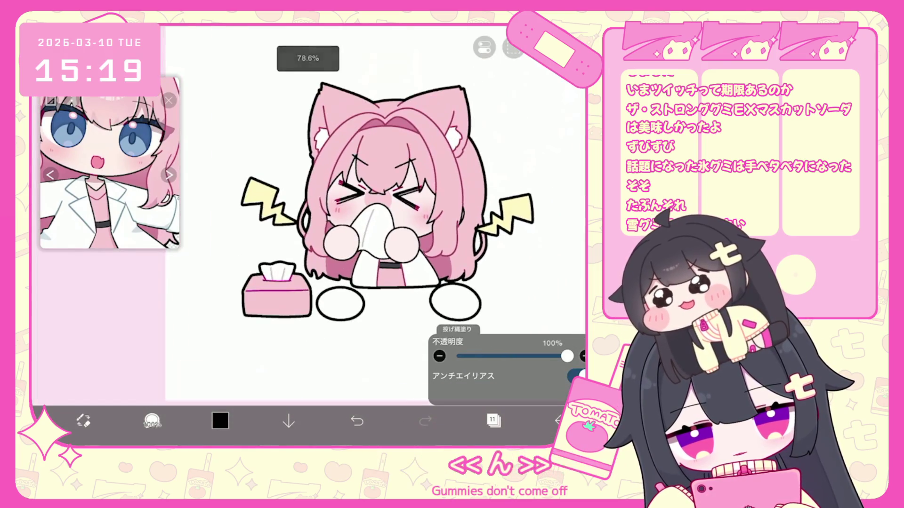
scroll(358, 203, "up", 3)
left_click(220, 420)
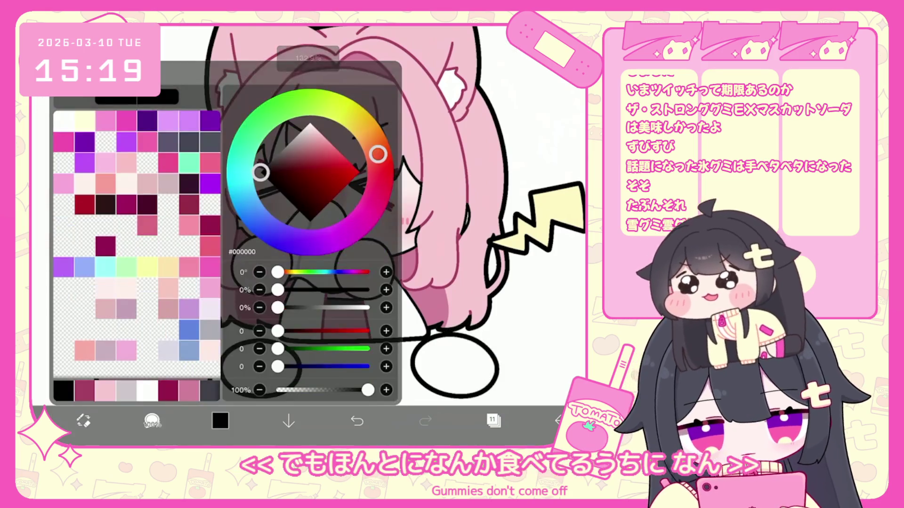
left_click(90, 141)
Adjust the canvas view and bring up the layer list.
scroll(270, 227, "up", 3)
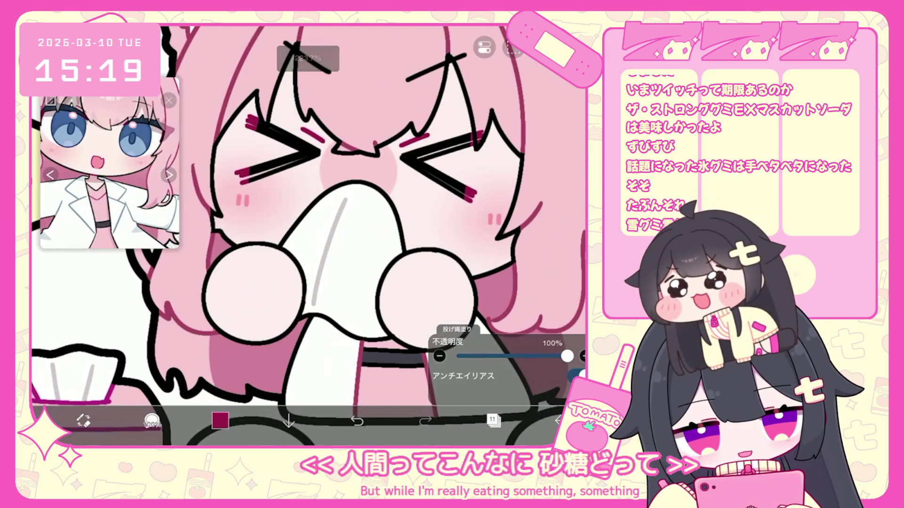
scroll(308, 236, "down", 2)
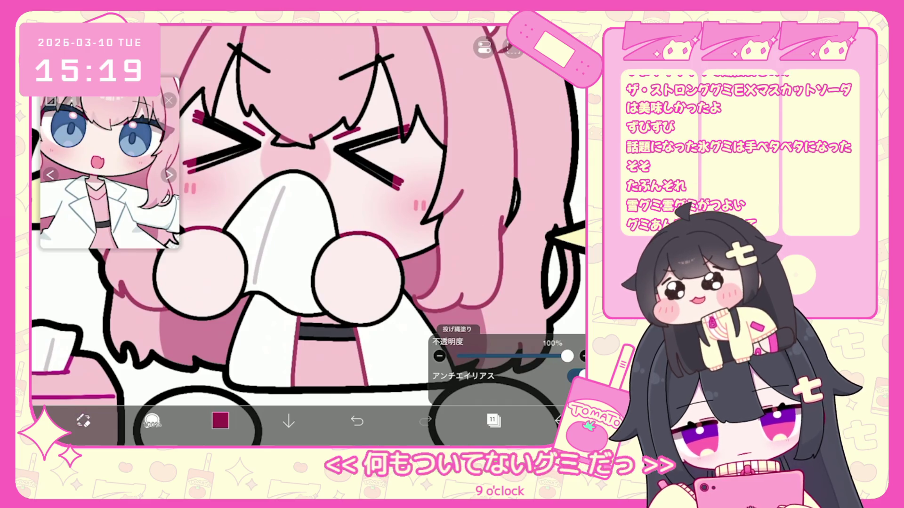
scroll(308, 235, "down", 5)
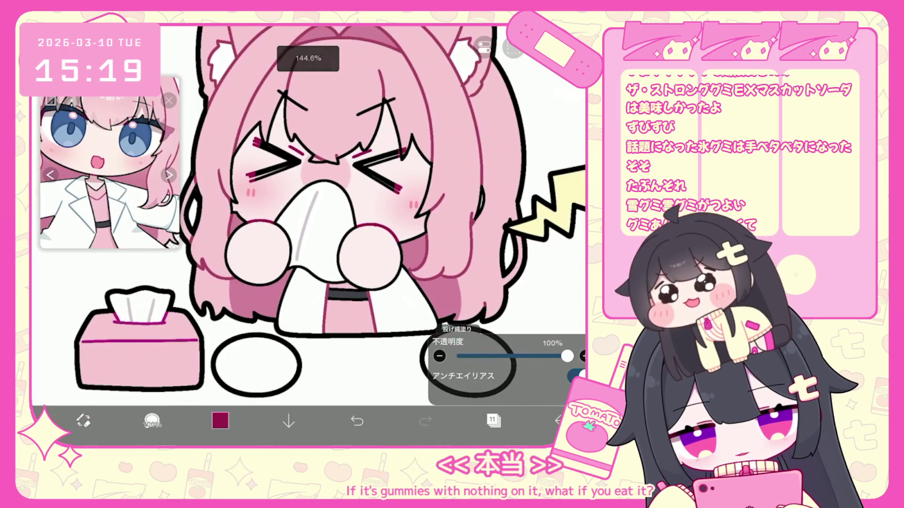
scroll(308, 212, "up", 3)
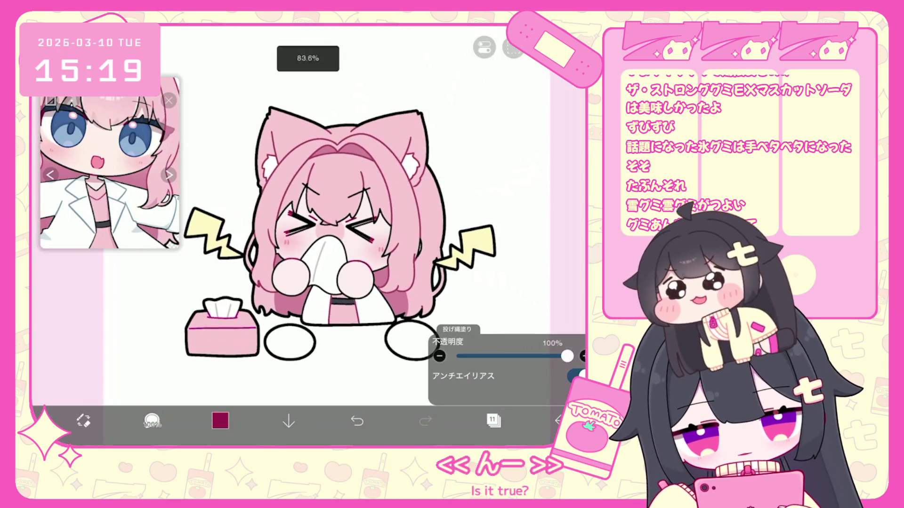
left_click(494, 420)
scroll(507, 203, "down", 5)
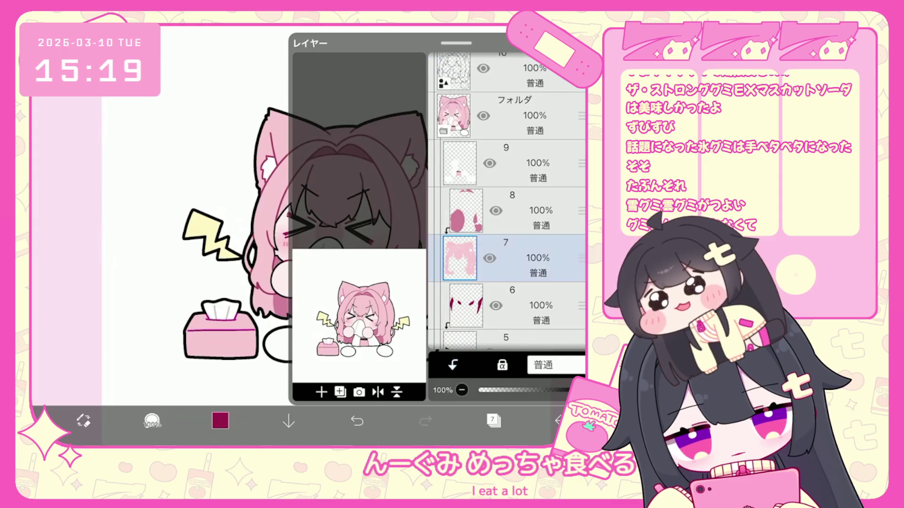
On layer 9, shade the face and cheeks with translucent pink using a large soft brush.
left_click(513, 210)
left_click(513, 163)
left_click(493, 421)
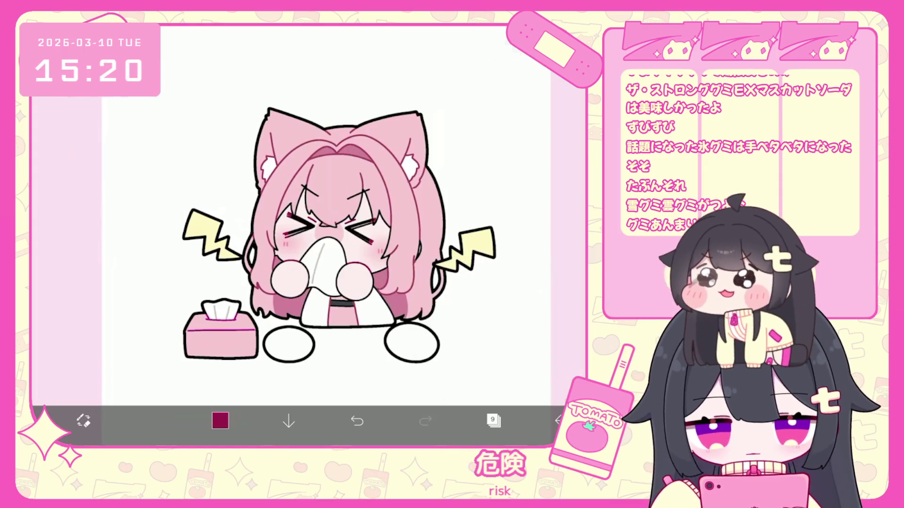
left_click(220, 420)
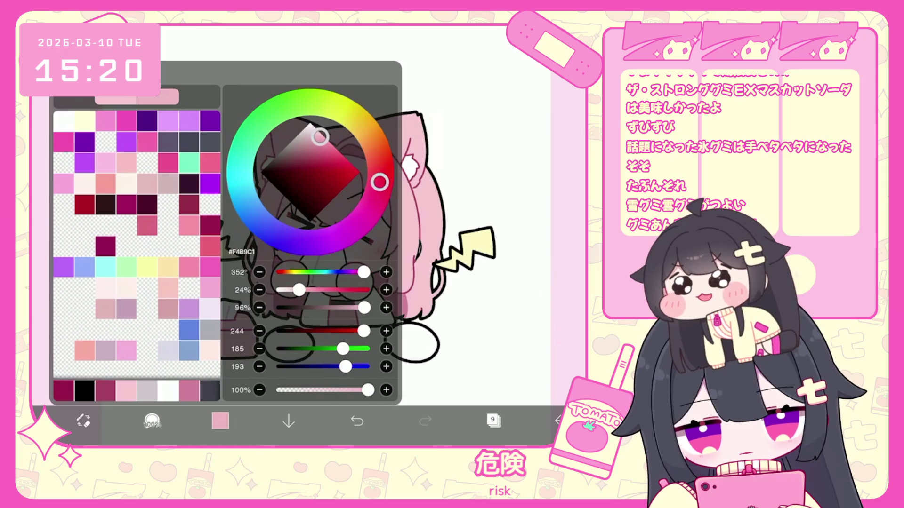
left_click(220, 421)
left_click(152, 420)
left_click(152, 420)
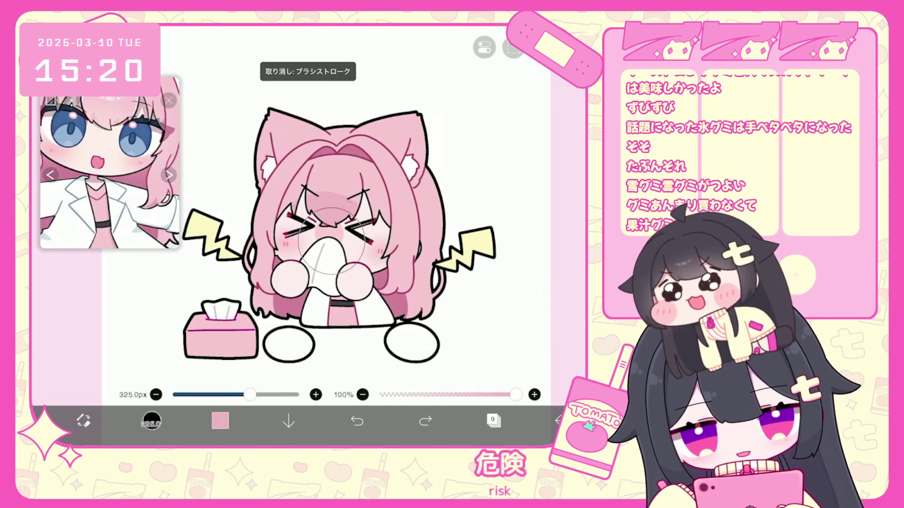
scroll(330, 236, "up", 2)
left_click_drag(309, 287, 310, 220)
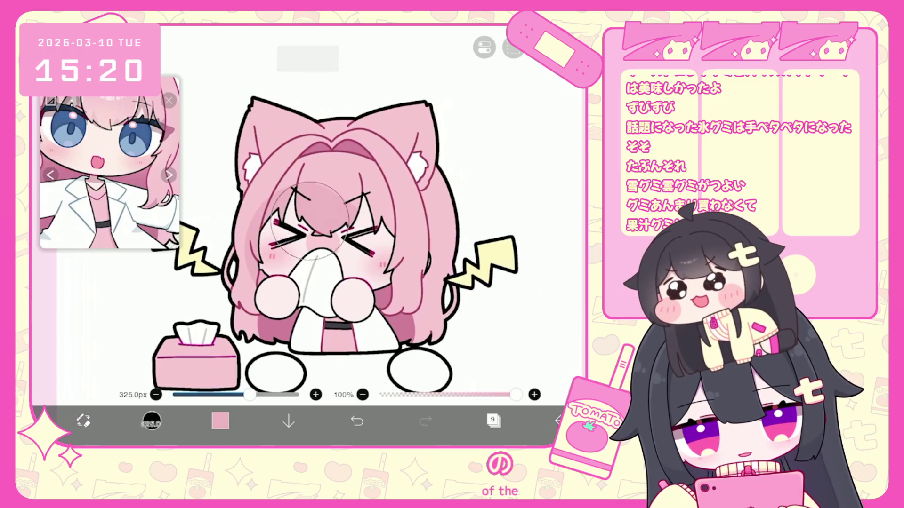
key("ctrl+z")
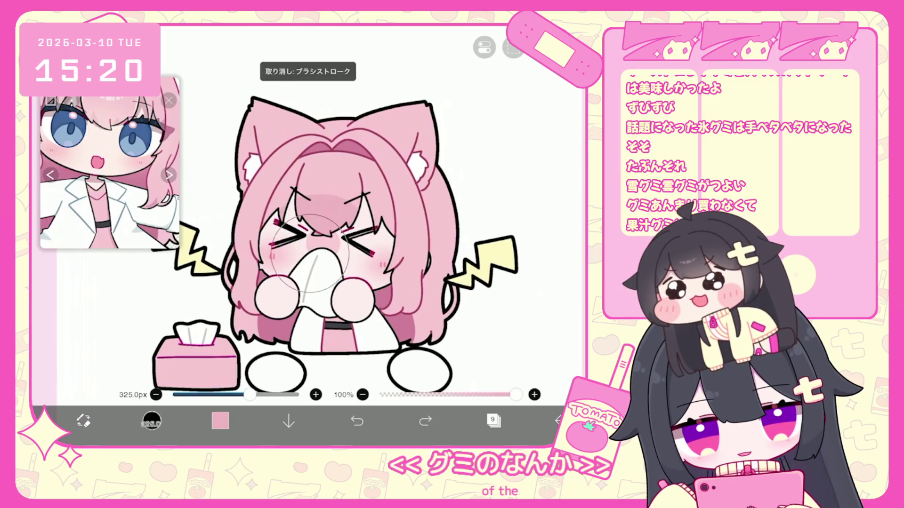
key("ctrl+z")
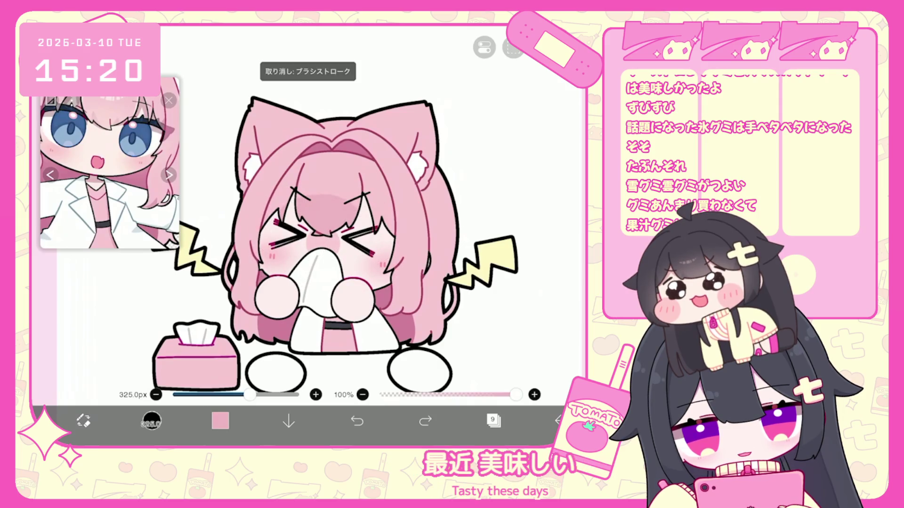
mouse_move(290, 249)
left_mouse_down()
mouse_move(339, 226)
mouse_move(358, 266)
left_mouse_up()
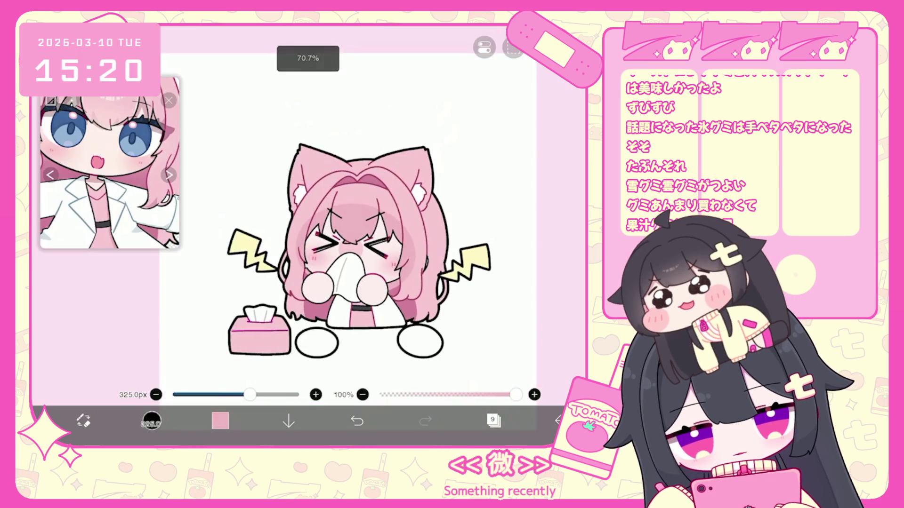
Move layer 9 above layer 8 as a clipped layer and add a new clipped layer.
left_click(494, 421)
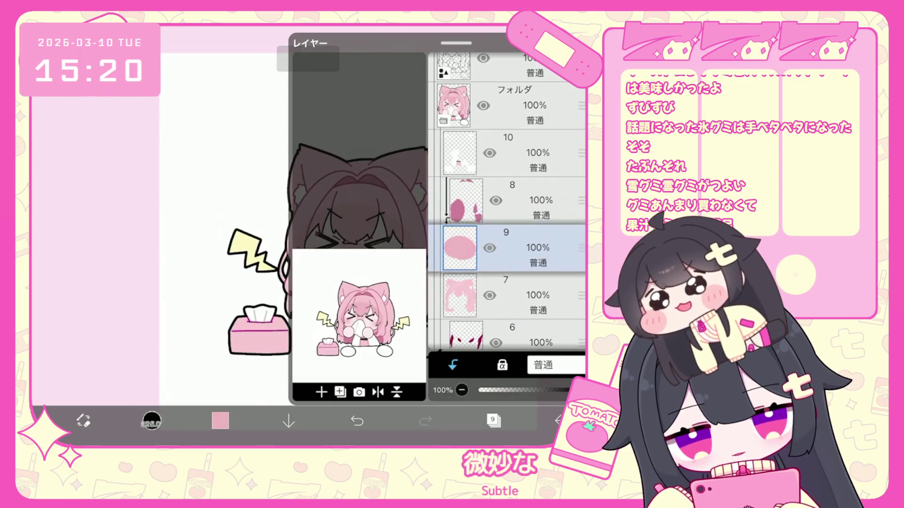
left_click_drag(582, 248, 582, 200)
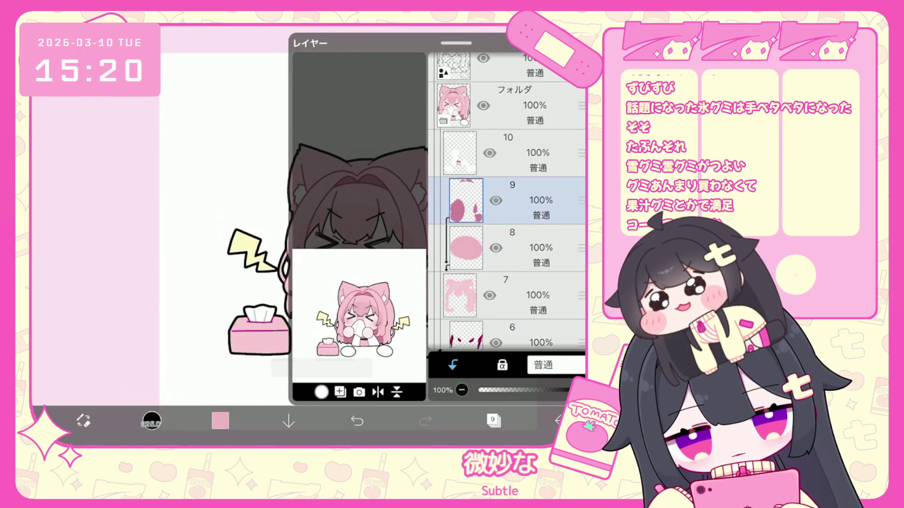
left_click(321, 392)
left_click(494, 420)
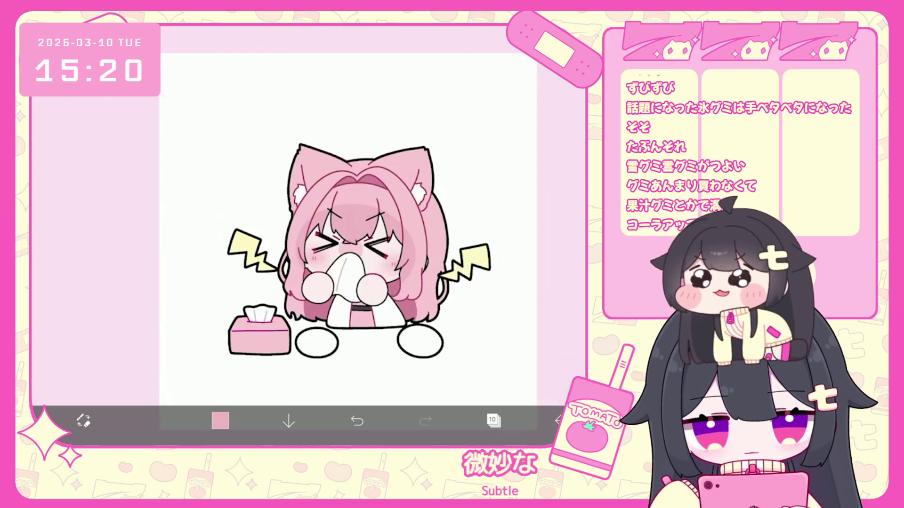
Try a light-pink glow over the face with a 420px brush, then undo it.
left_click(221, 421)
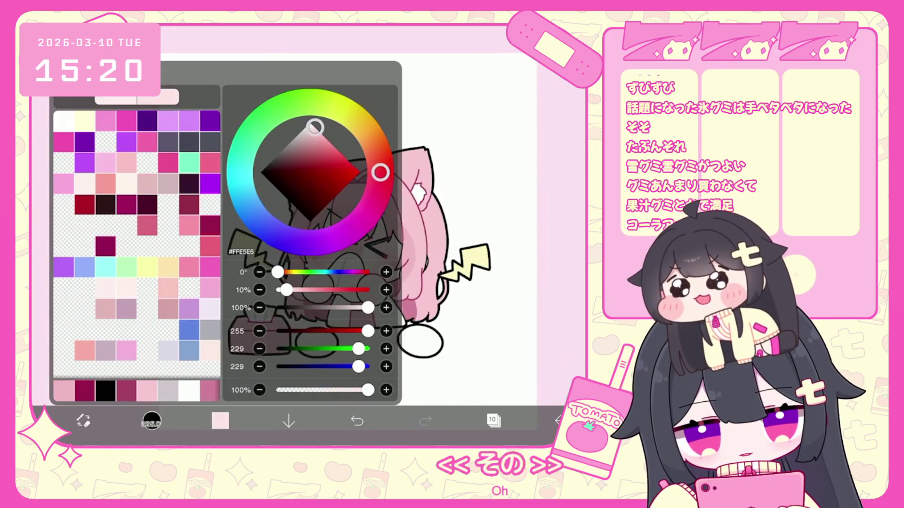
left_click(150, 420)
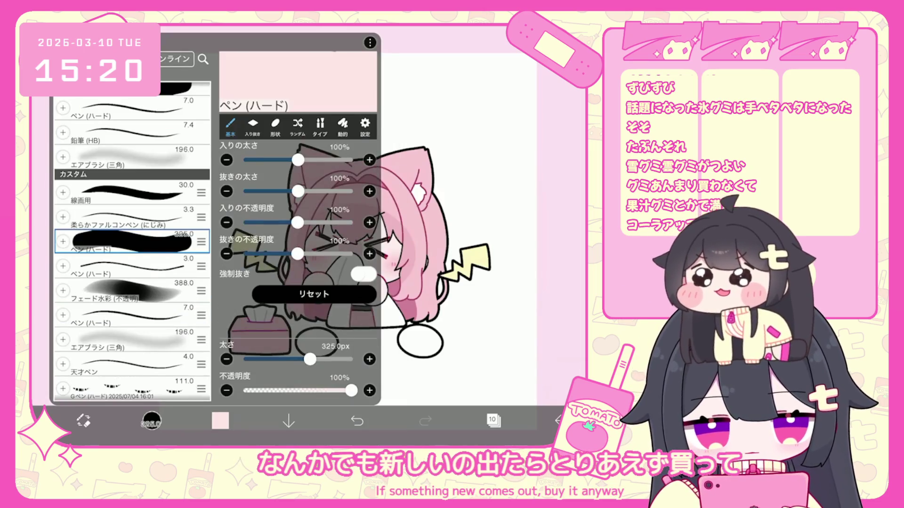
left_click(150, 420)
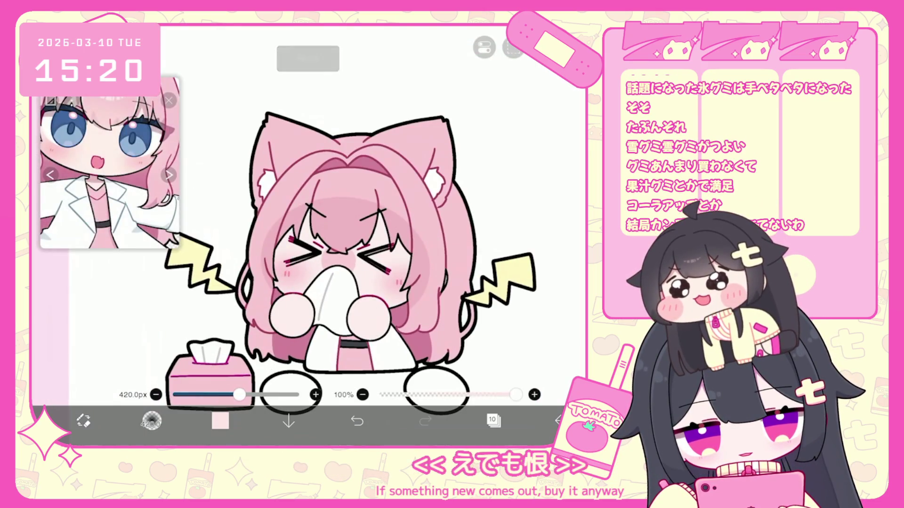
left_click_drag(302, 261, 381, 260)
key("ctrl+z")
Set pale pink #FFE0DA, test and undo a stroke, then add empty layer 11.
left_click(220, 420)
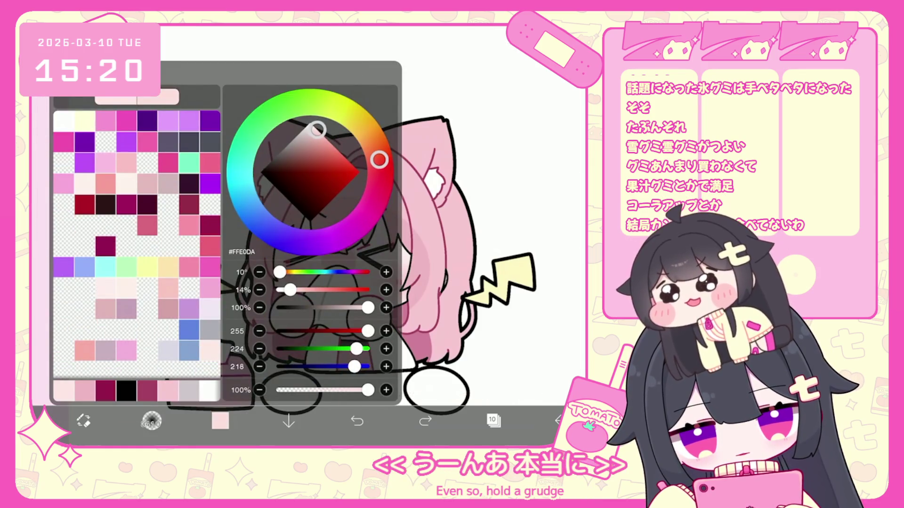
left_click(219, 420)
left_click_drag(301, 268, 379, 271)
key("ctrl+z")
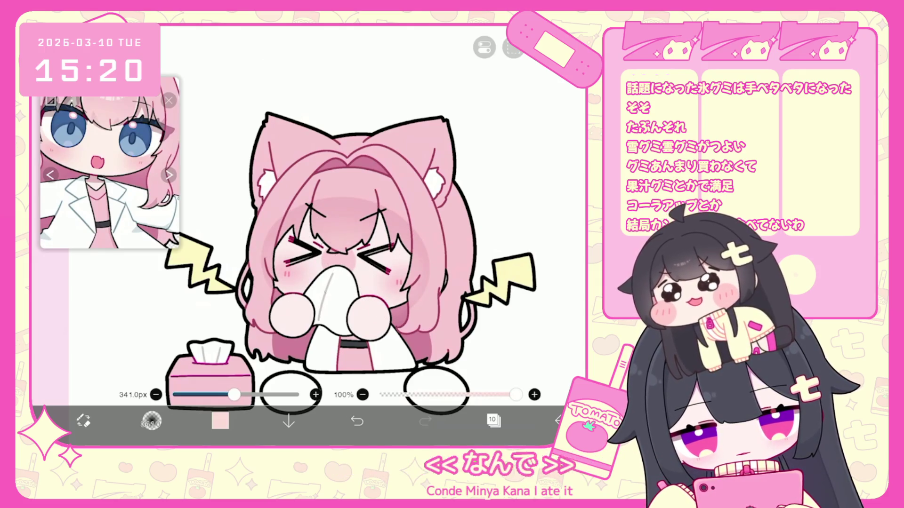
left_click(494, 420)
left_click(321, 391)
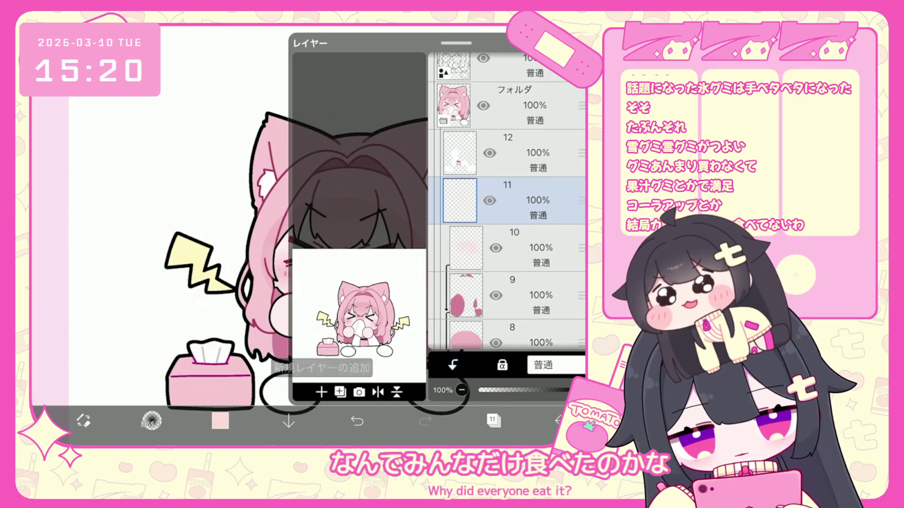
Move the small forehead element up 10 px (Move Y -10px) and commit its position.
left_click(494, 420)
left_click(220, 420)
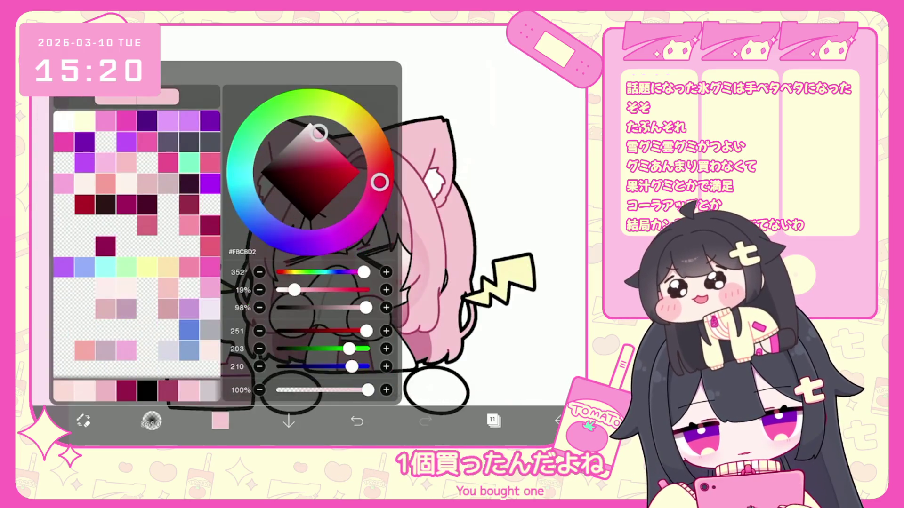
left_click(151, 420)
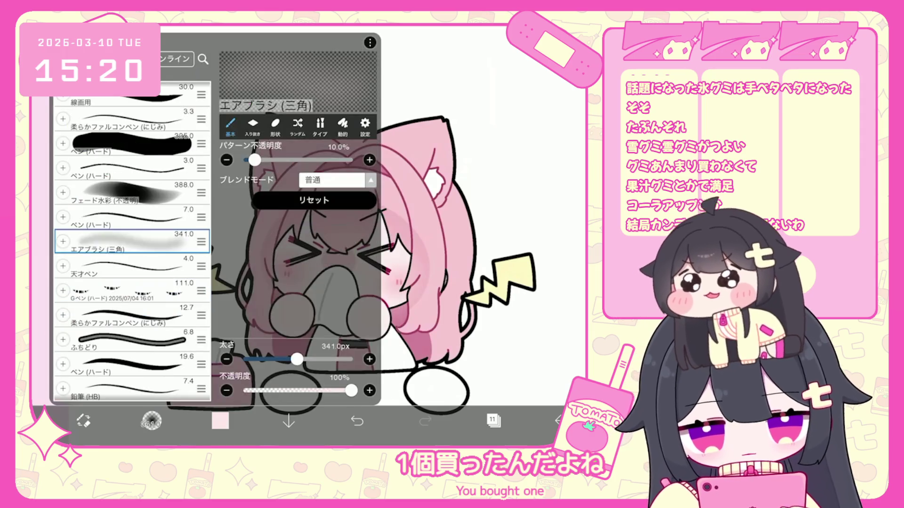
left_click(151, 421)
scroll(339, 264, "up", 2)
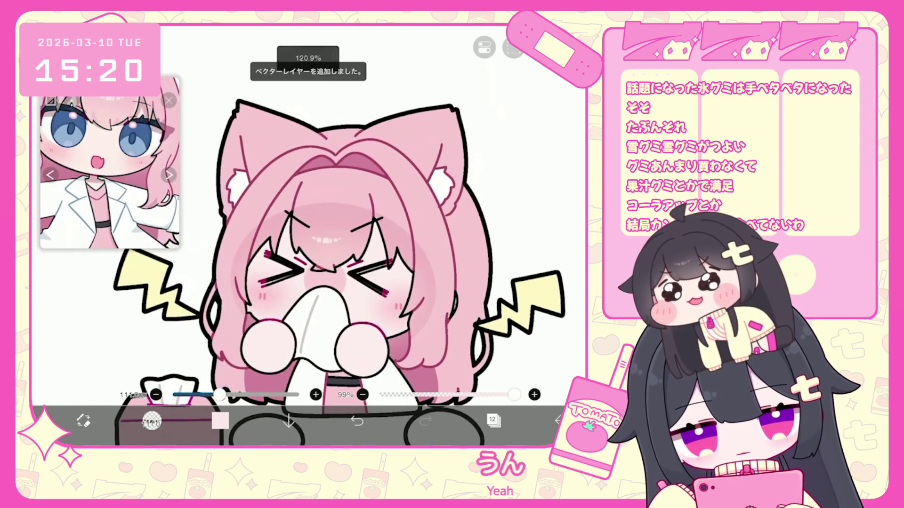
key("ctrl+v")
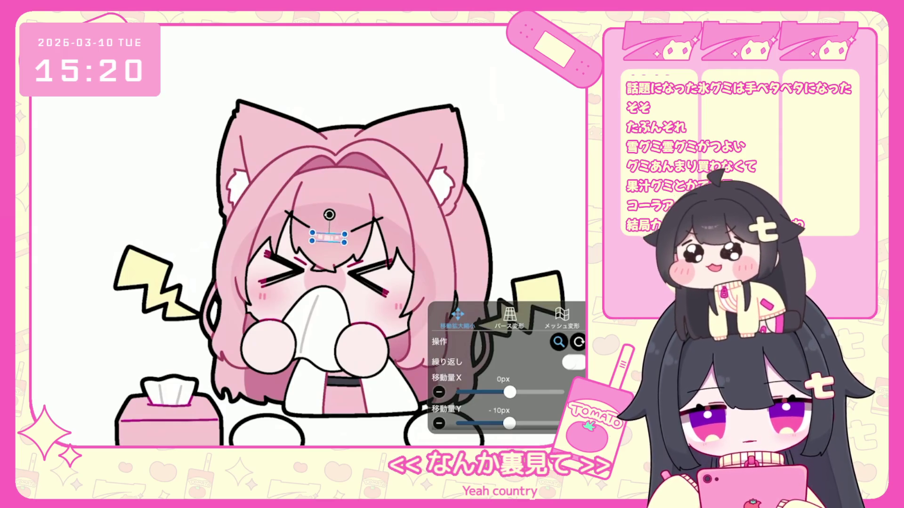
key("Return")
Check the brush settings, switch the reference to a full-body image, and zoom out to review.
left_click(151, 420)
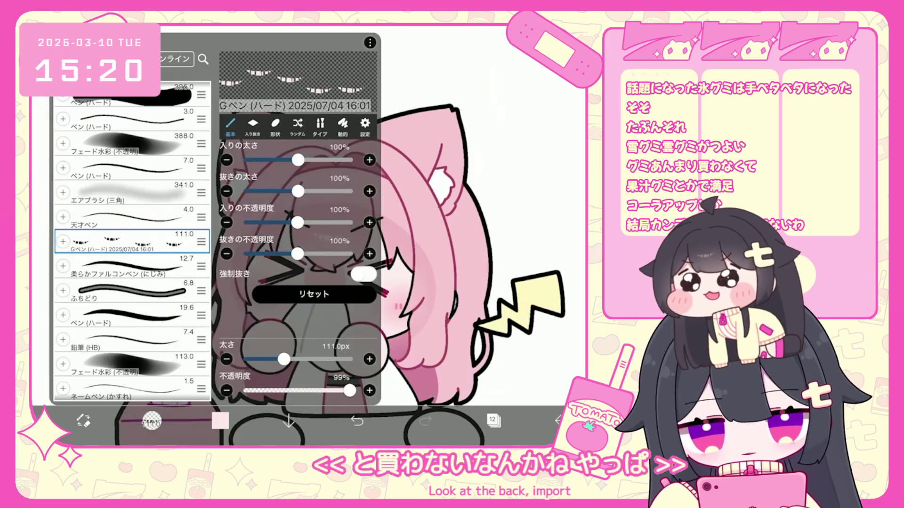
scroll(368, 245, "down", 3)
scroll(339, 266, "up", 2)
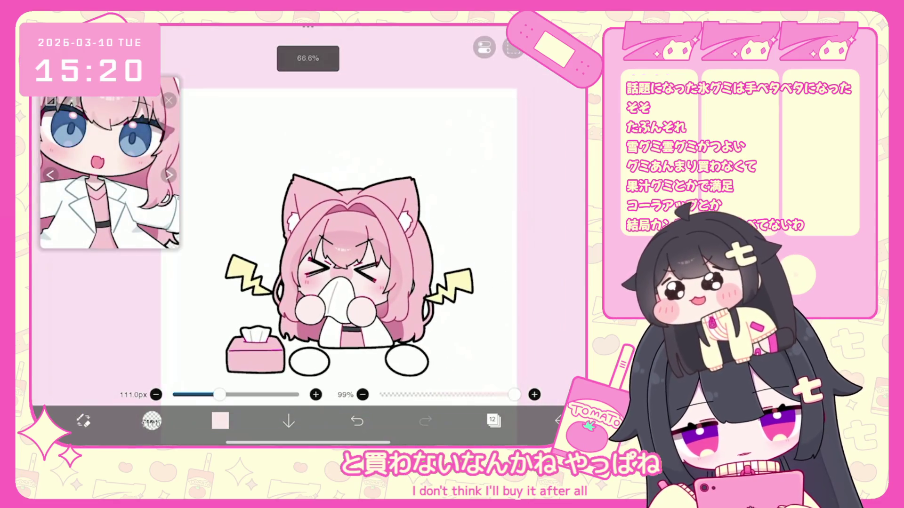
left_click(168, 175)
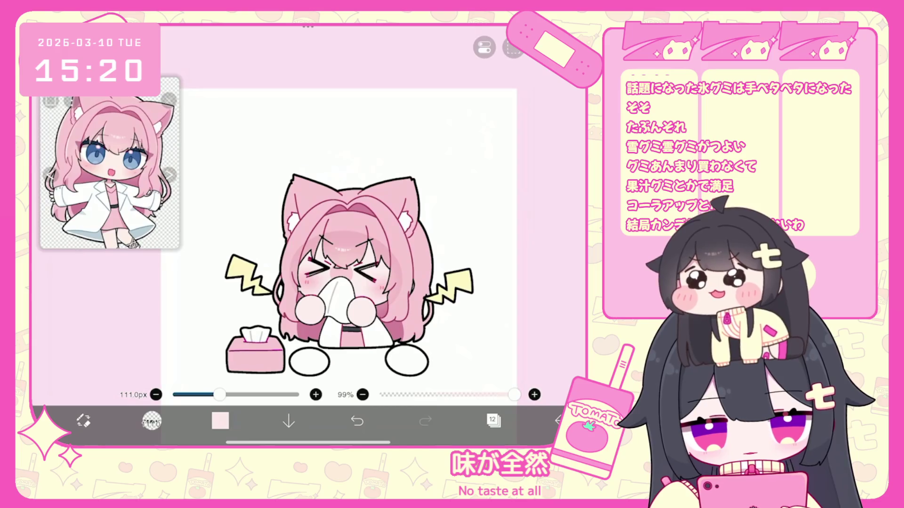
scroll(330, 264, "up", 2)
left_click(494, 421)
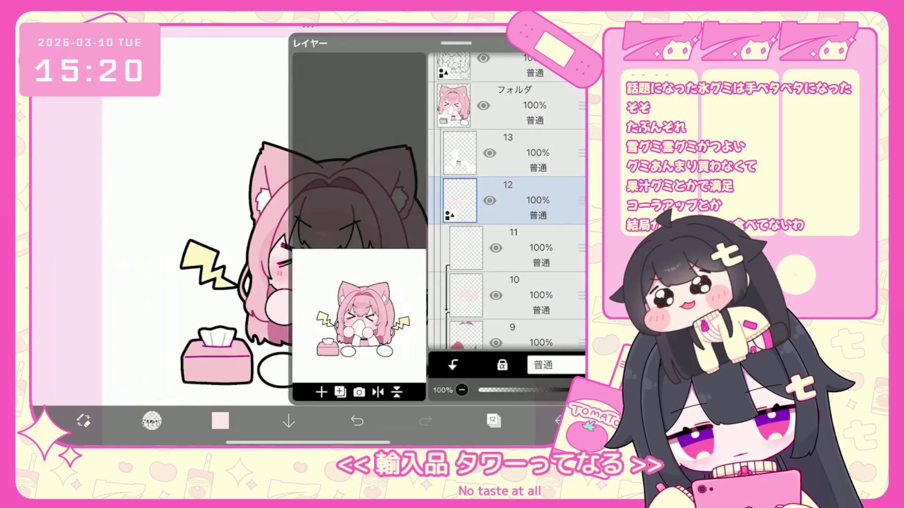
left_click(494, 420)
scroll(396, 245, "down", 5)
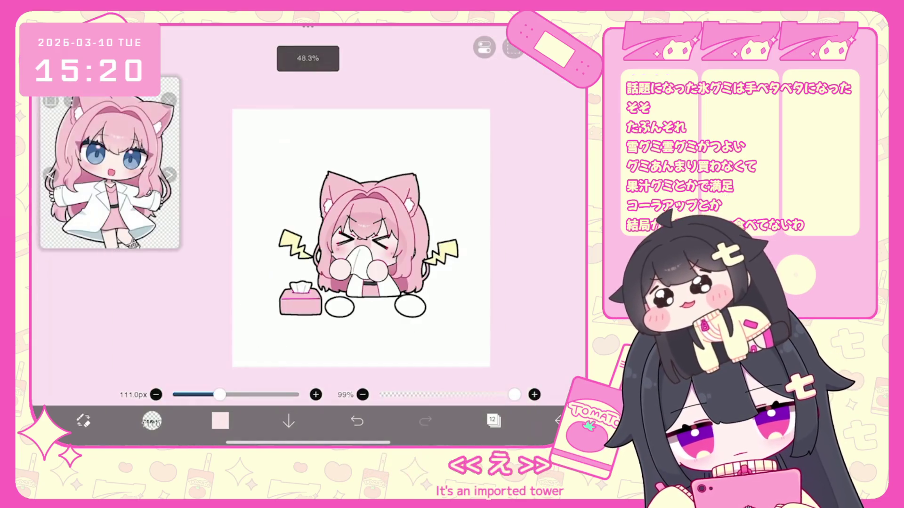
scroll(409, 235, "up", 2)
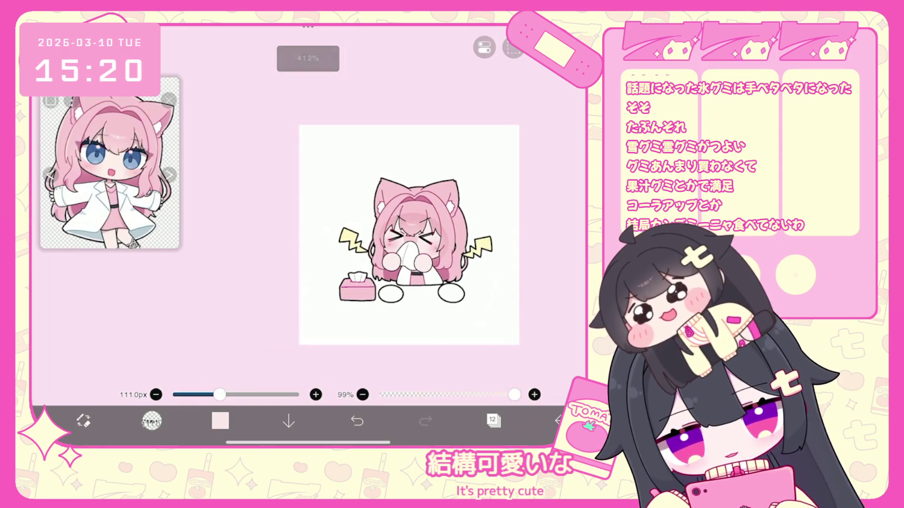
scroll(400, 241, "up", 2)
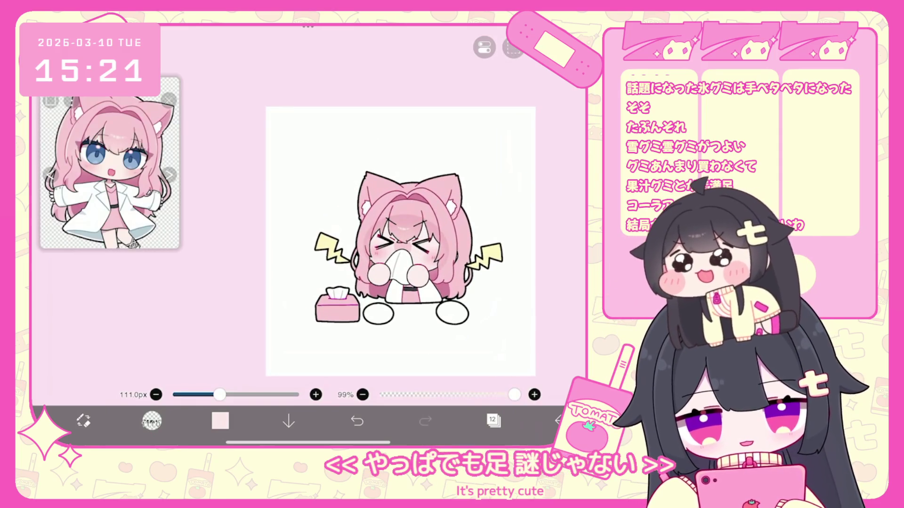
scroll(401, 235, "up", 3)
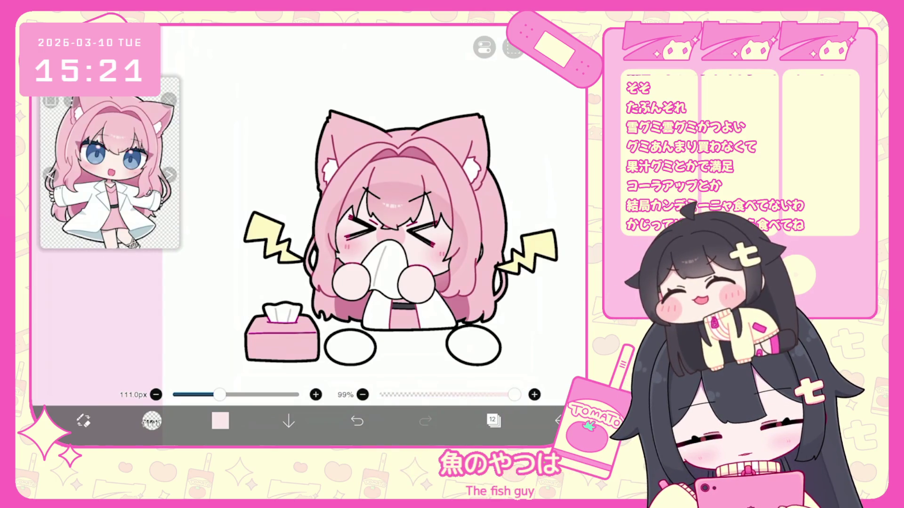
Select the character's folder layer in the layer list.
left_click(493, 420)
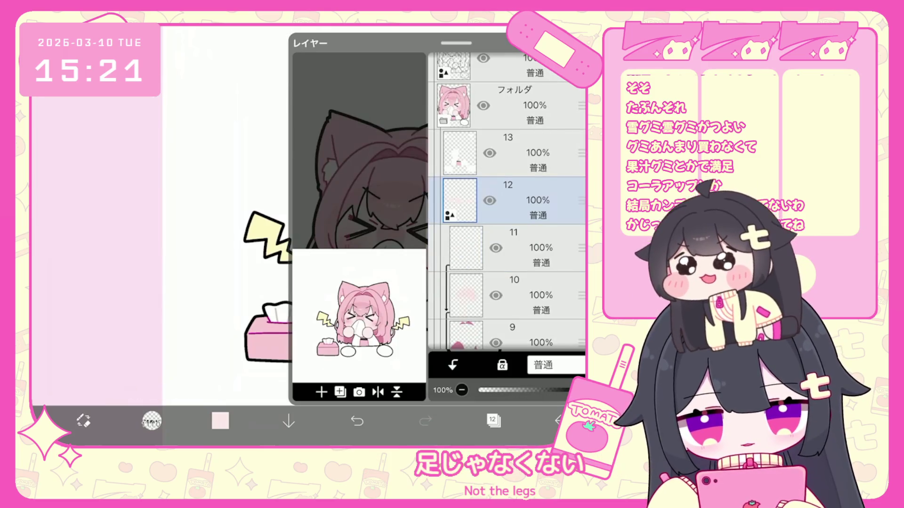
scroll(506, 203, "up", 3)
left_click(518, 203)
left_click(492, 420)
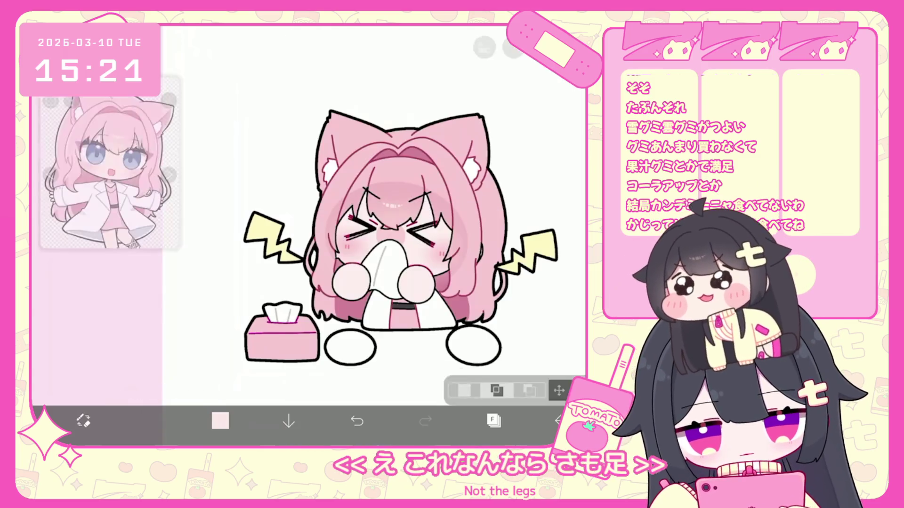
scroll(358, 212, "up", 3)
scroll(358, 211, "up", 2)
Select layer 2 and cut its white foot ovals.
left_click(493, 421)
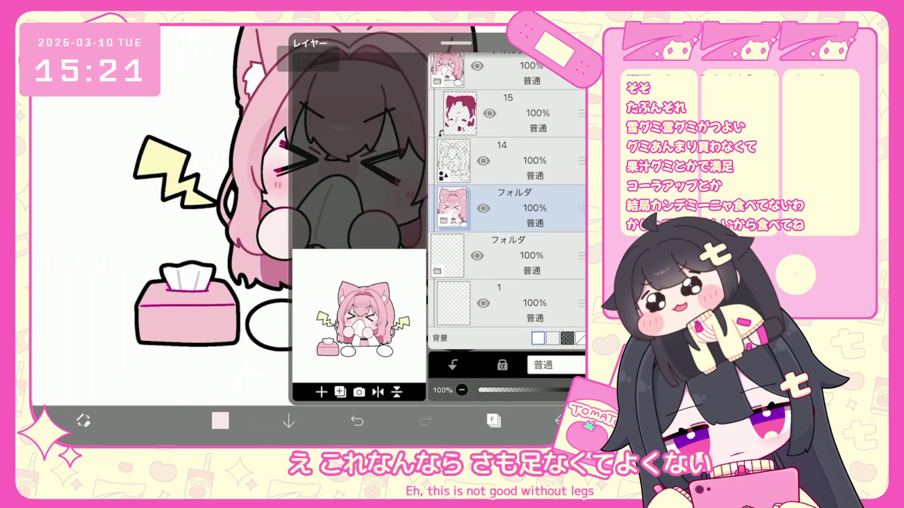
scroll(506, 203, "down", 5)
scroll(506, 202, "down", 5)
left_click(518, 208)
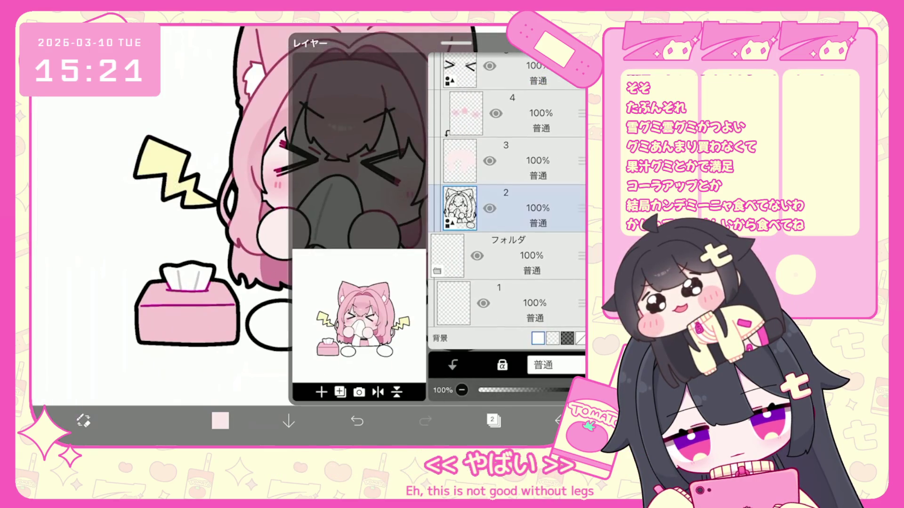
left_click(492, 420)
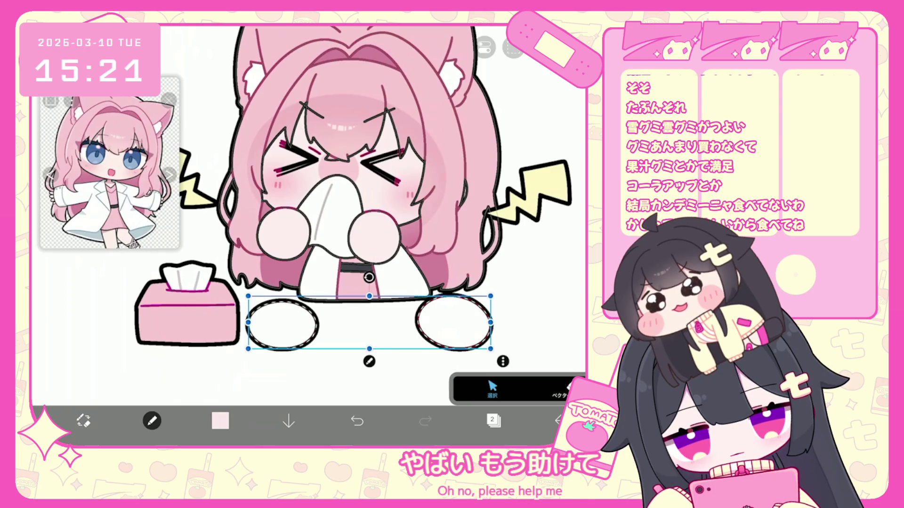
left_click(503, 361)
left_click(514, 75)
Switch to layer 14 and cut its foot ovals too.
left_click(493, 420)
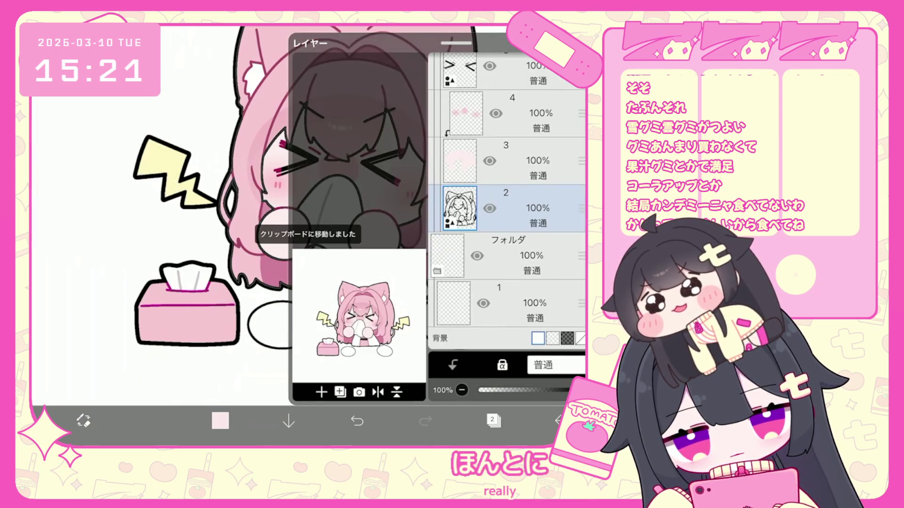
scroll(507, 201, "up", 10)
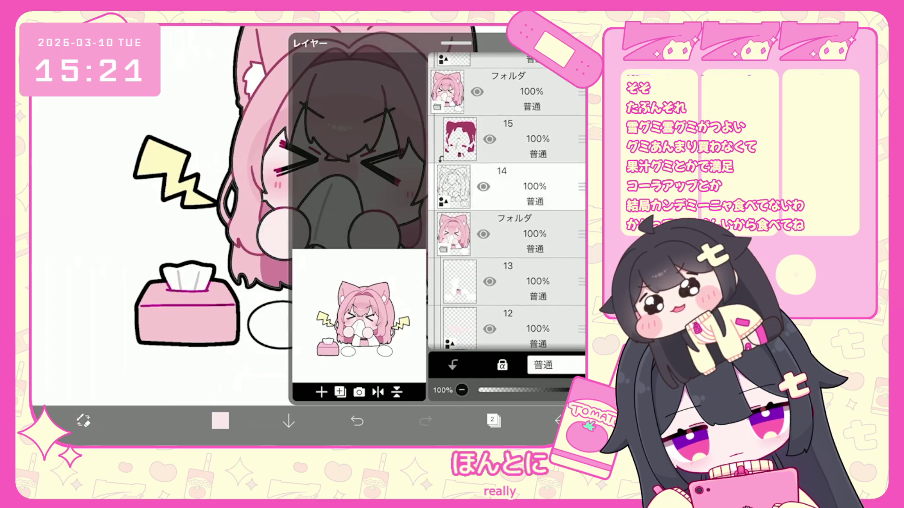
left_click(493, 420)
left_click(503, 361)
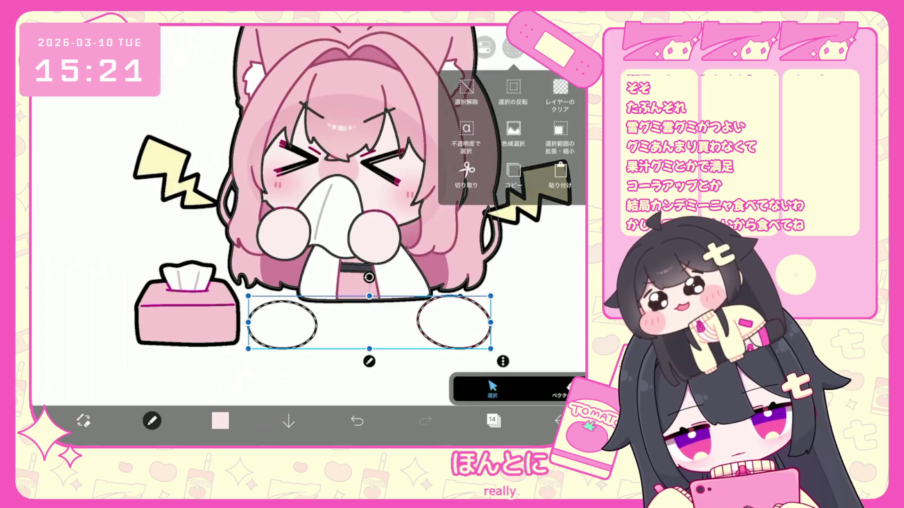
left_click(518, 85)
left_click(513, 50)
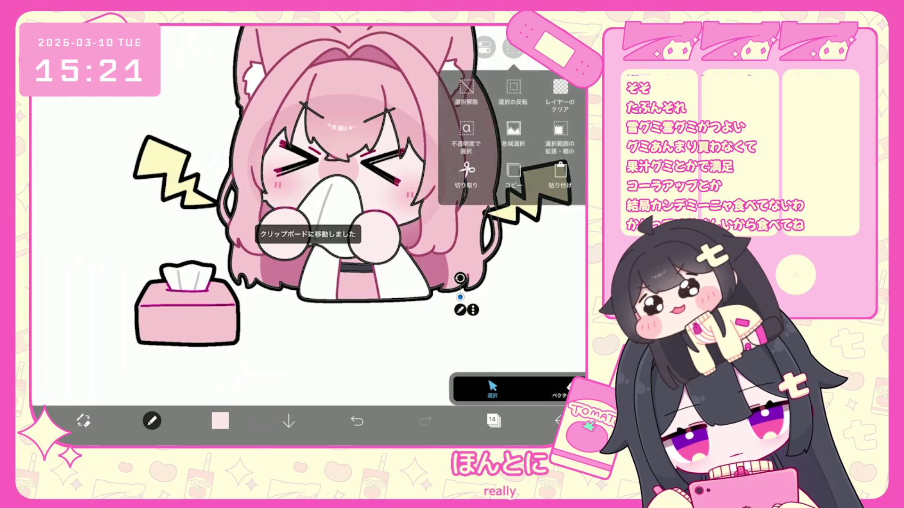
Reselect layer 2 and check the selection actions.
left_click(493, 421)
scroll(507, 203, "down", 5)
scroll(507, 202, "down", 3)
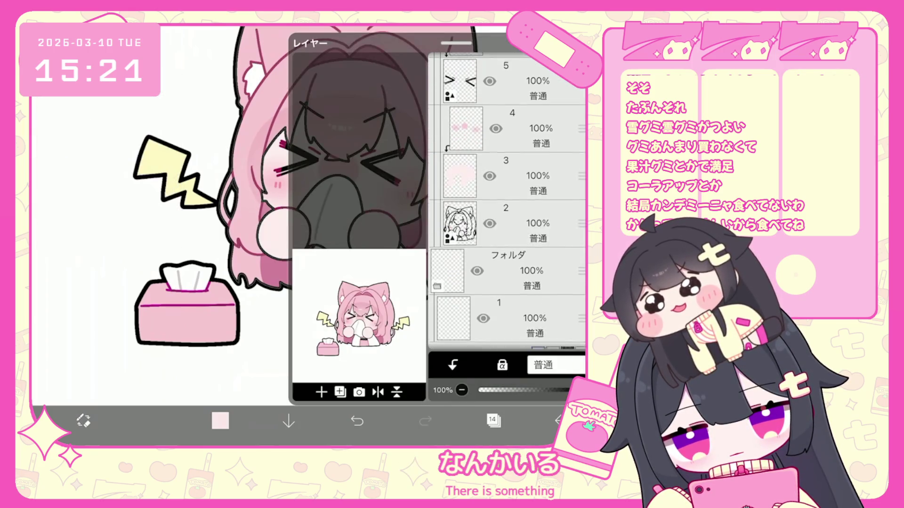
left_click(518, 216)
left_click(493, 420)
left_click(513, 50)
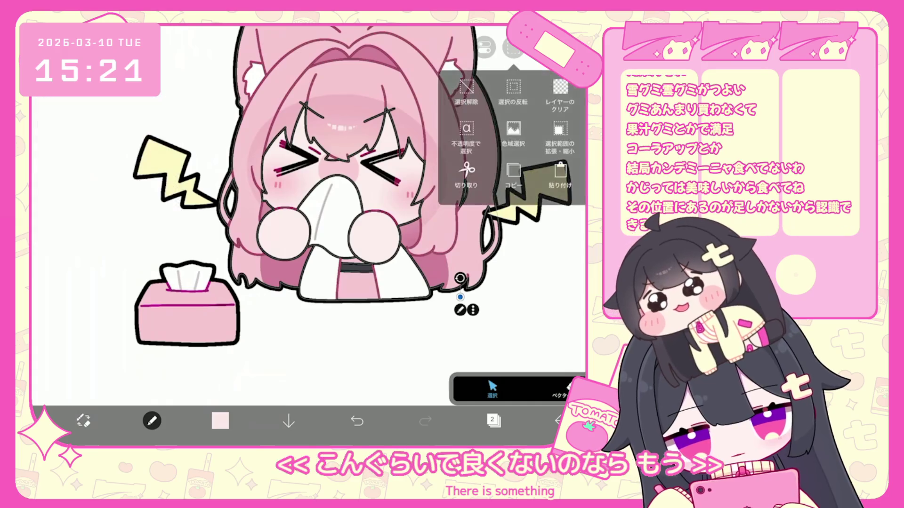
left_click(513, 49)
scroll(354, 212, "down", 3)
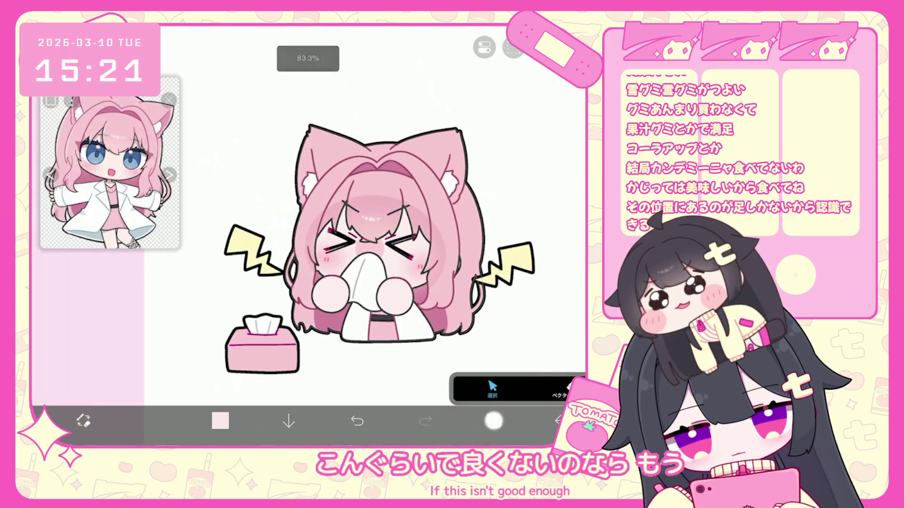
Select the top folder layer and shift the whole character up and to the left.
left_click(492, 421)
scroll(507, 203, "up", 10)
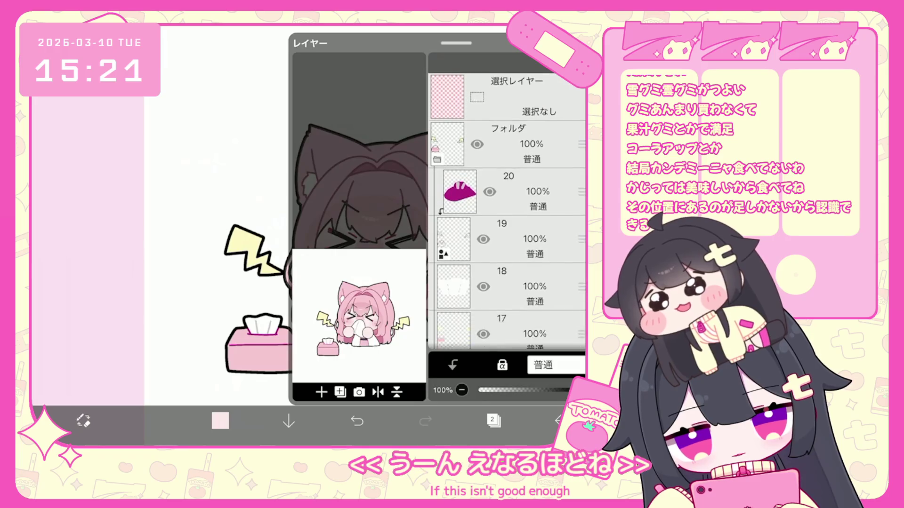
left_click(518, 144)
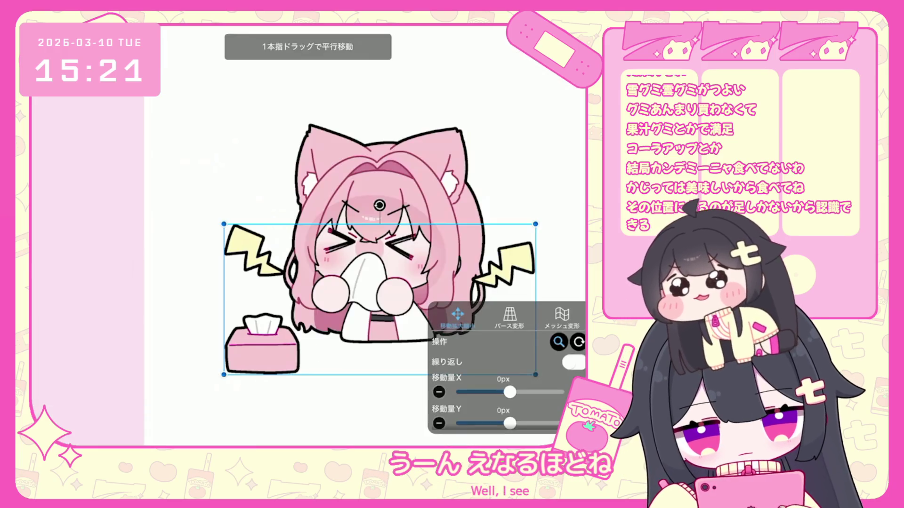
left_click_drag(372, 282, 359, 276)
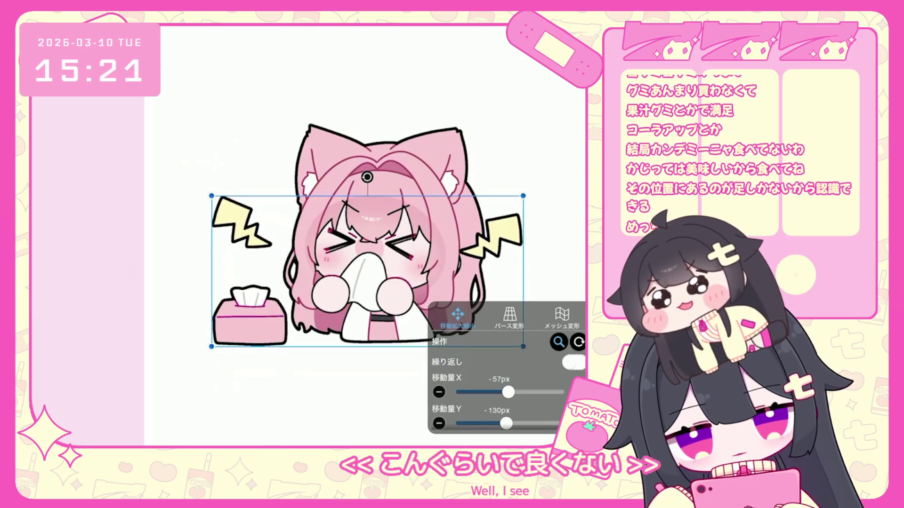
scroll(386, 250, "down", 3)
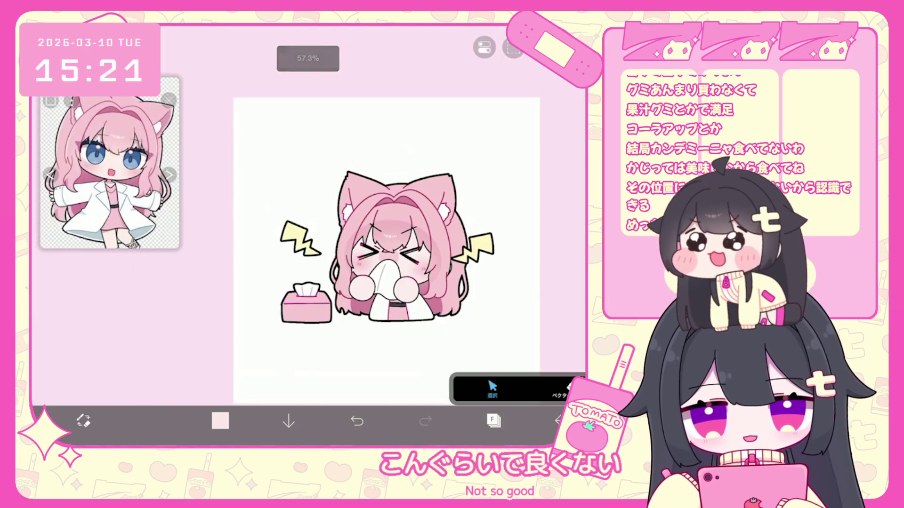
scroll(349, 235, "up", 2)
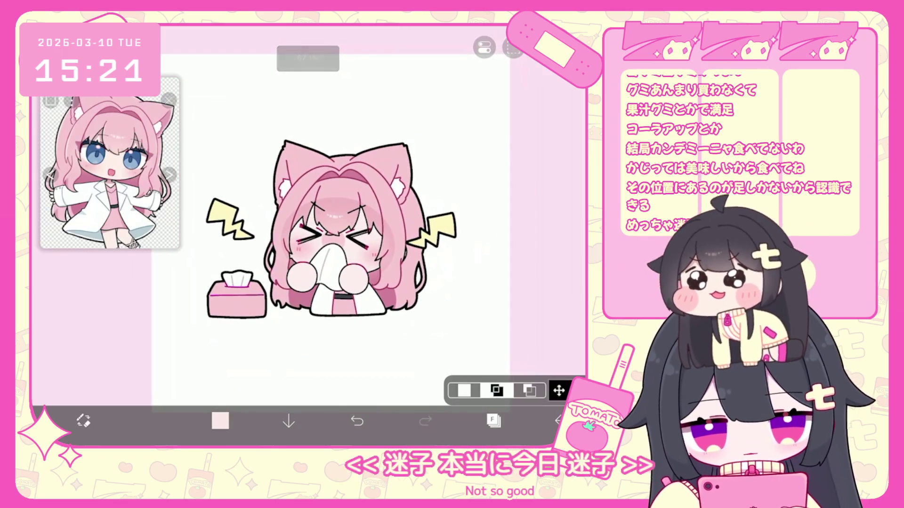
Transform the right lightning bolt and commit it.
left_click(431, 231)
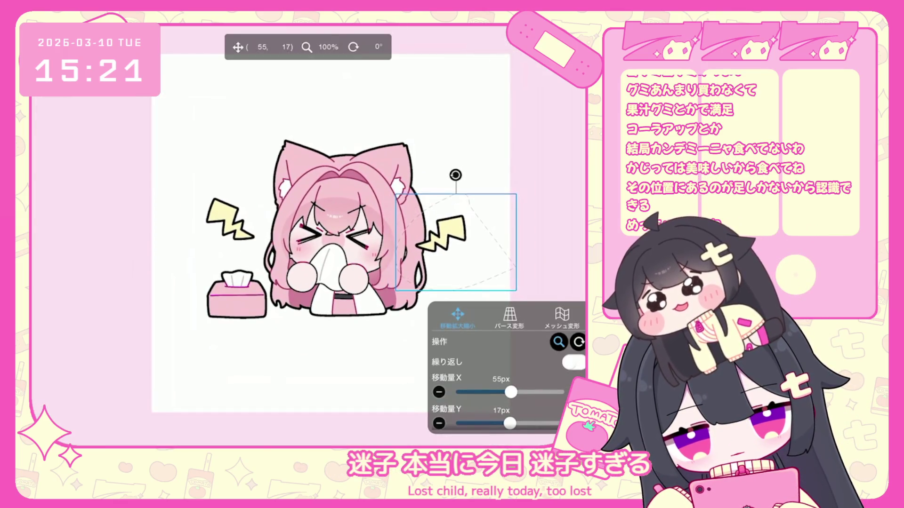
key("Return")
scroll(379, 238, "down", 3)
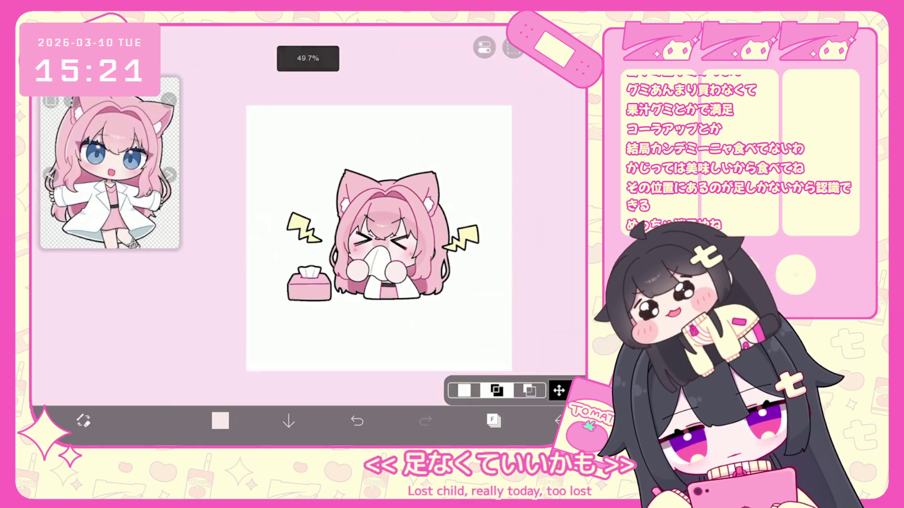
scroll(396, 233, "up", 2)
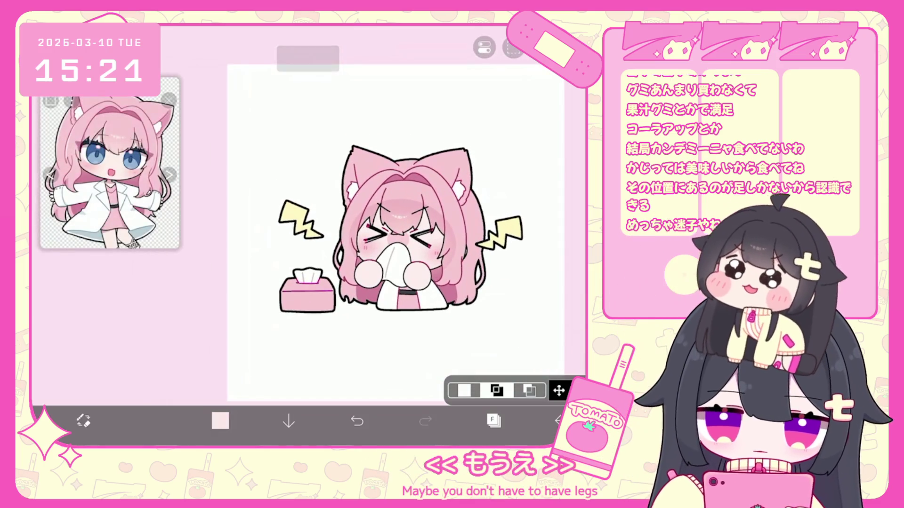
Select layer 14 and lasso the girl's lower body below her hands.
left_click(493, 420)
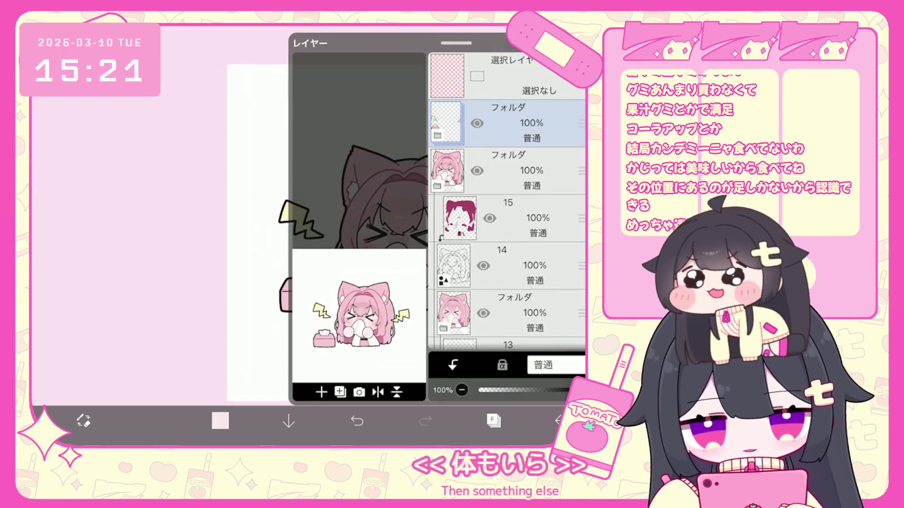
scroll(508, 203, "down", 2)
left_click(518, 191)
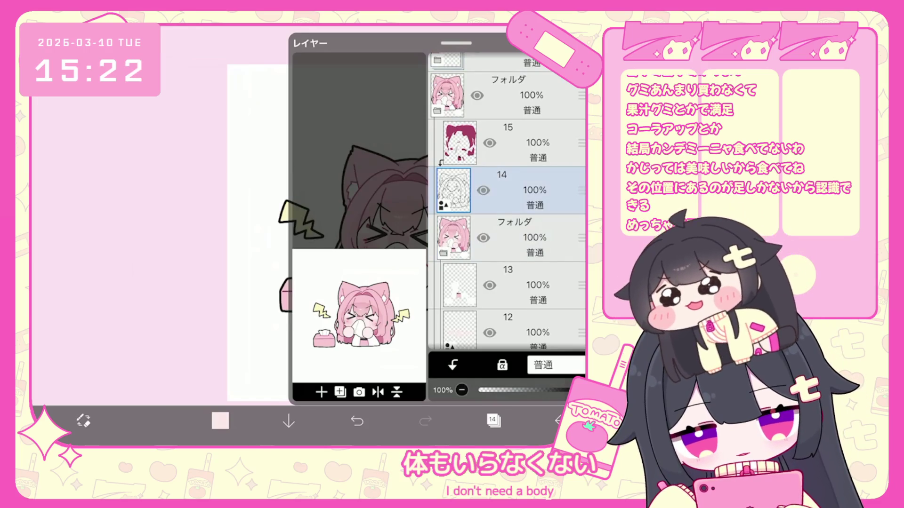
left_click(494, 420)
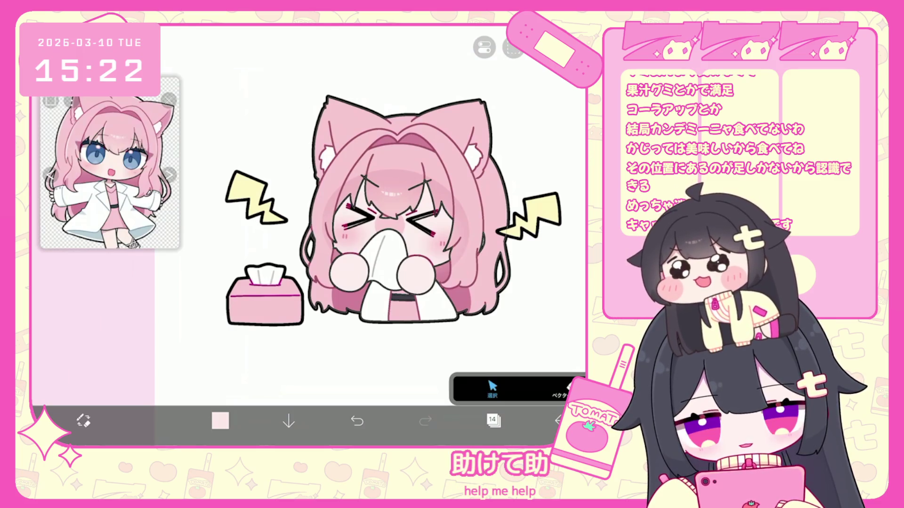
scroll(375, 202, "up", 2)
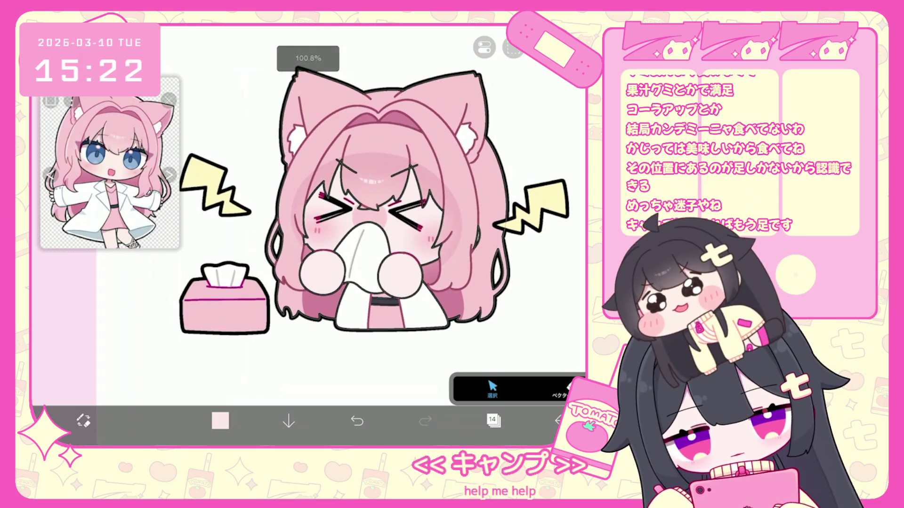
left_click_drag(277, 281, 445, 329)
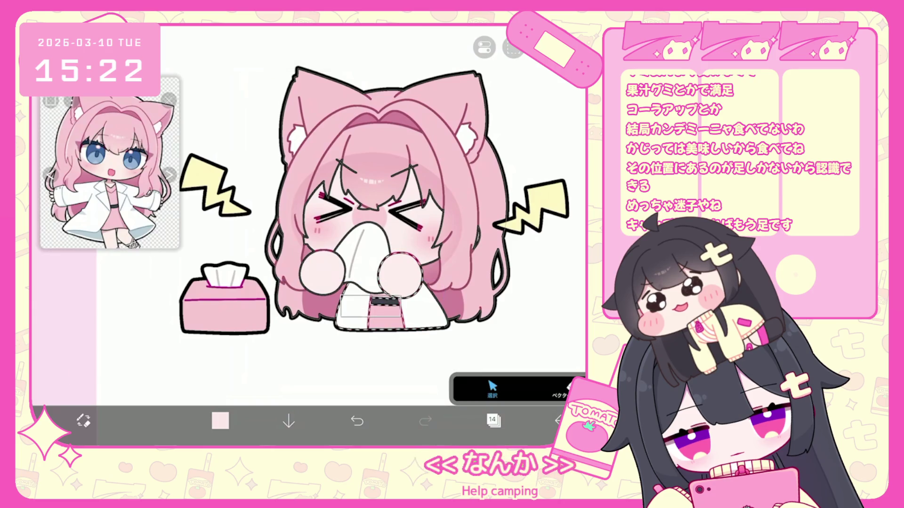
Clear the selected lower body on layers 4 and 2.
left_click(392, 306)
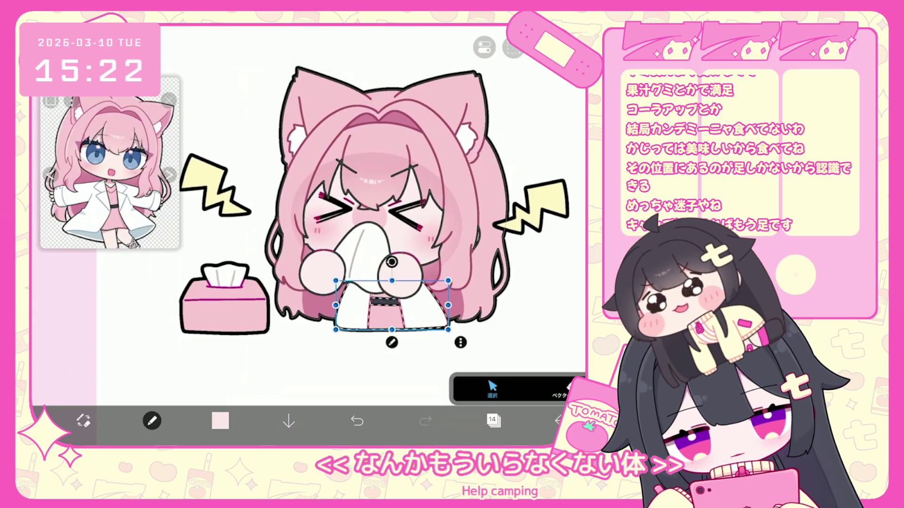
left_click(484, 47)
left_click(494, 421)
scroll(506, 203, "down", 1)
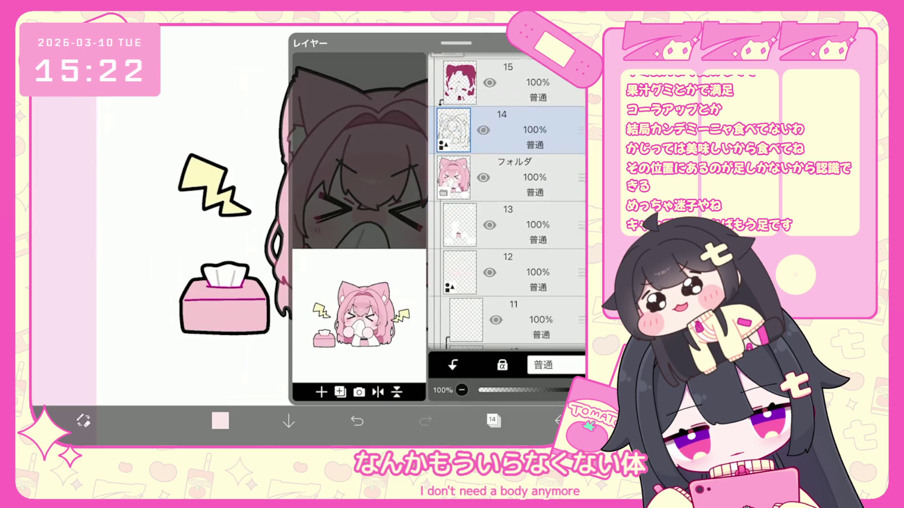
scroll(507, 202, "down", 10)
left_click(509, 246)
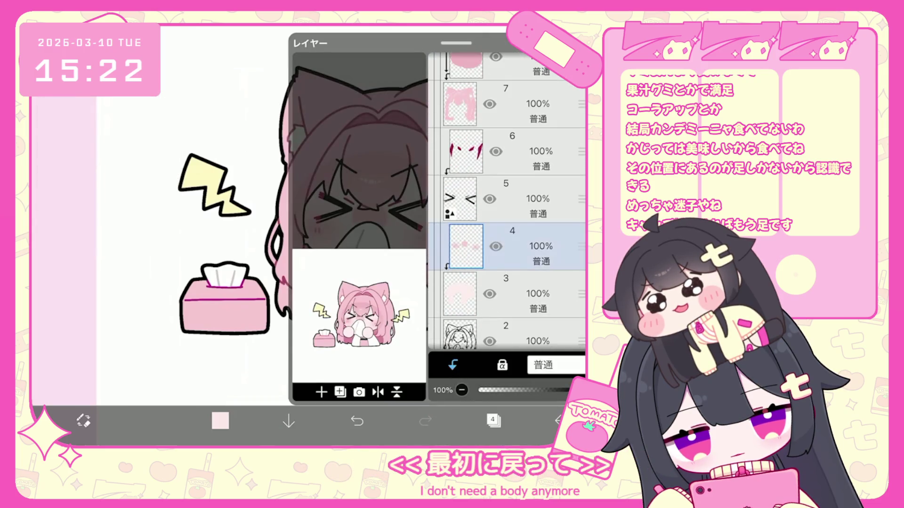
scroll(506, 203, "down", 3)
left_click(506, 330)
left_click(494, 420)
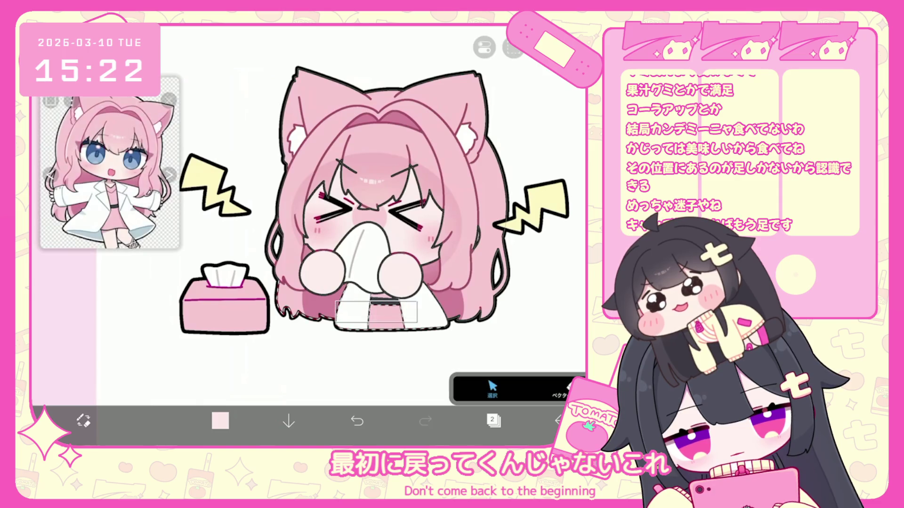
Select the folder layer, then layer 10, and finally layer 5.
left_click(493, 420)
left_click(506, 357)
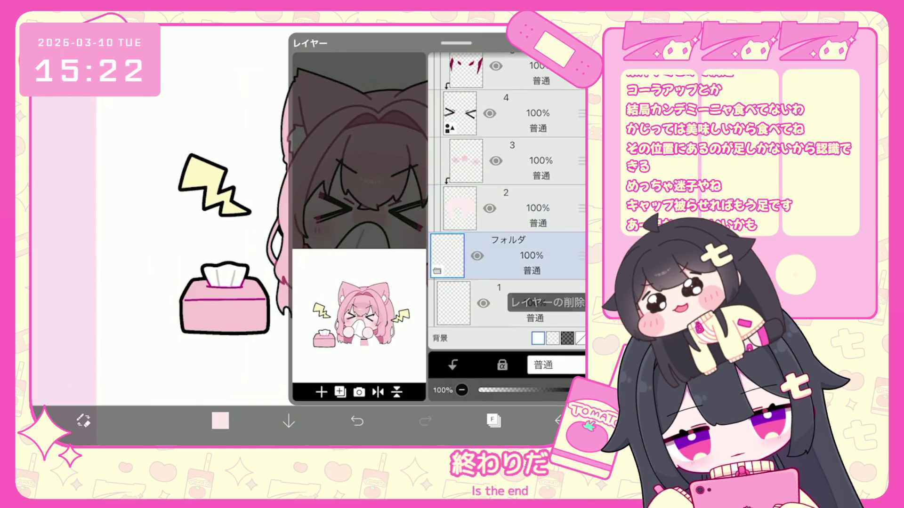
scroll(506, 203, "up", 5)
scroll(506, 202, "down", 2)
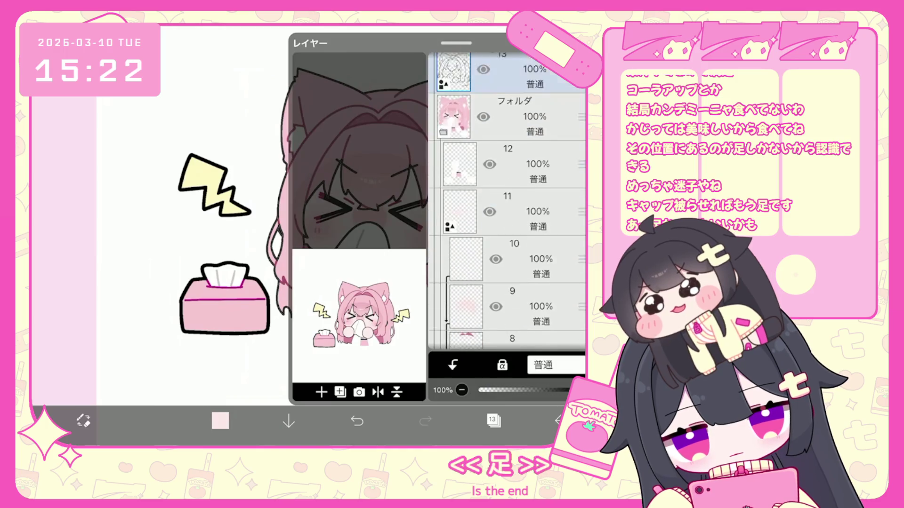
left_click(513, 233)
scroll(506, 202, "down", 4)
left_click(513, 264)
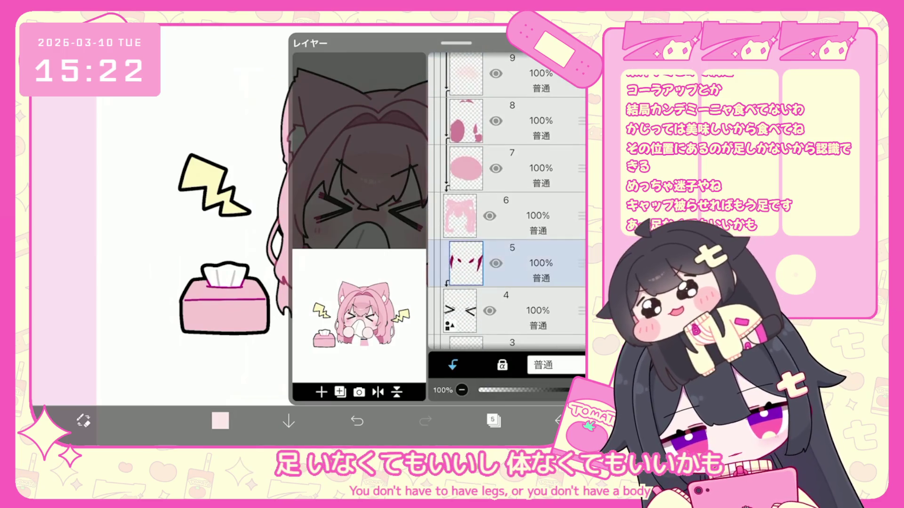
Draw a black line with a 7px pen along the bottom of the hair.
left_click(220, 421)
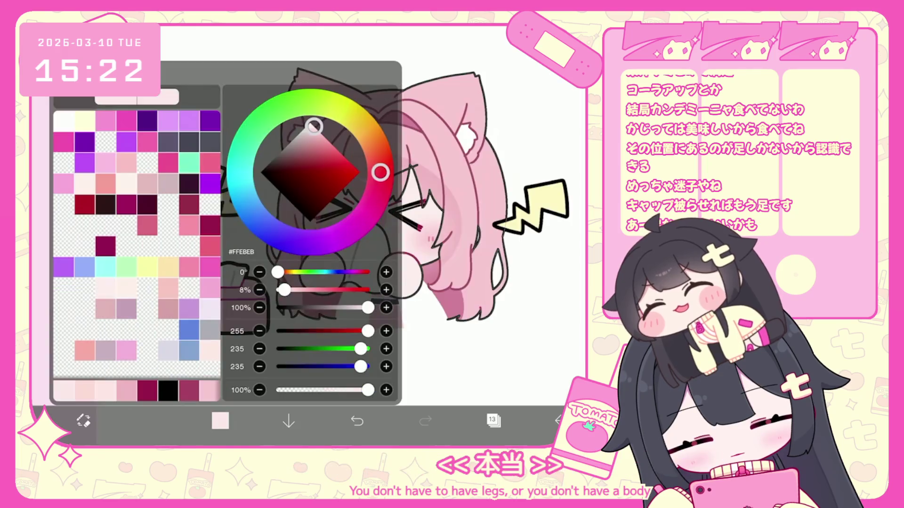
left_click(152, 421)
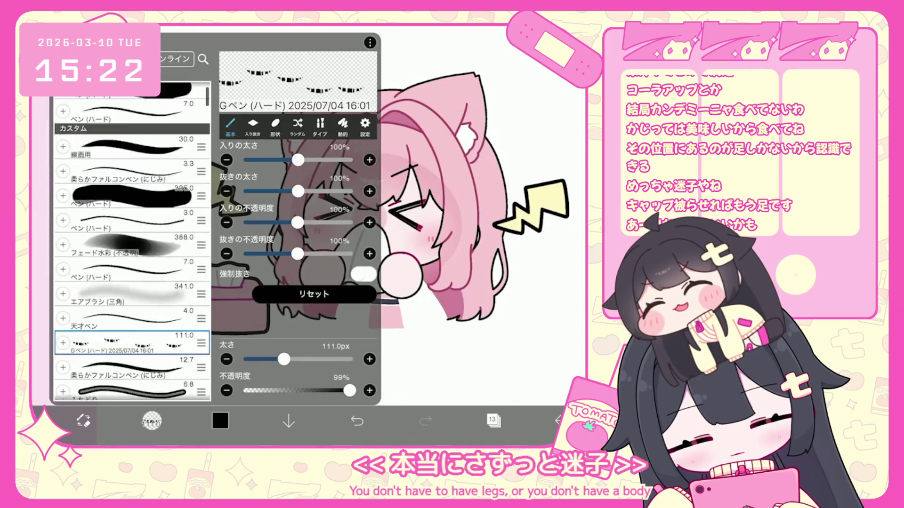
scroll(141, 259, "down", 5)
left_click(152, 420)
scroll(306, 212, "up", 5)
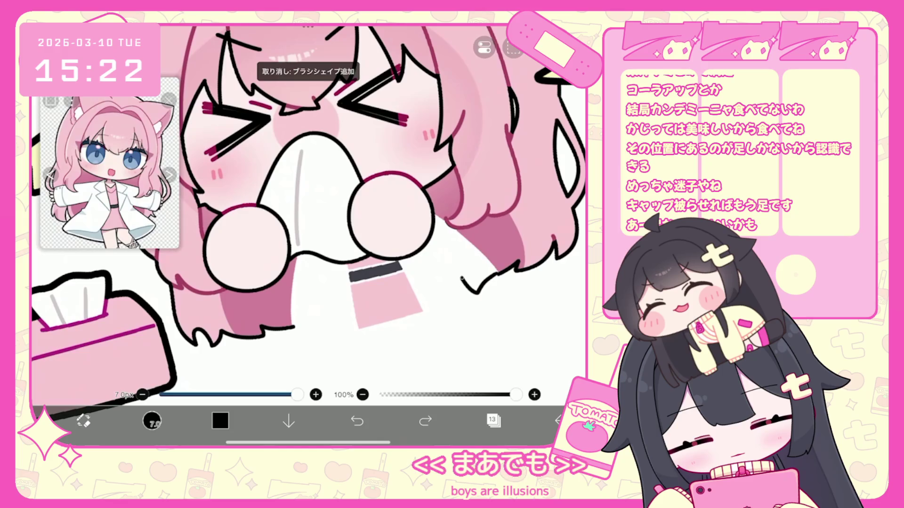
mouse_move(497, 273)
left_mouse_down()
mouse_move(468, 299)
mouse_move(456, 280)
left_mouse_up()
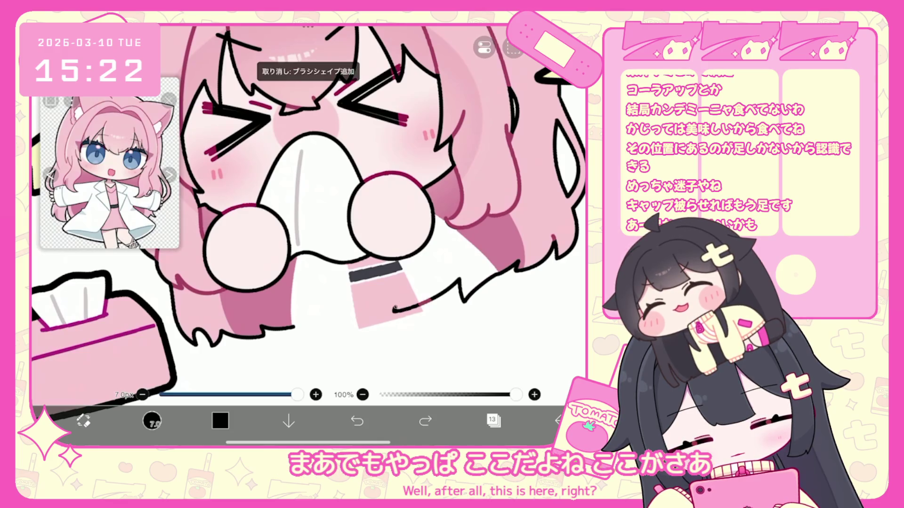
scroll(306, 212, "down", 3)
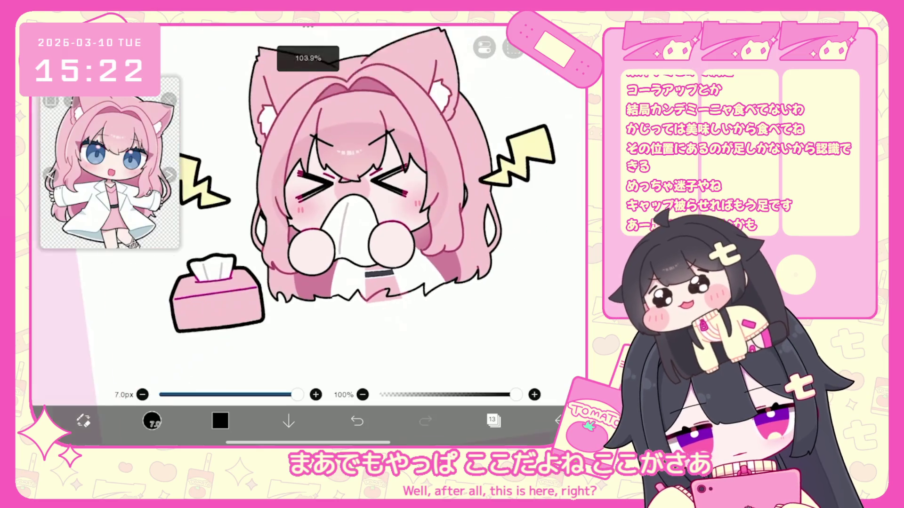
left_click(493, 420)
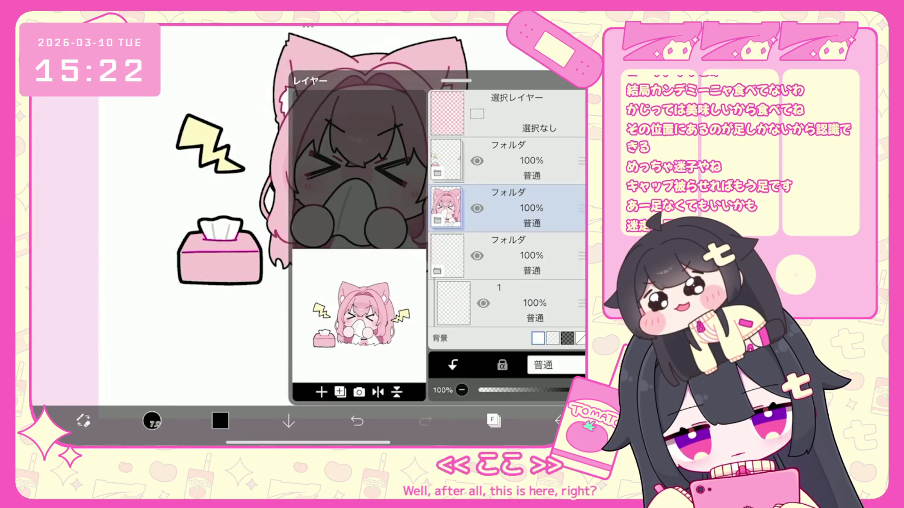
Select the upper folder and move the tissue box and lightning up-right over the face.
left_click(517, 160)
mouse_move(220, 251)
left_mouse_down()
mouse_move(330, 212)
mouse_move(362, 226)
mouse_move(362, 269)
mouse_move(349, 285)
mouse_move(366, 323)
left_mouse_up()
scroll(329, 212, "down", 3)
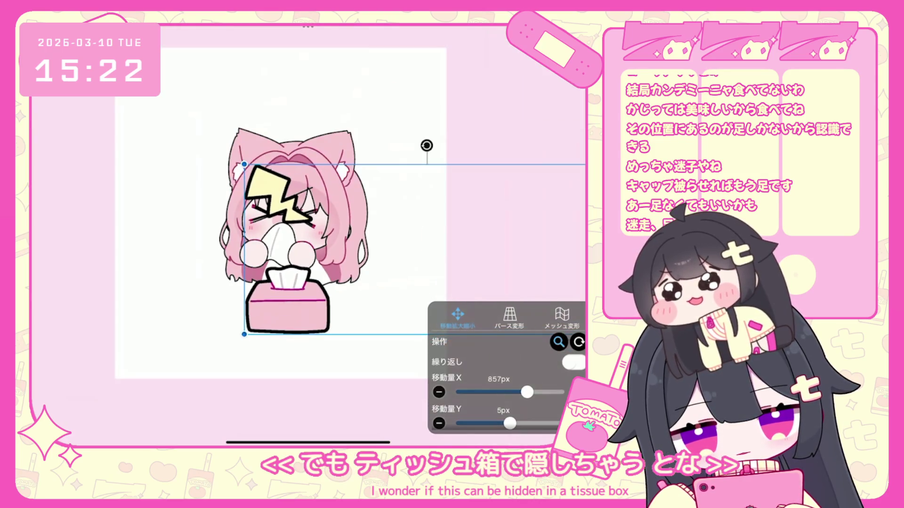
left_click_drag(291, 264, 280, 248)
left_click(493, 420)
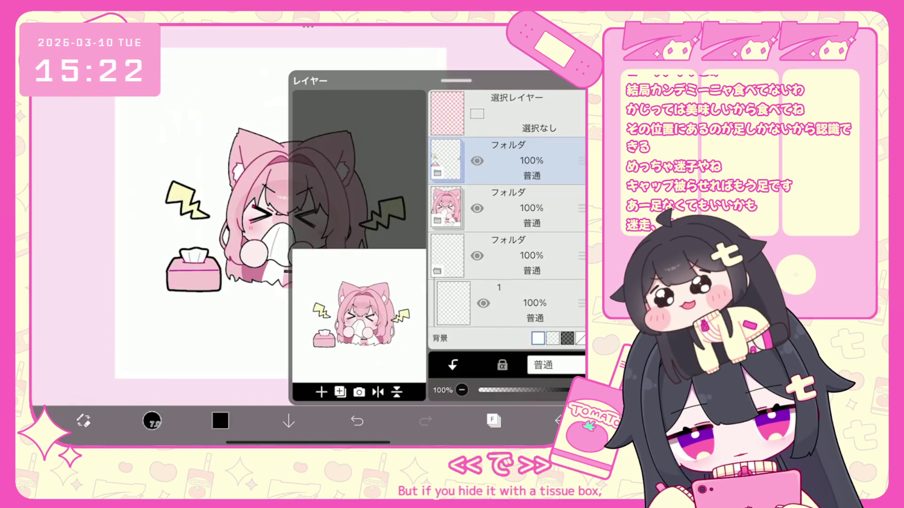
Select layer 18, then layer 15, and collapse the folder.
left_click(513, 216)
left_click(493, 420)
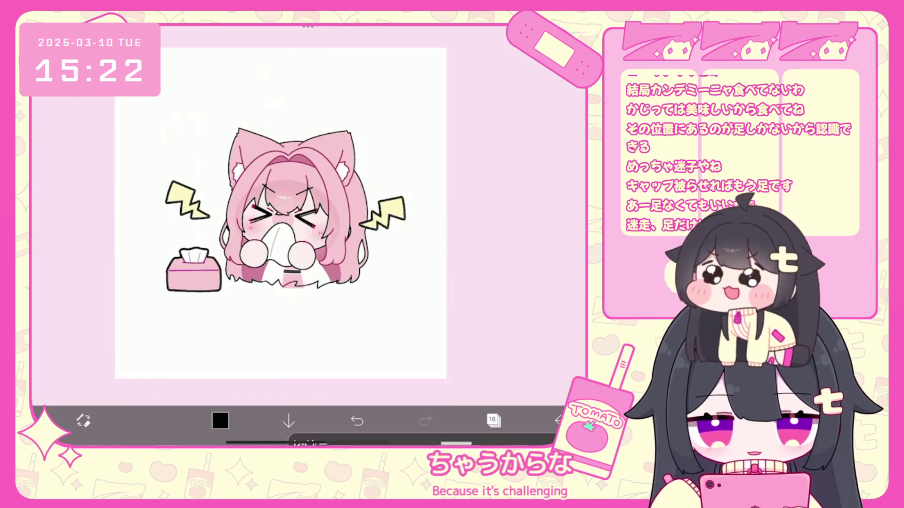
left_click(493, 421)
scroll(506, 203, "down", 3)
left_click(506, 220)
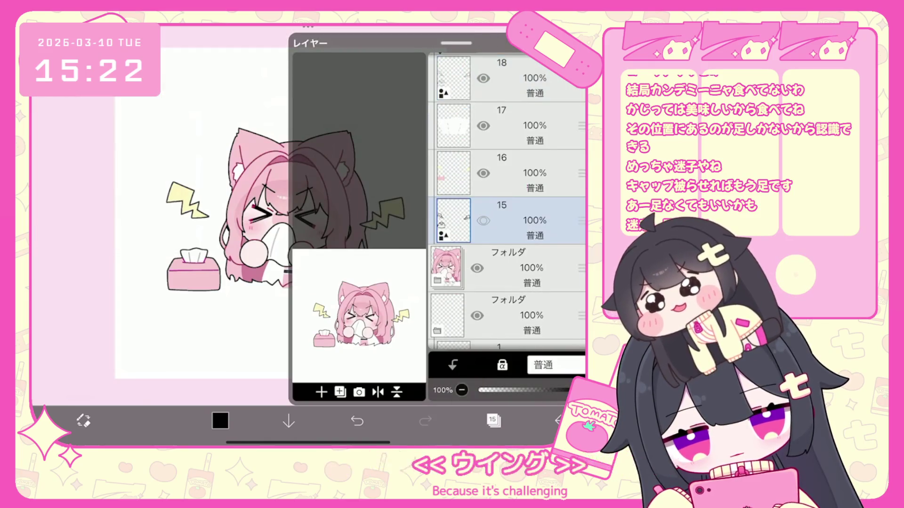
scroll(506, 202, "up", 3)
left_click(506, 127)
left_click(493, 420)
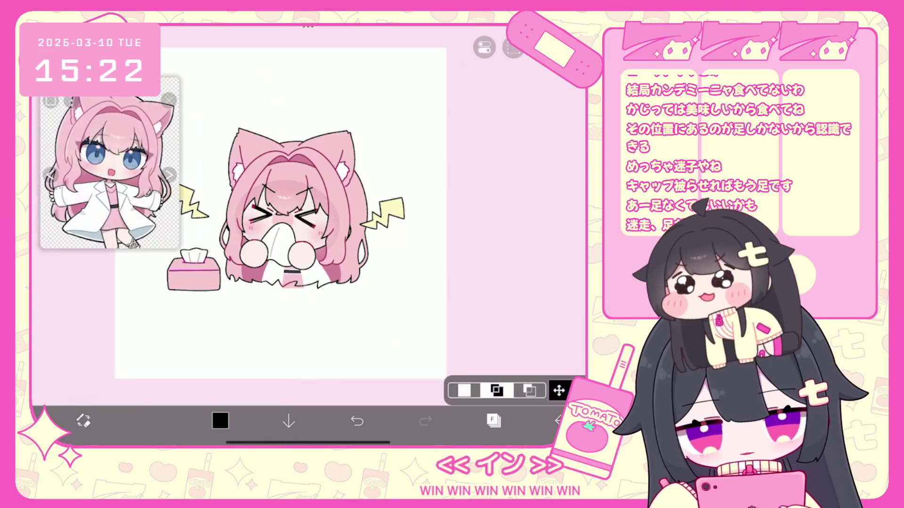
Cut the selected tissue box, then undo the cut.
left_click(483, 47)
left_click(466, 91)
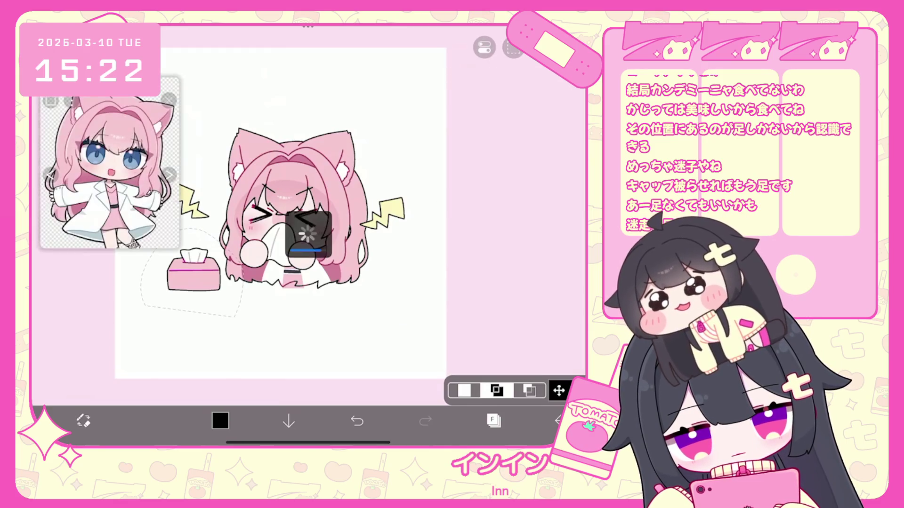
left_click(357, 420)
left_click(484, 47)
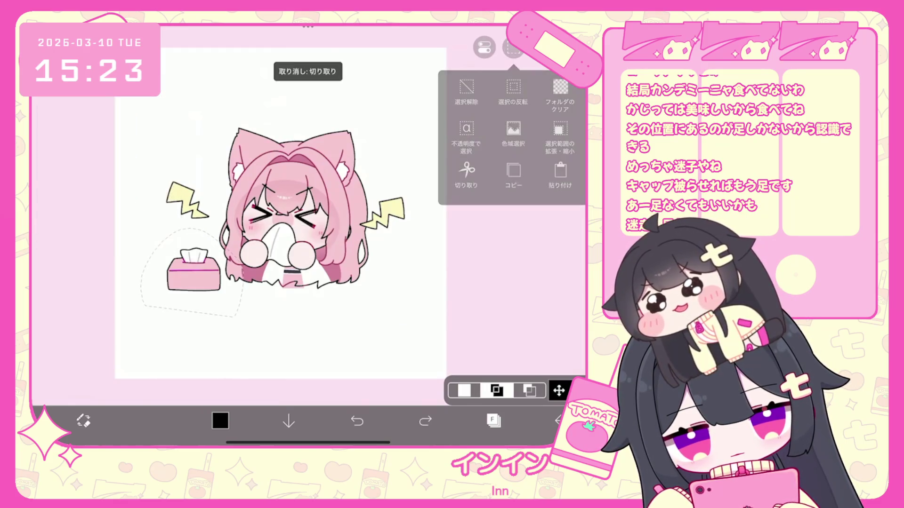
left_click(484, 47)
Lasso the tissue box and place a copy in front of the girl beneath her hands.
left_click_drag(217, 298, 302, 316)
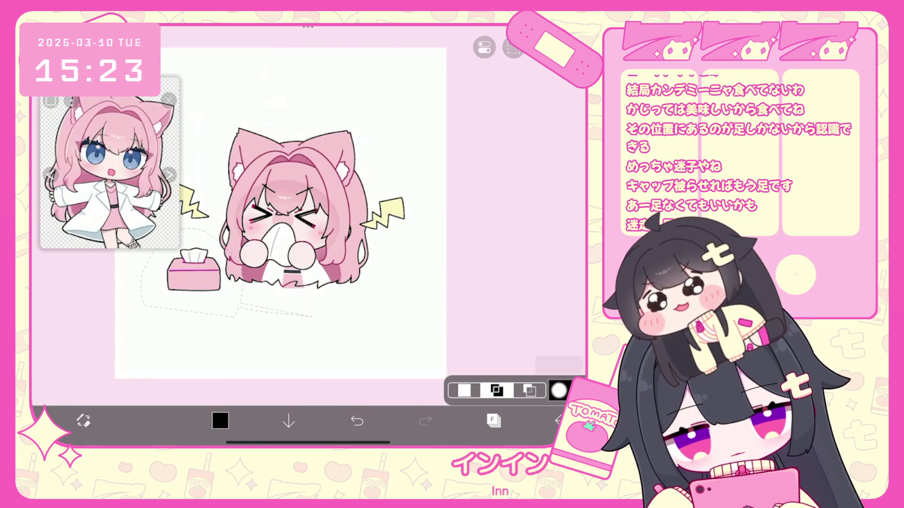
left_click_drag(193, 270, 278, 282)
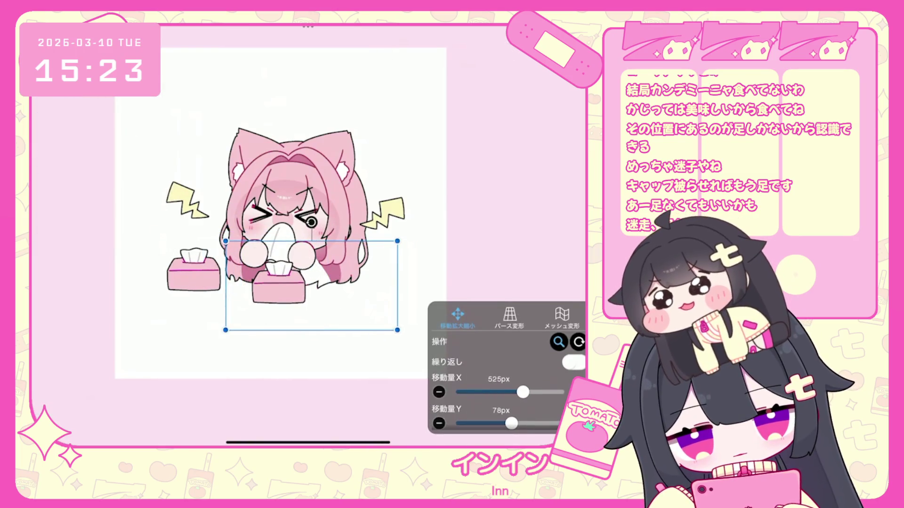
left_click(493, 420)
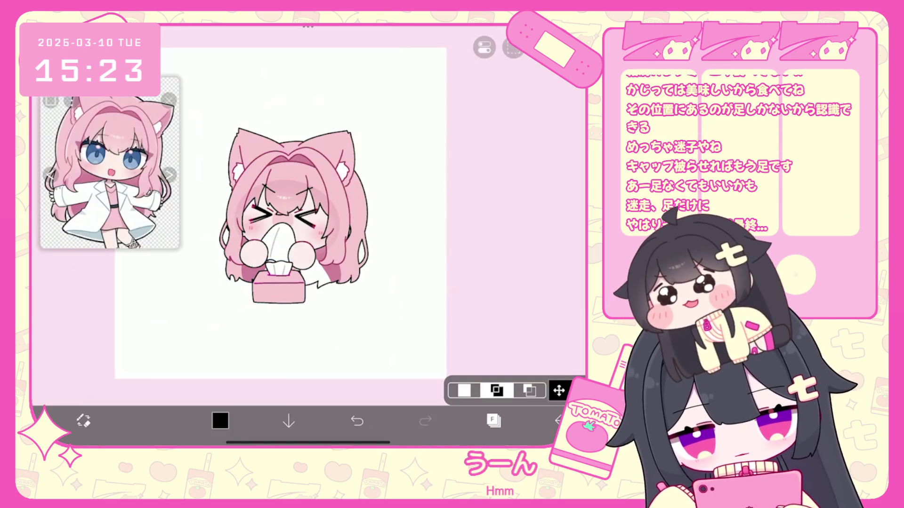
left_click(559, 390)
scroll(506, 367, "down", 3)
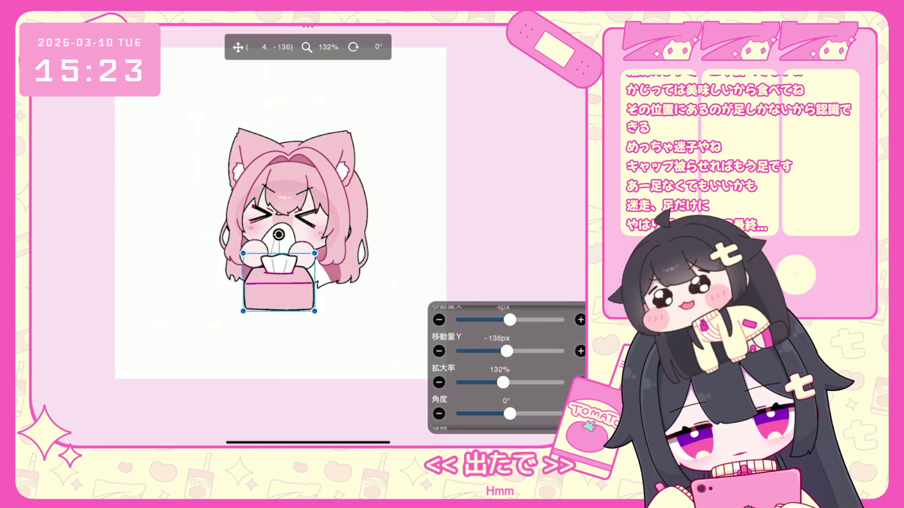
mouse_move(279, 282)
left_mouse_down()
mouse_move(286, 300)
mouse_move(279, 285)
left_mouse_up()
key("Return")
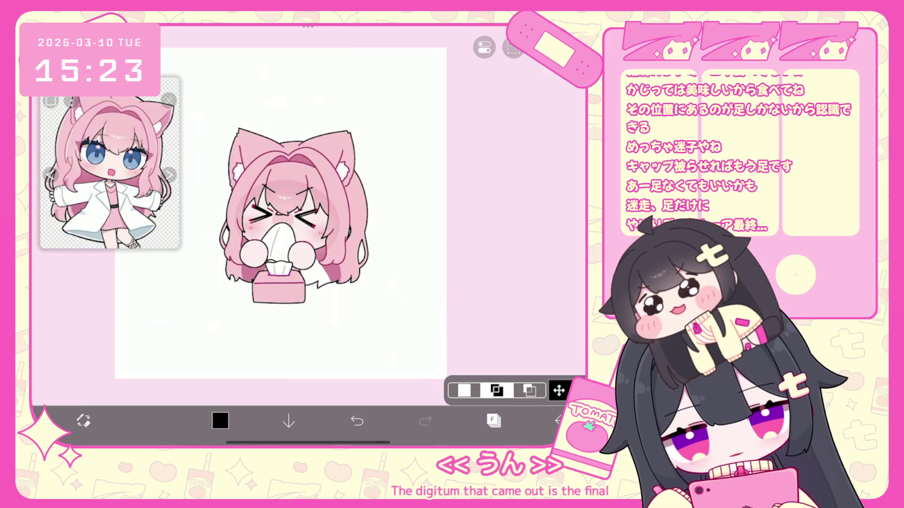
Undo the folder visibility, lasso and working-layer changes.
key("ctrl+z")
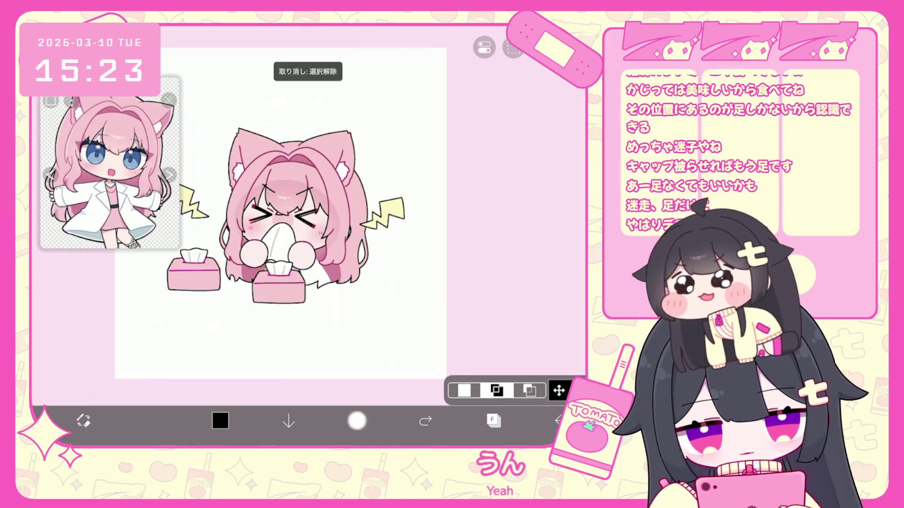
left_click(357, 420)
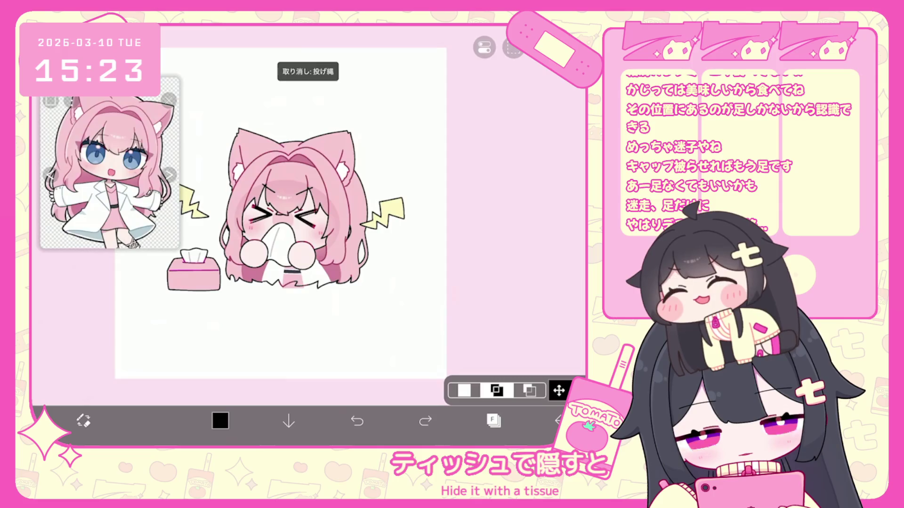
left_click(493, 420)
key("ctrl+z")
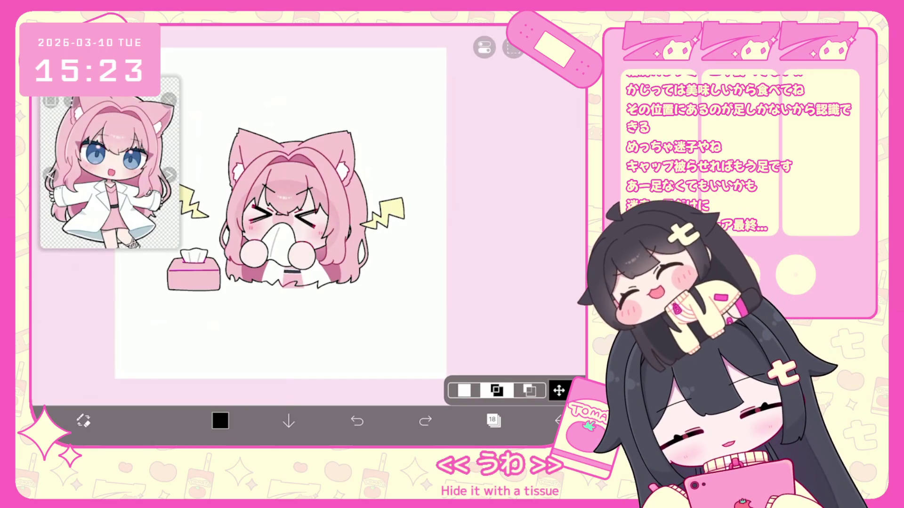
left_click(492, 420)
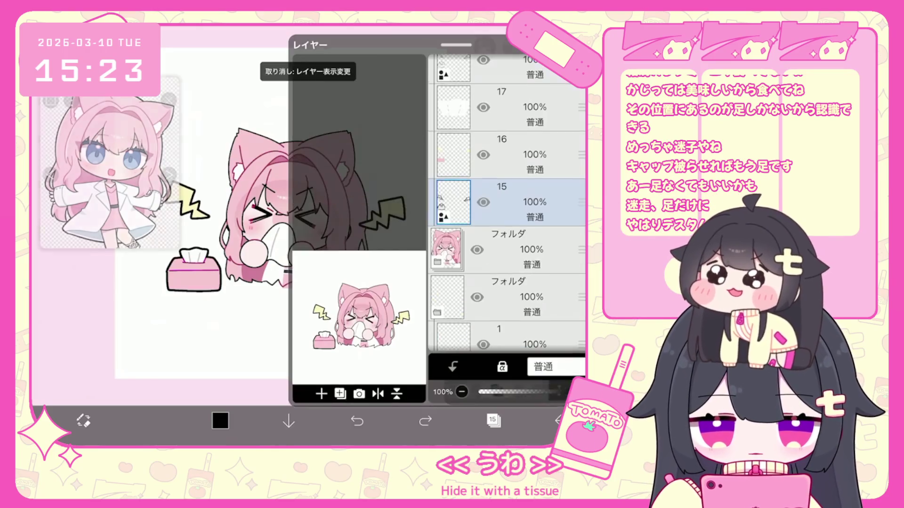
Select layer 12 and lasso the area beneath the girl's hands.
scroll(506, 202, "down", 2)
left_click(518, 261)
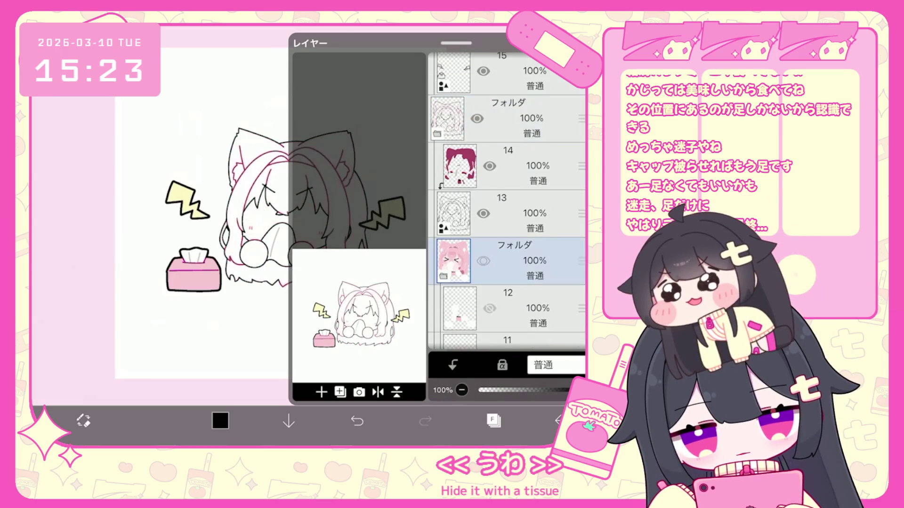
scroll(506, 202, "down", 3)
left_click(506, 232)
left_click(507, 184)
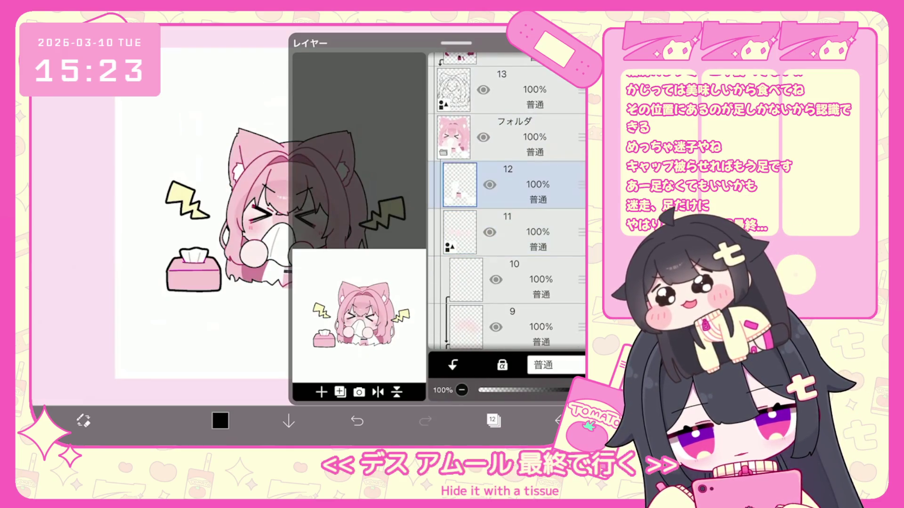
left_click(493, 420)
left_click_drag(346, 282, 313, 266)
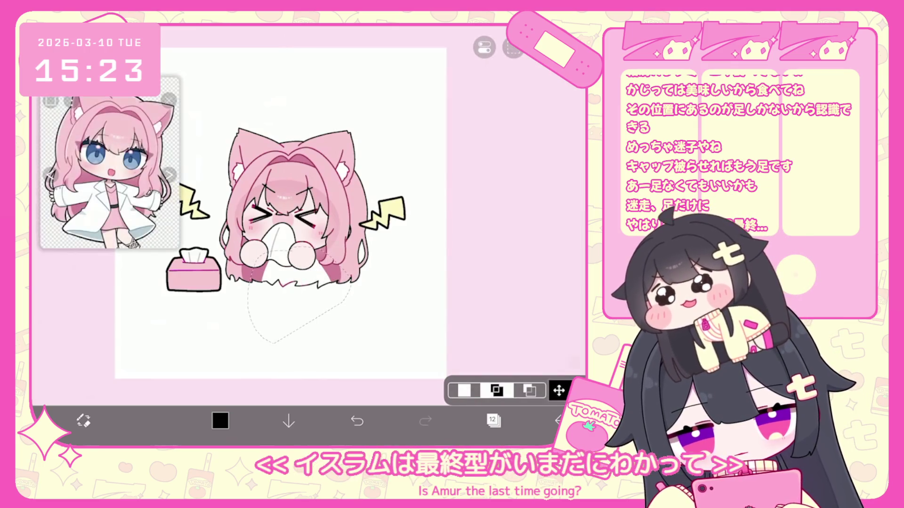
Switch to the Fill tool to fill the lassoed area with pink.
scroll(263, 247, "up", 5)
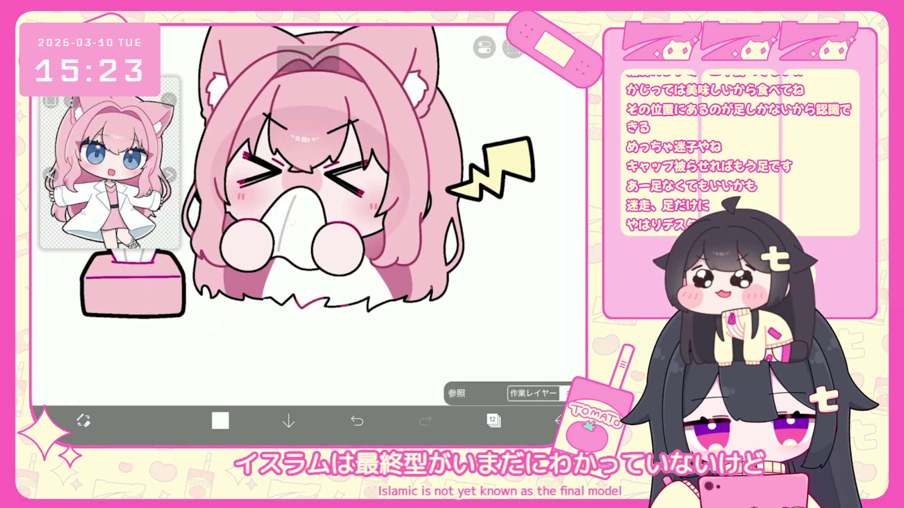
key("g")
left_click(494, 420)
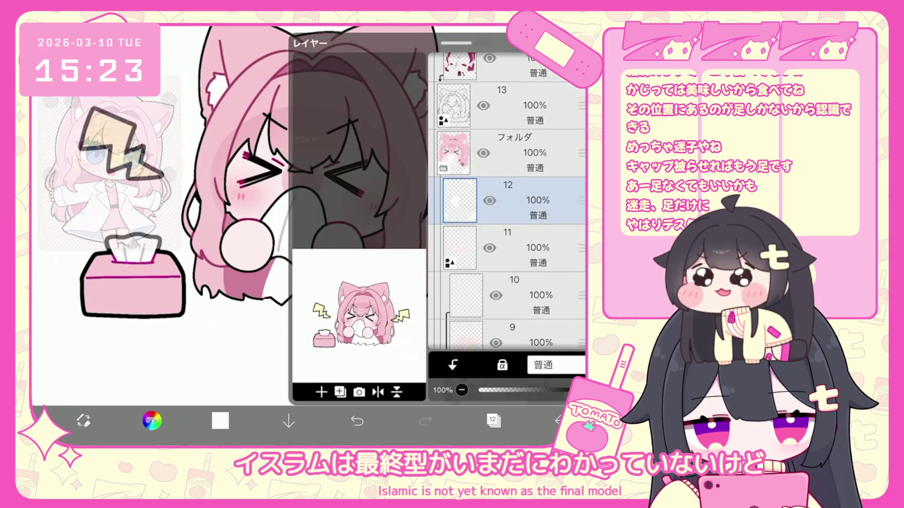
left_click(493, 421)
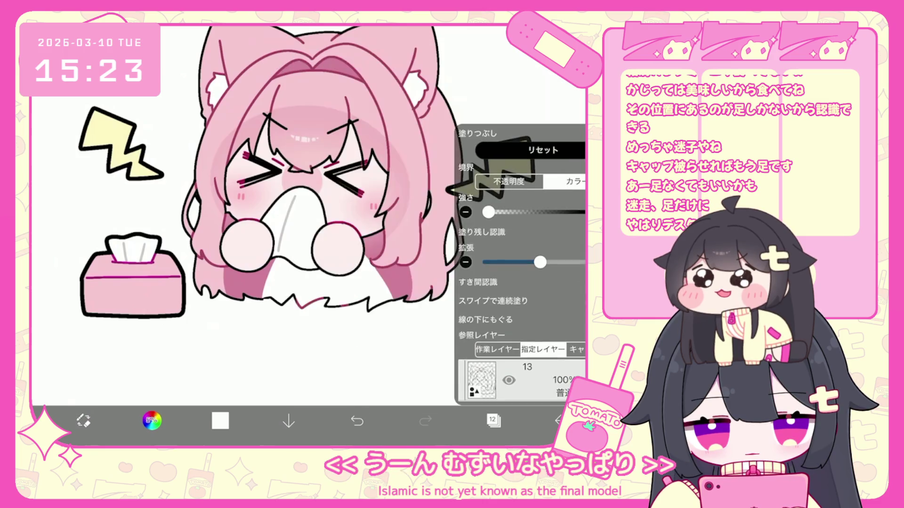
Make layer 6 the active layer, then switch to layer 7.
left_click(494, 420)
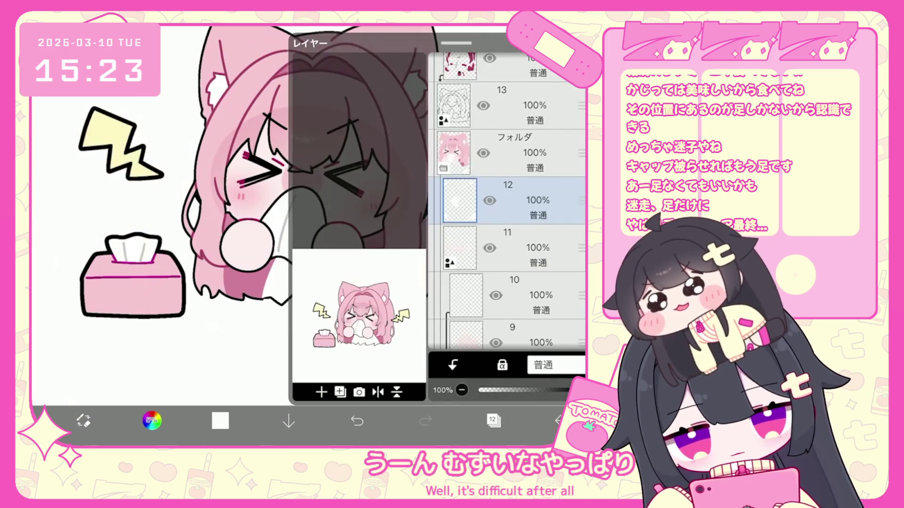
scroll(509, 202, "down", 3)
scroll(509, 202, "down", 3)
left_click(509, 262)
left_click(494, 421)
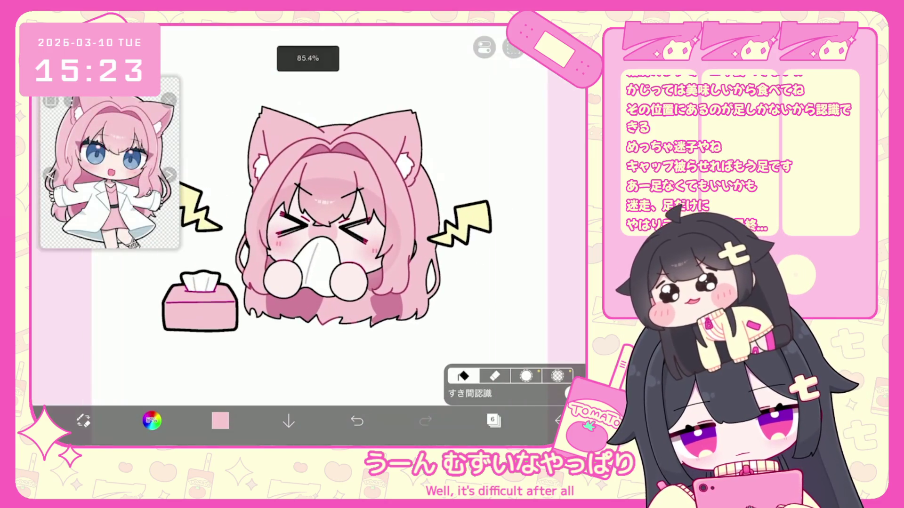
left_click(493, 421)
left_click(514, 153)
left_click(493, 420)
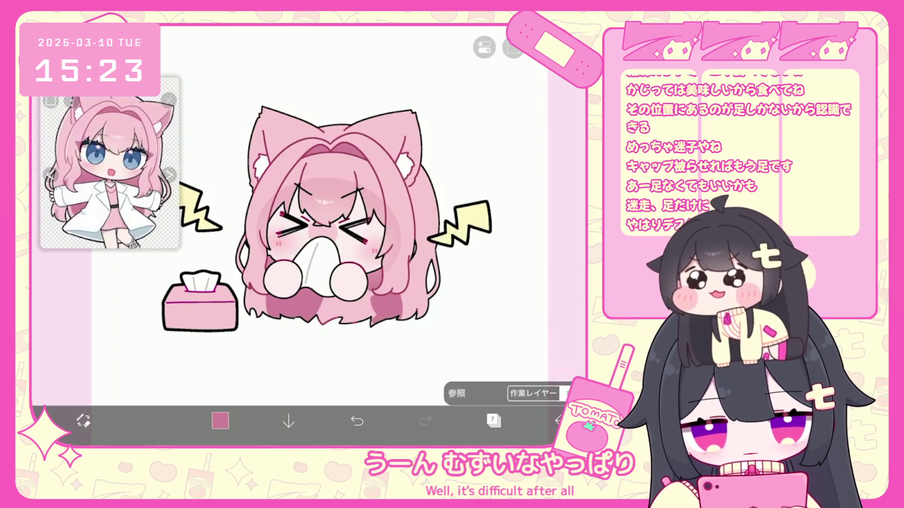
Bring up and review the Lasso Fill settings.
left_click(152, 421)
scroll(309, 212, "up", 3)
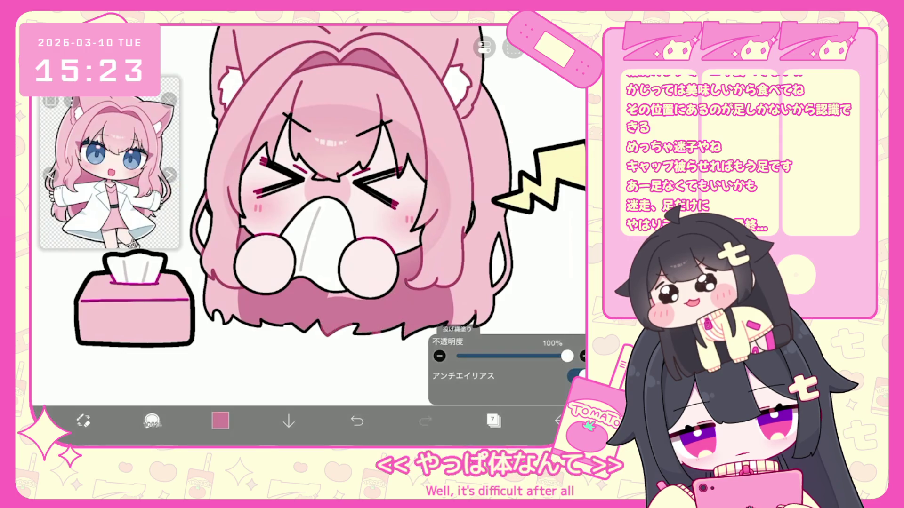
scroll(309, 212, "down", 3)
scroll(386, 226, "up", 3)
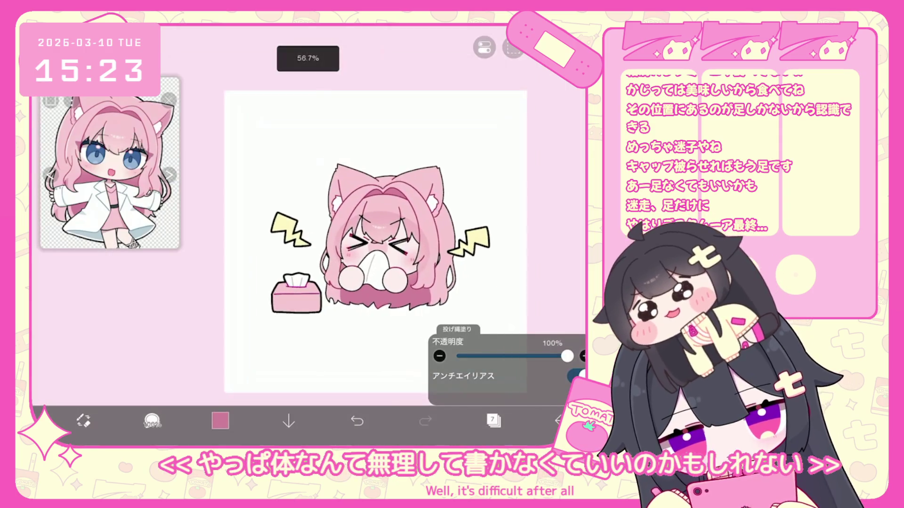
Select layer 14 inside the character folder.
left_click(493, 421)
scroll(507, 203, "up", 10)
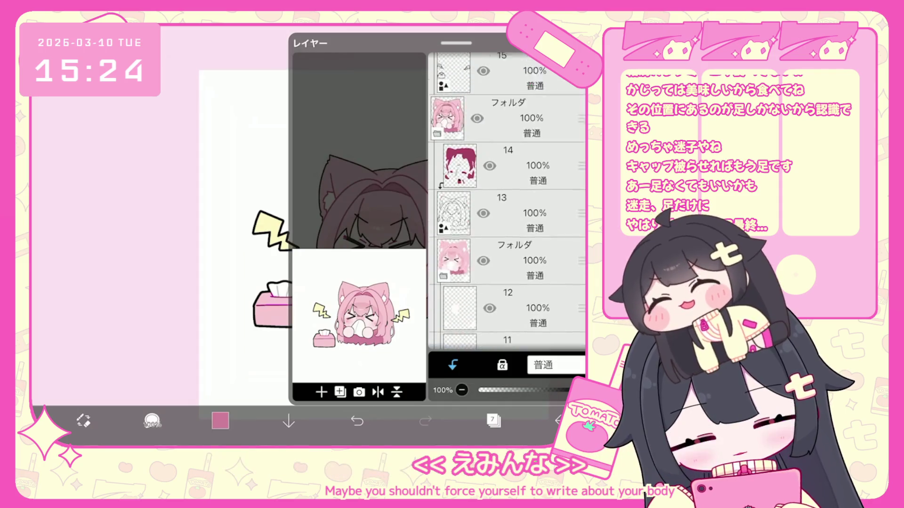
left_click(508, 202)
scroll(507, 203, "up", 3)
scroll(507, 189, "up", 2)
left_click(507, 171)
scroll(507, 202, "down", 5)
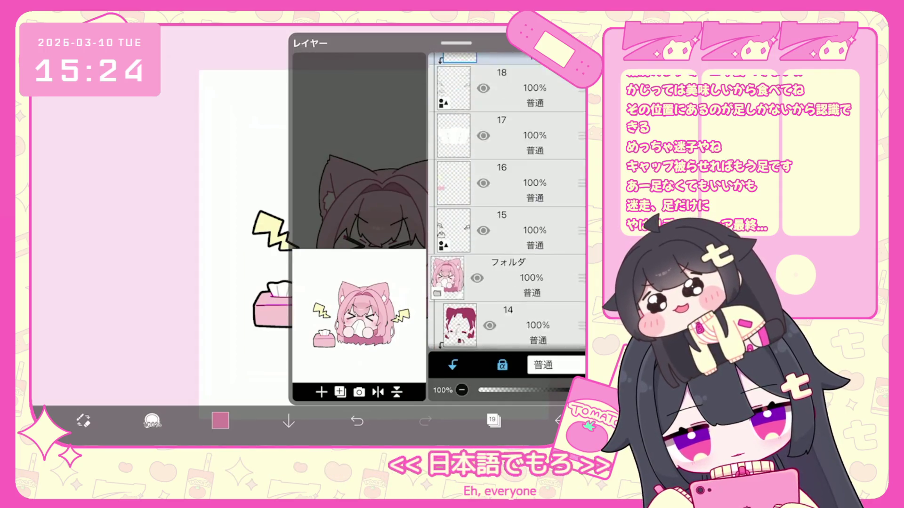
left_click(509, 259)
left_click(493, 421)
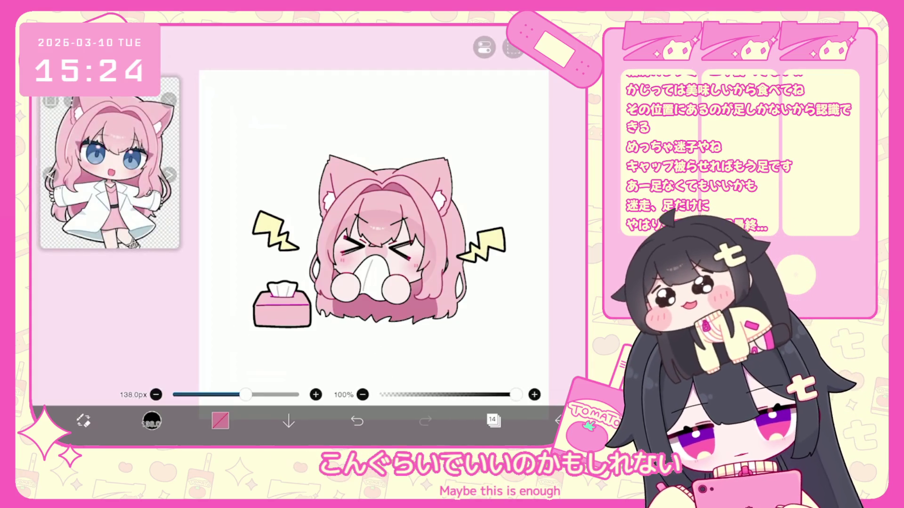
Move layer 14 below layer 10 and select the character's vector outline to transform it.
scroll(374, 236, "up", 3)
left_click(493, 420)
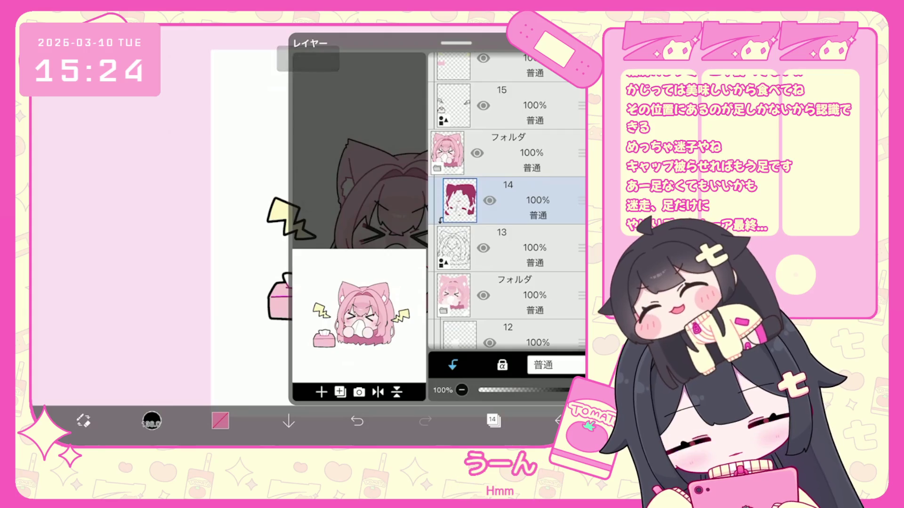
mouse_move(582, 200)
left_mouse_down()
mouse_move(581, 325)
mouse_move(582, 213)
mouse_move(582, 230)
left_mouse_up()
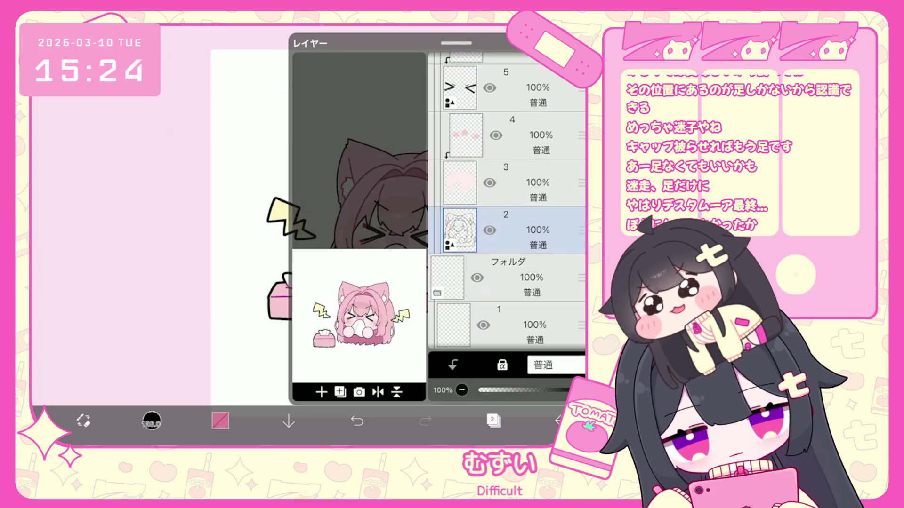
left_click(494, 420)
left_click(405, 226)
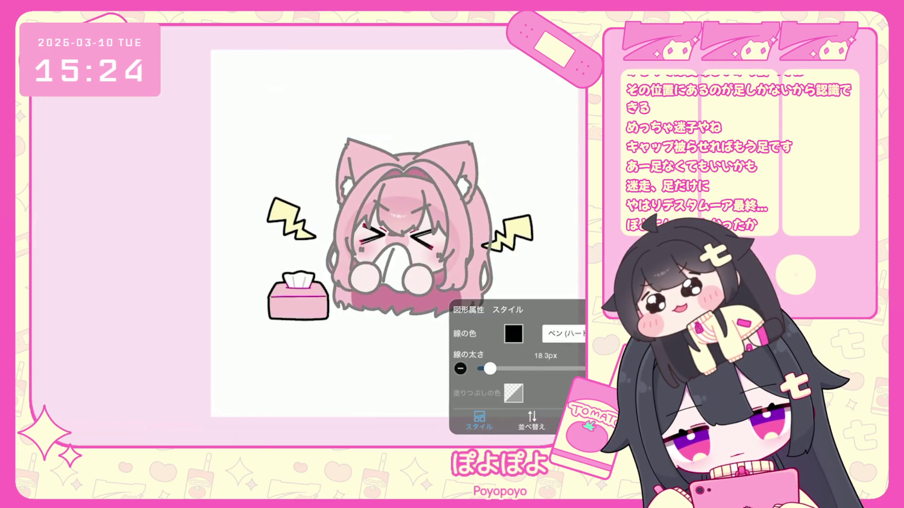
left_click(405, 226)
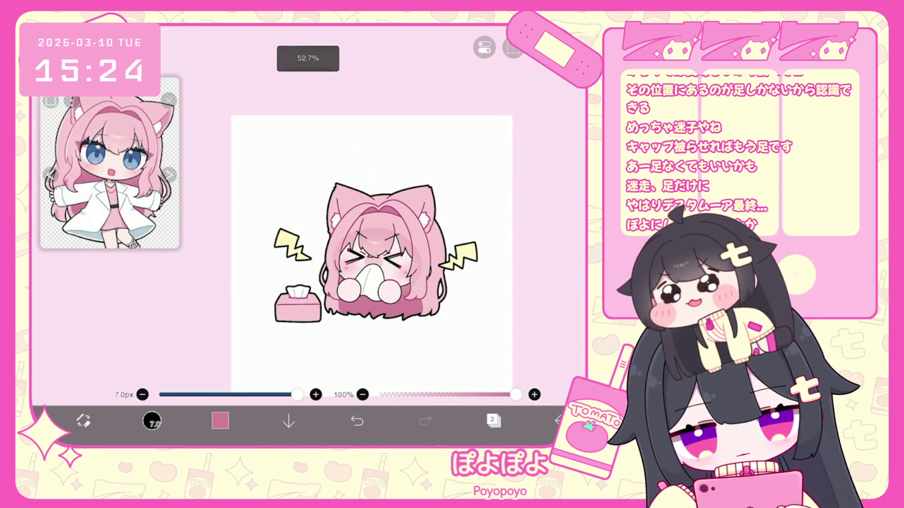
Select the top folder and shift the left lightning bolt by 27 px and 31 px.
left_click(493, 421)
scroll(506, 202, "up", 10)
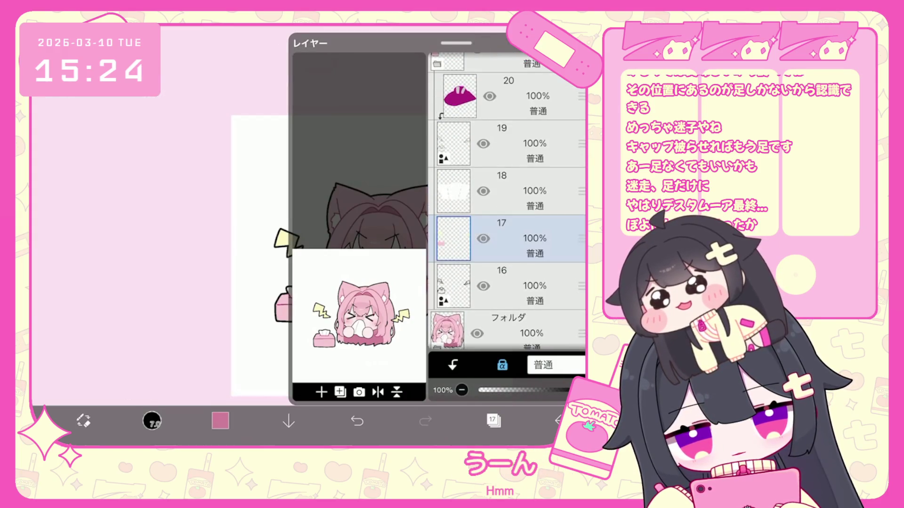
left_click(507, 308)
scroll(506, 202, "up", 5)
left_click(493, 420)
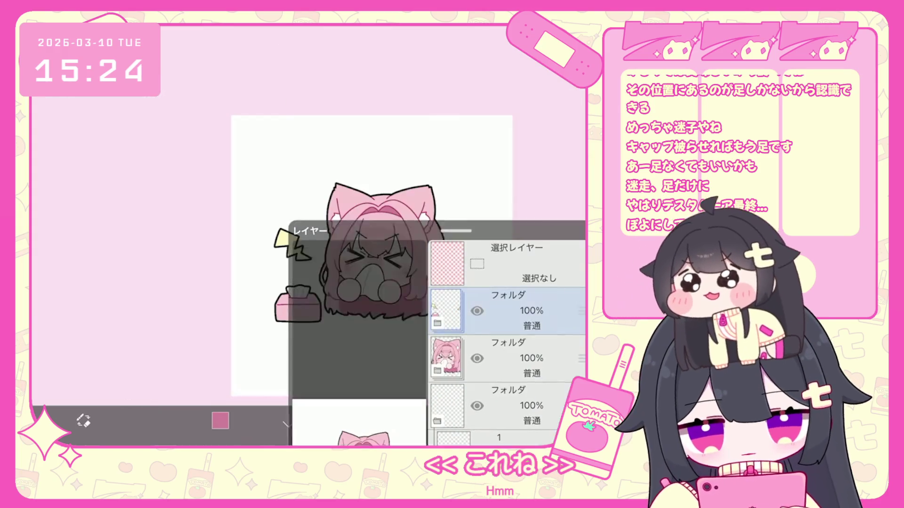
left_click(559, 390)
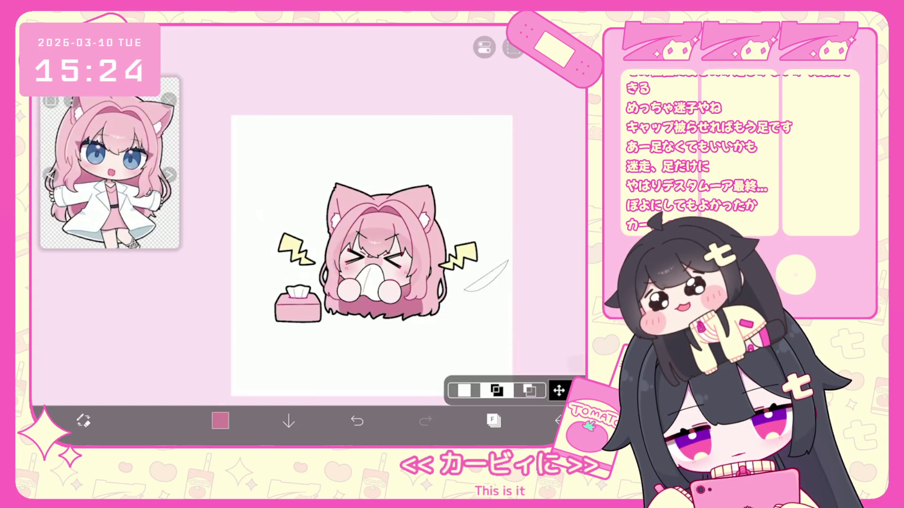
Lasso the tissue box and shift it up-left by −50 px and −48 px.
left_click(558, 391)
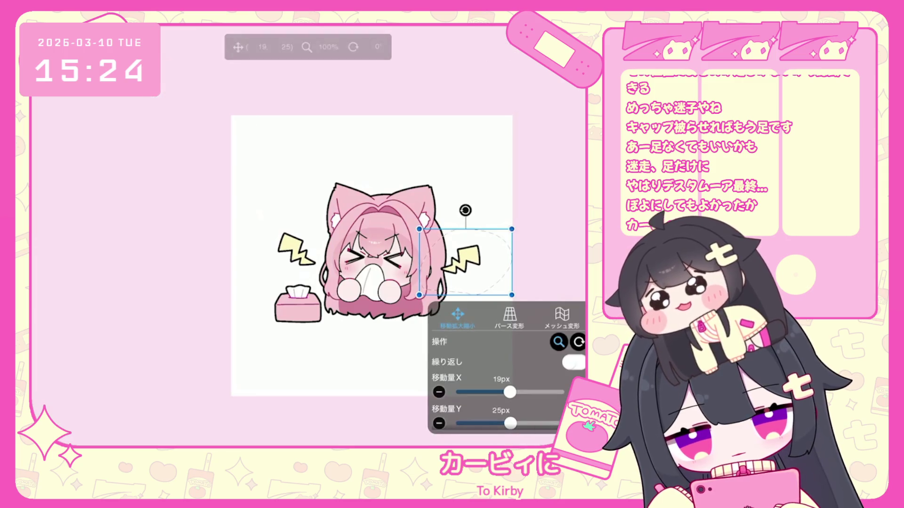
scroll(374, 236, "up", 3)
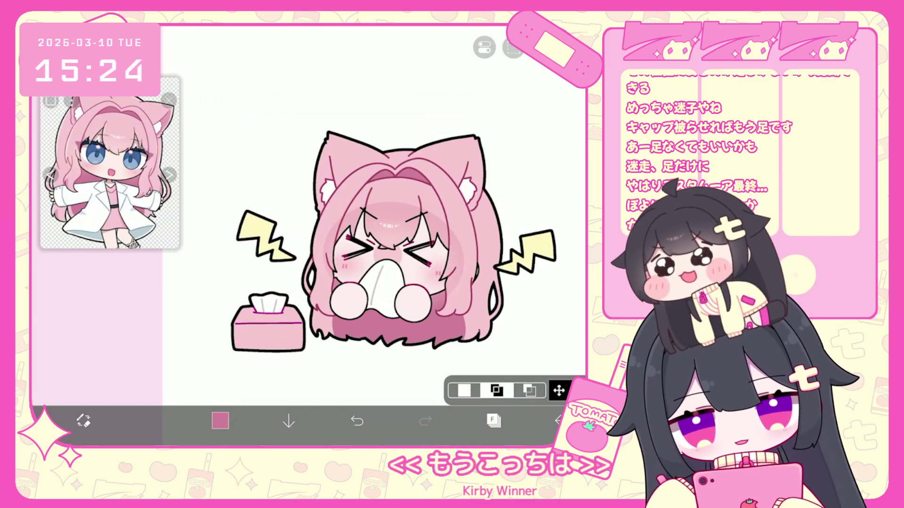
left_click_drag(257, 281, 252, 283)
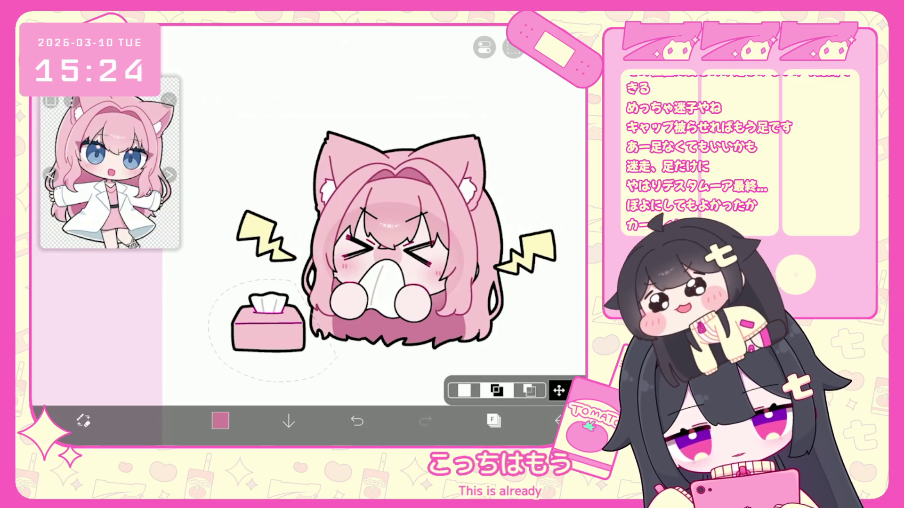
left_click(559, 390)
left_click_drag(266, 325, 233, 302)
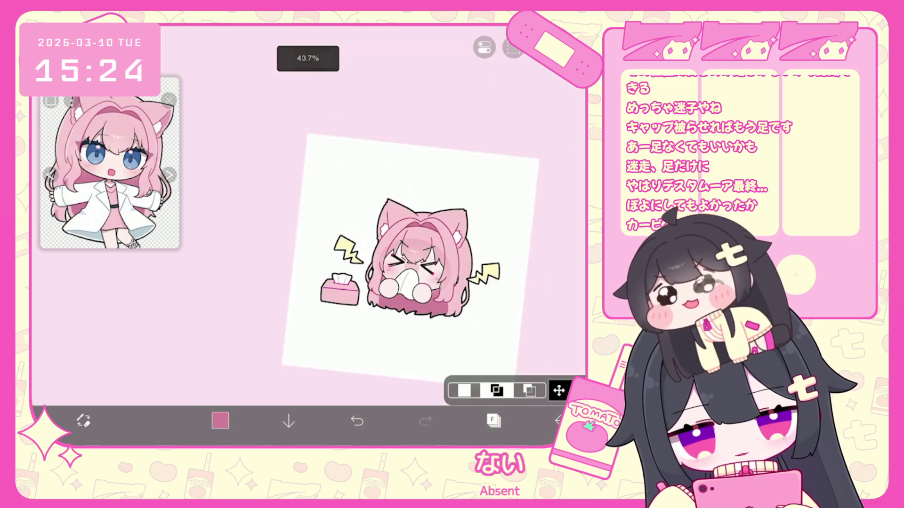
scroll(405, 259, "down", 5)
scroll(405, 264, "up", 1)
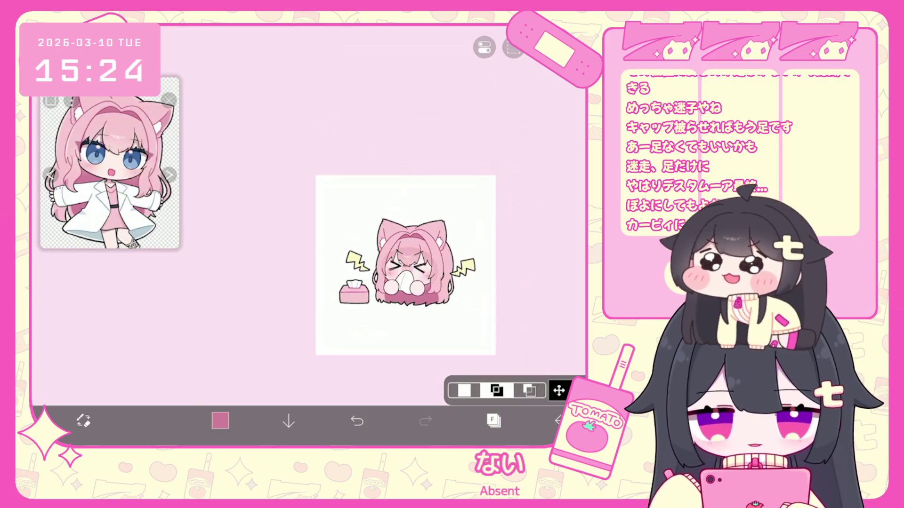
scroll(405, 266, "up", 1)
scroll(405, 266, "up", 3)
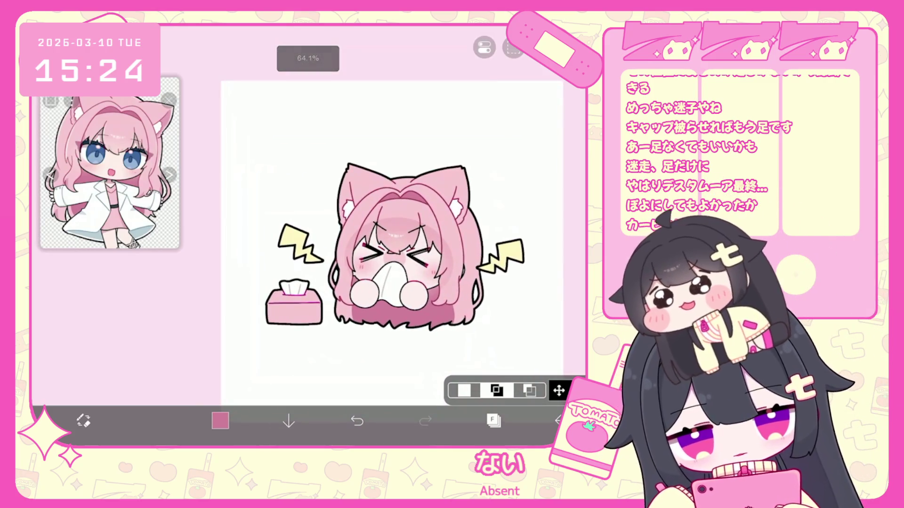
left_click(493, 421)
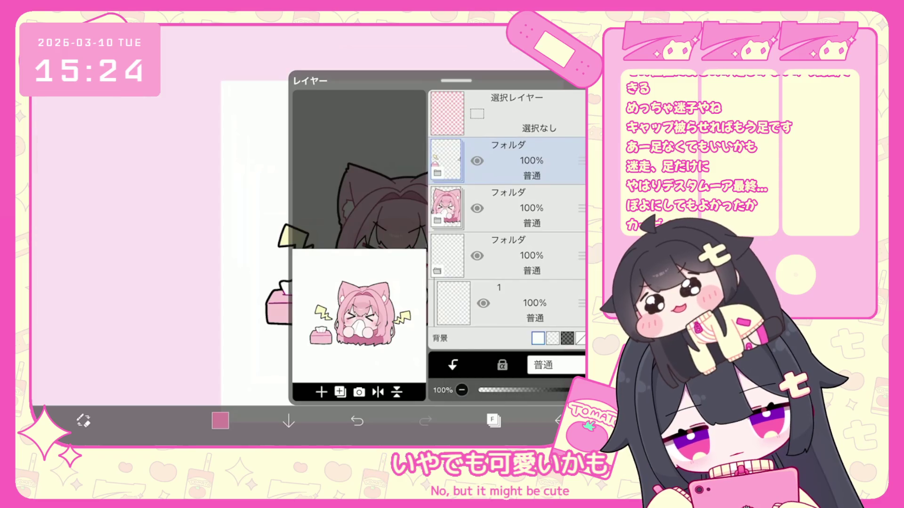
Add layer 21 and redraw the top edge of the forehead rectangle.
left_click(321, 392)
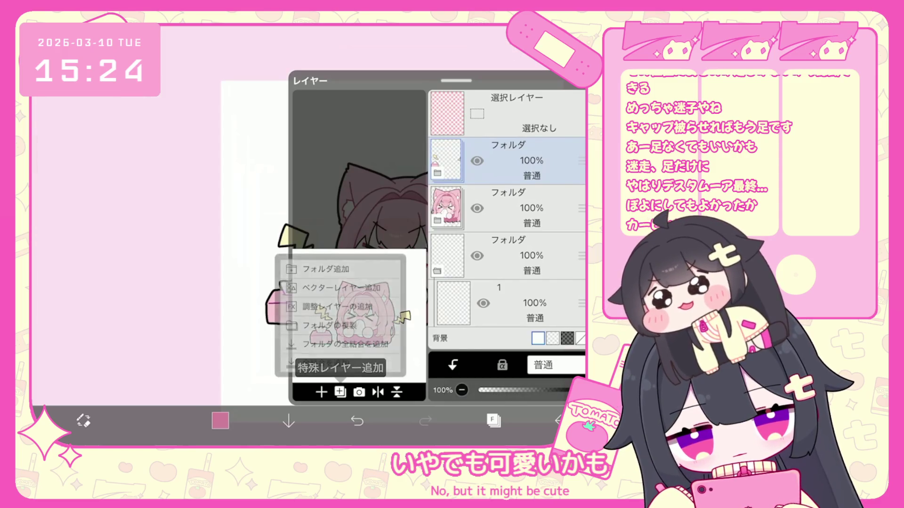
left_click(330, 286)
left_click(220, 420)
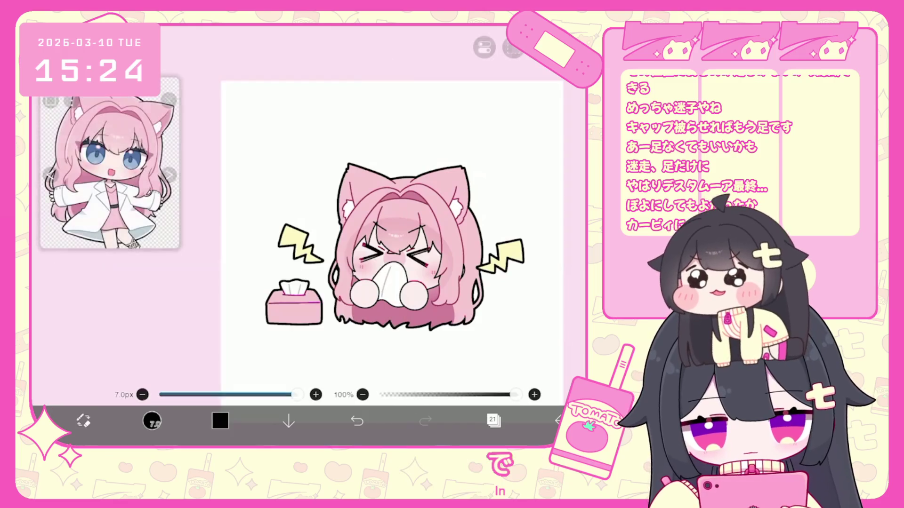
scroll(395, 235, "up", 5)
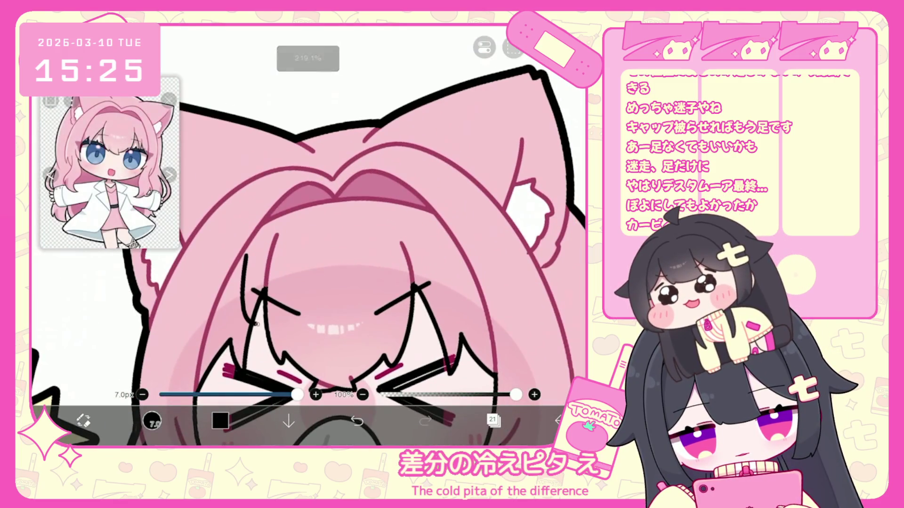
key("ctrl+z")
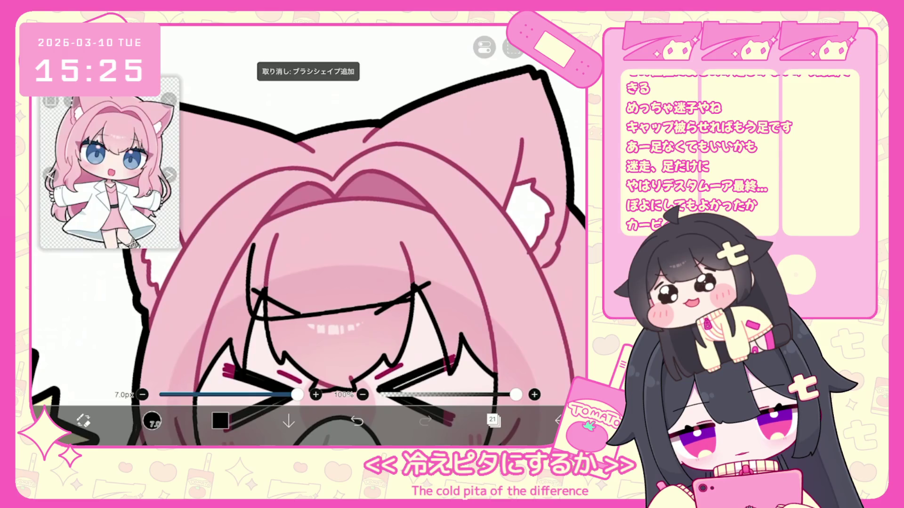
key("ctrl+z")
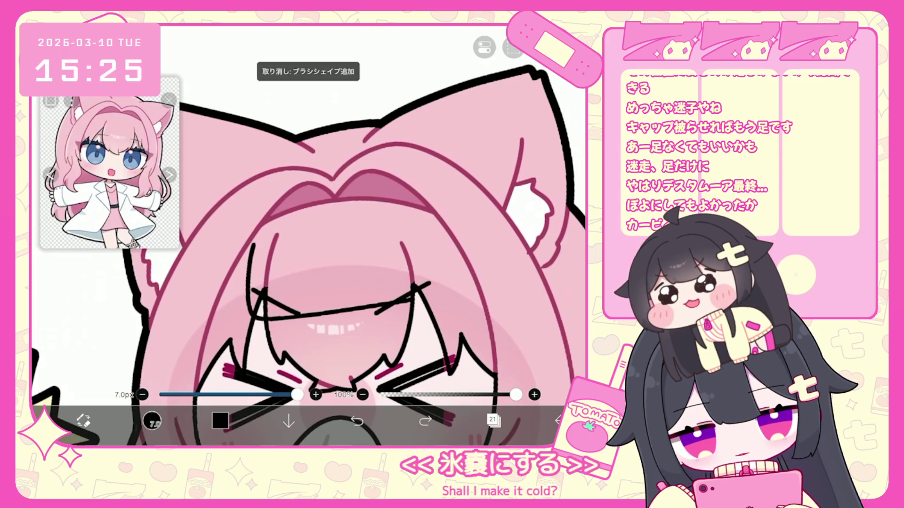
left_click_drag(255, 240, 405, 218)
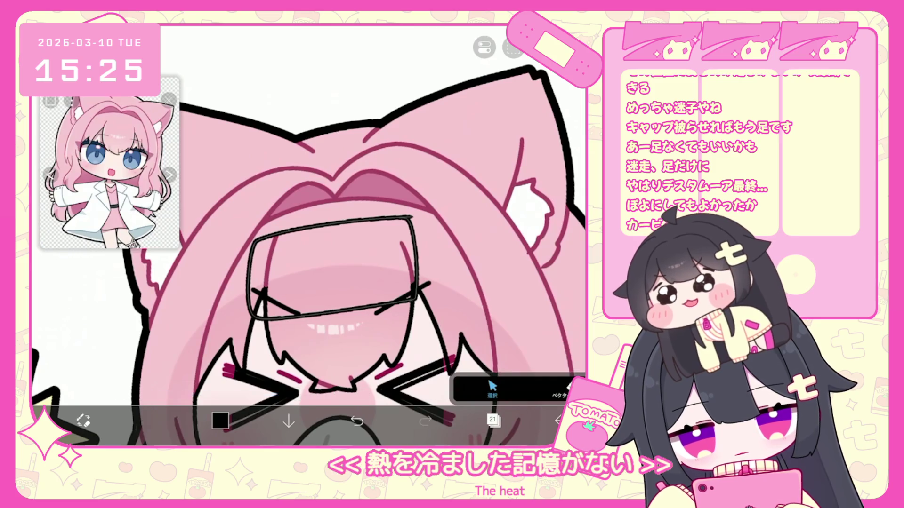
Reshape the rectangle's right edge and select the forehead outline.
scroll(423, 306, "up", 5)
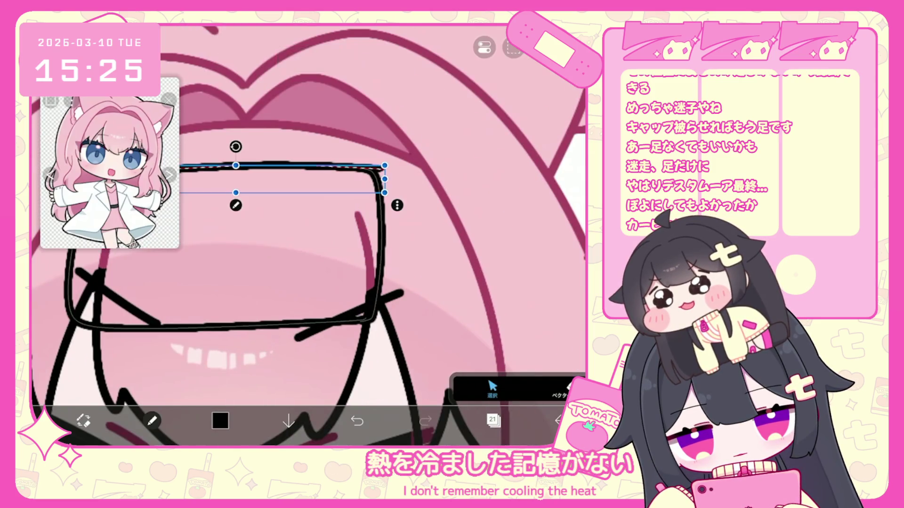
scroll(310, 235, "up", 3)
left_click(332, 245)
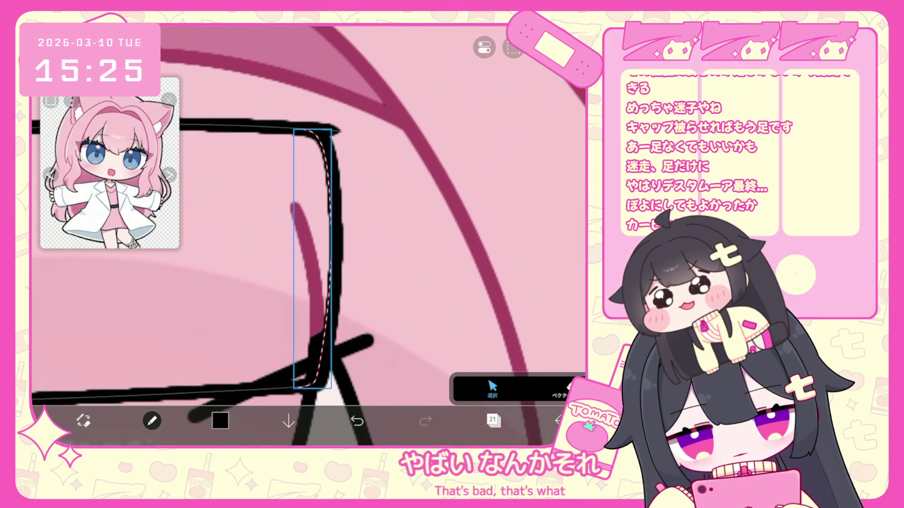
key("Escape")
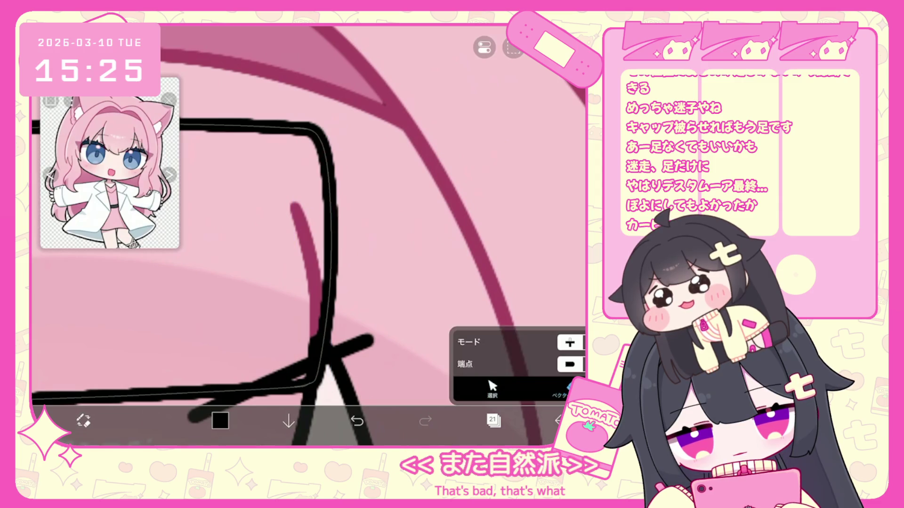
scroll(308, 235, "down", 5)
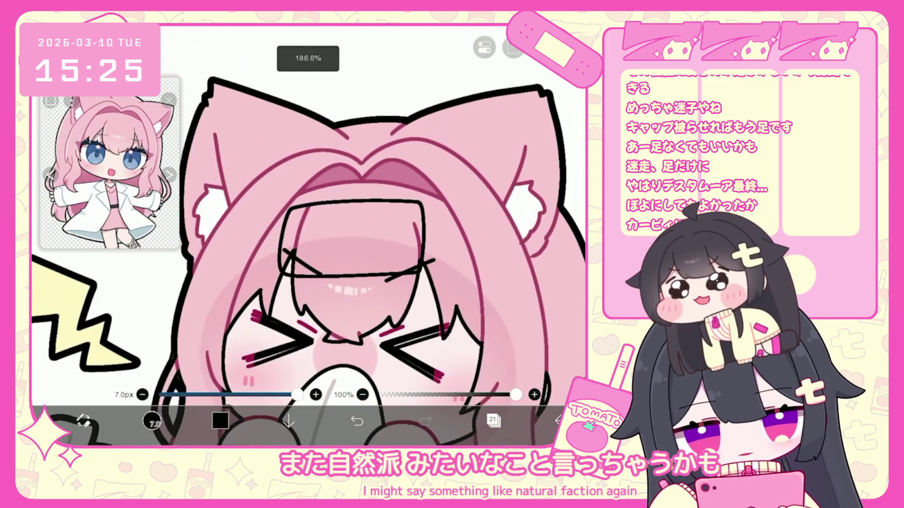
scroll(309, 235, "down", 3)
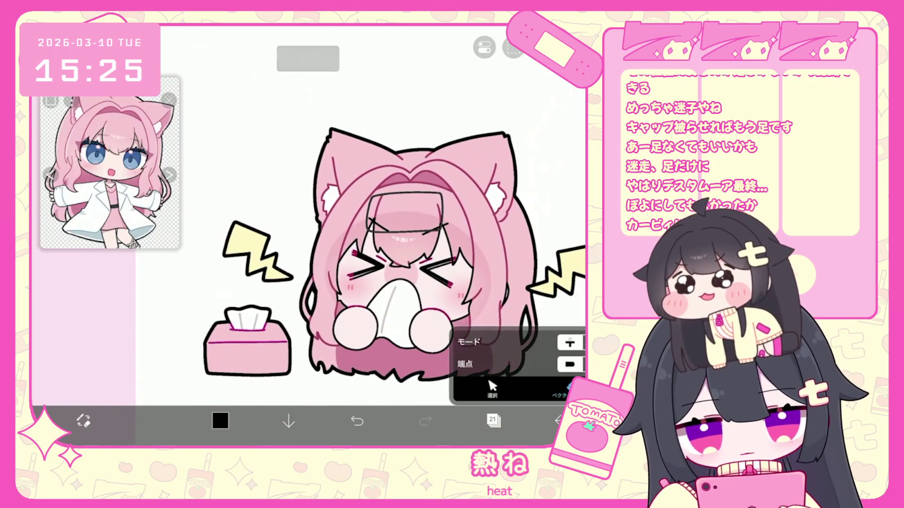
left_click(404, 202)
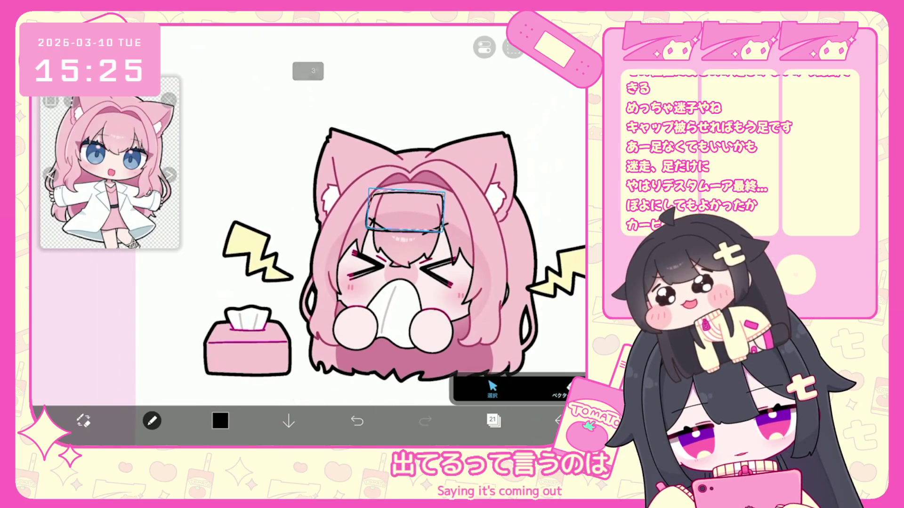
left_click(493, 421)
left_click(322, 392)
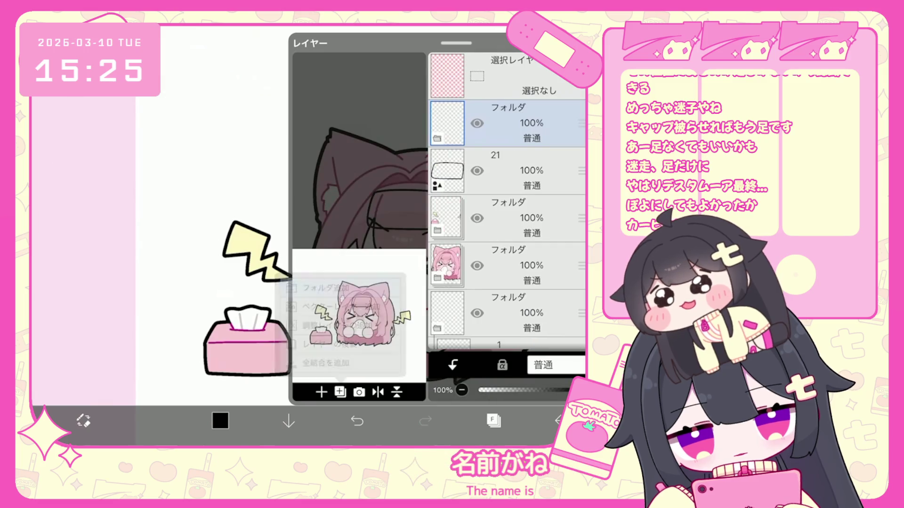
Add a folder and layer 22, then fill the forehead patch white.
left_click(330, 320)
left_click(518, 141)
left_click(322, 393)
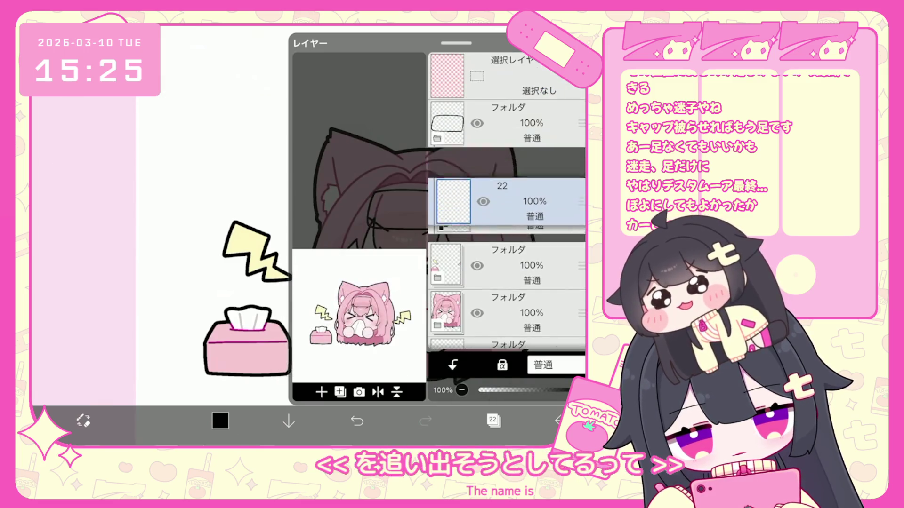
left_click(220, 420)
left_click(220, 420)
left_click(493, 420)
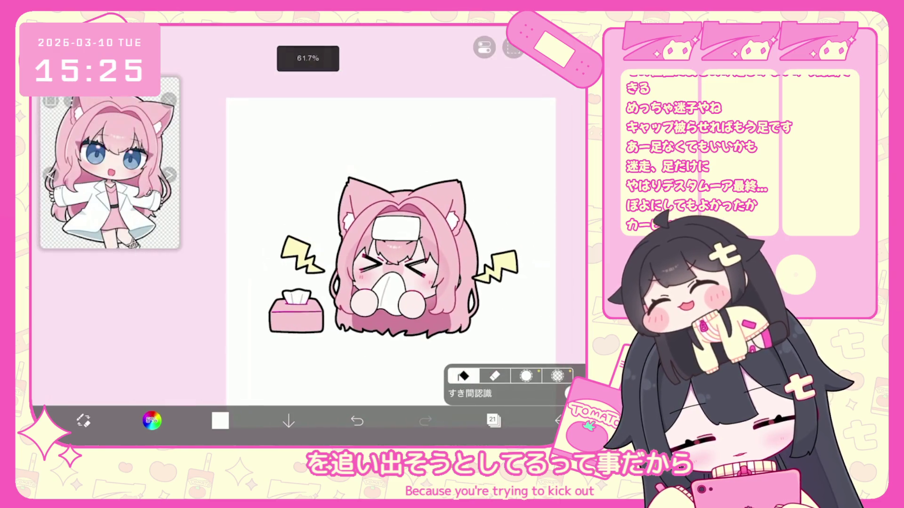
Select layer 21 and pick a pale blue (#B9F1FF) drawing colour.
left_click(494, 420)
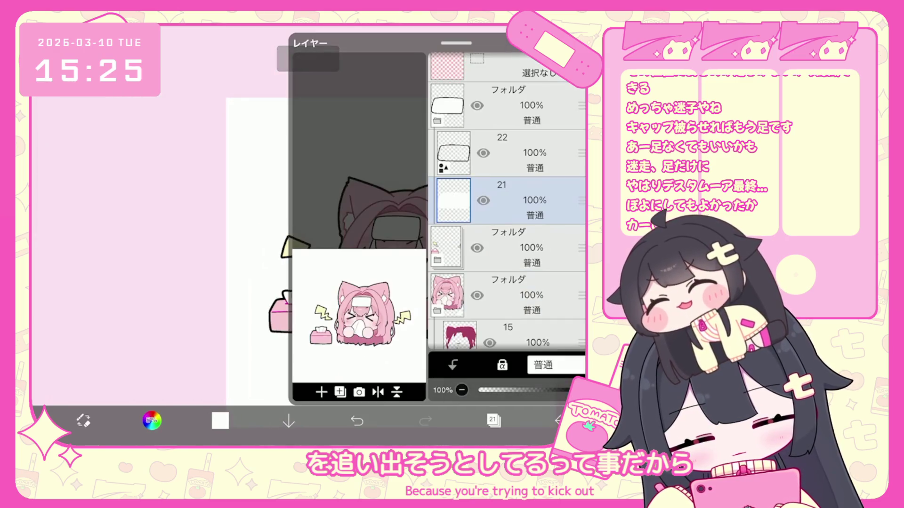
left_click(321, 392)
left_click(151, 421)
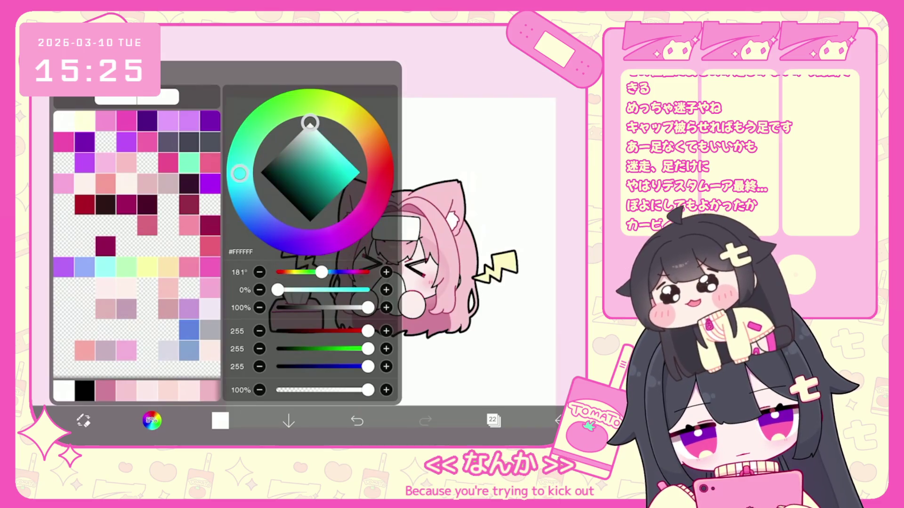
left_click_drag(339, 108, 245, 204)
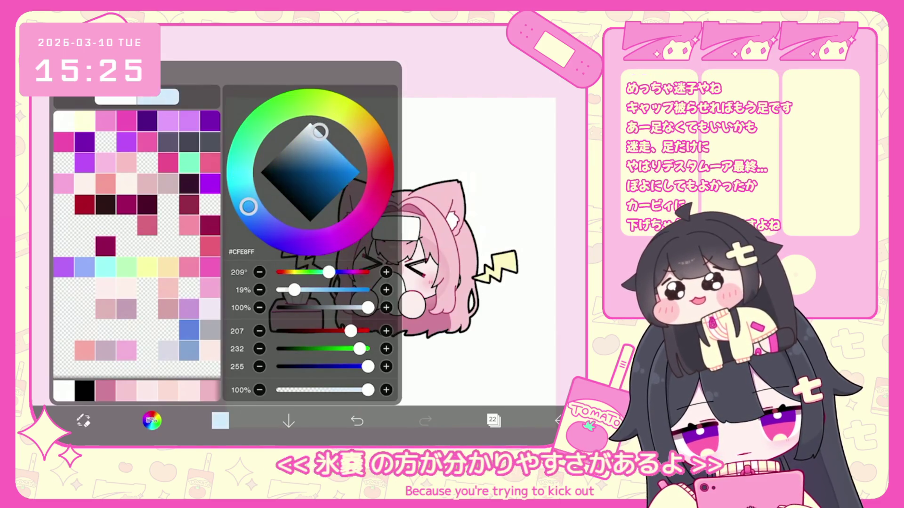
left_click(83, 420)
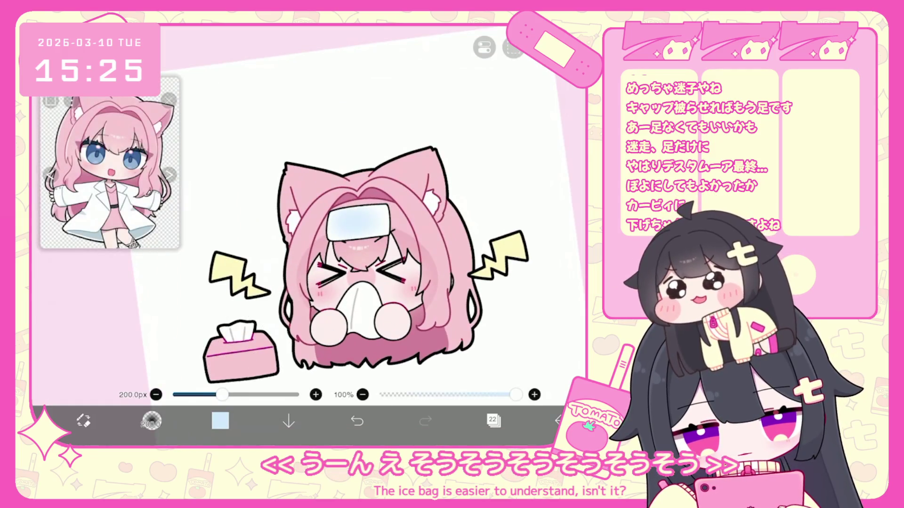
Set the brush to 137 px and airbrush pale blue across the patch's middle.
left_click(357, 420)
left_click(219, 420)
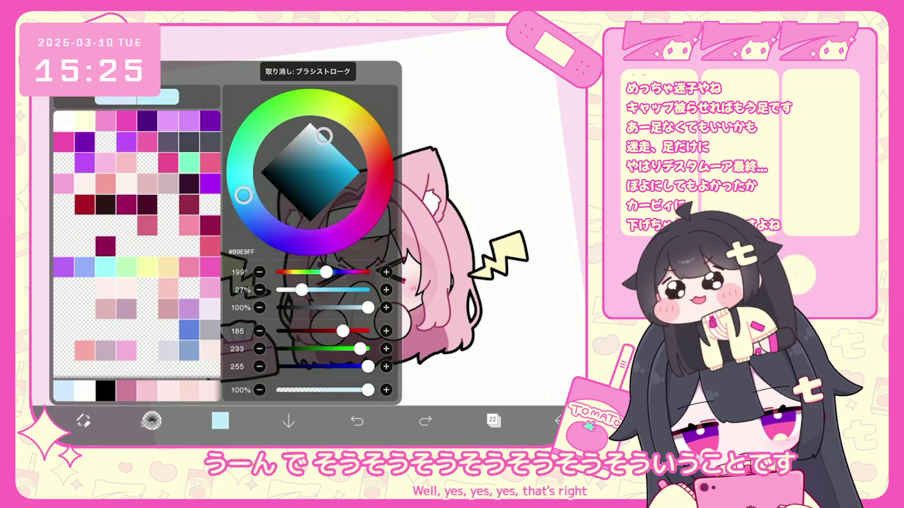
left_click(220, 420)
left_click_drag(223, 394, 214, 394)
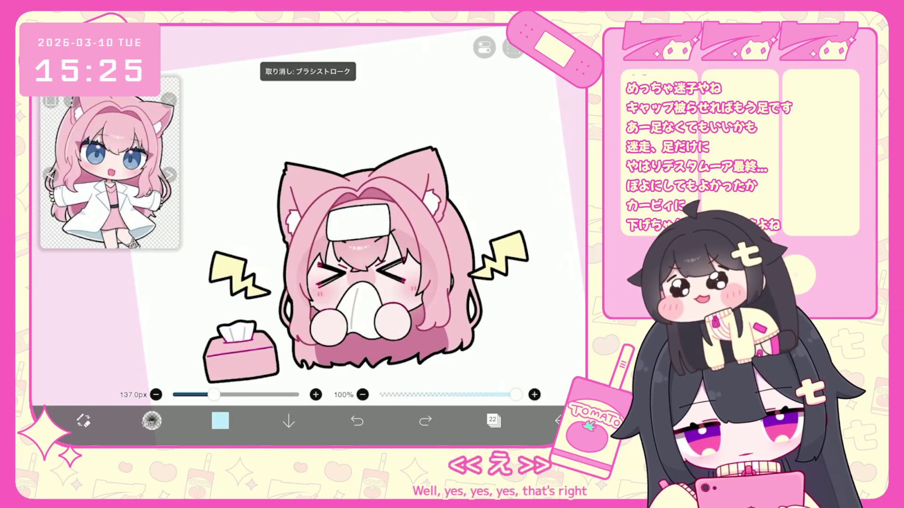
left_click(343, 223)
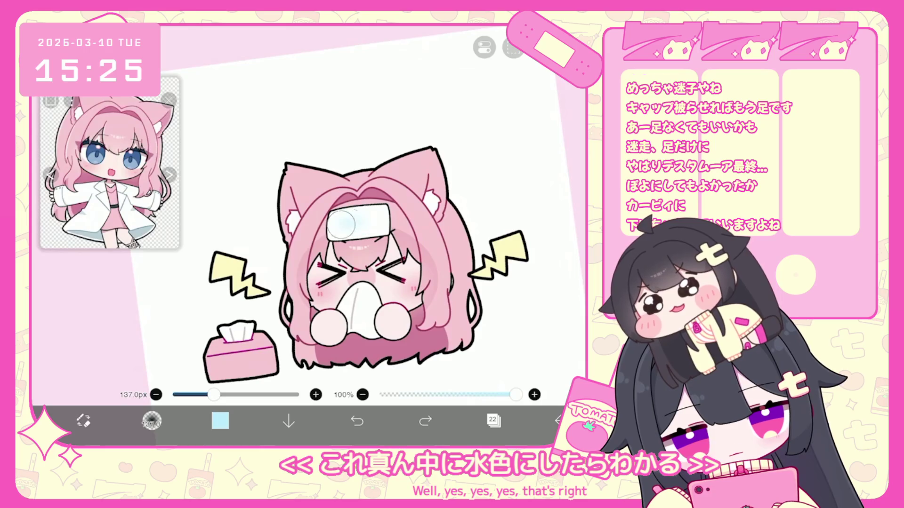
left_click_drag(343, 222, 368, 220)
left_click(220, 420)
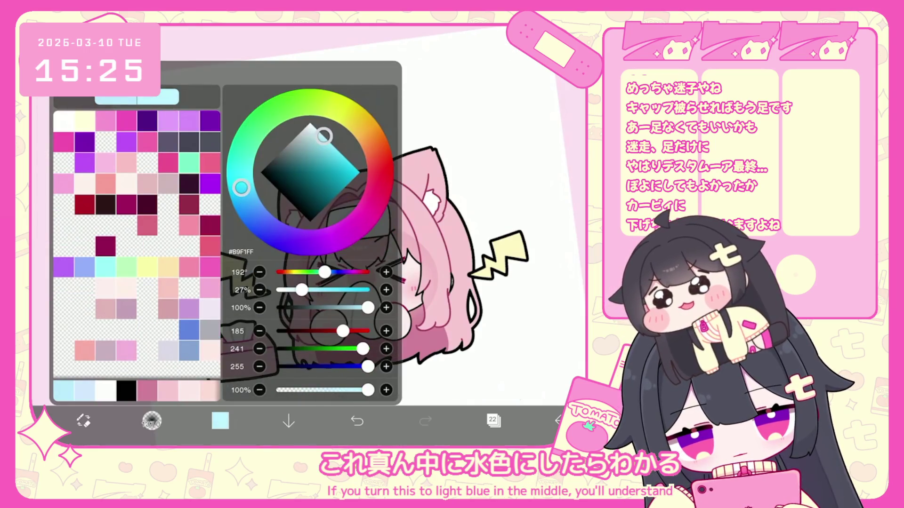
left_click(220, 421)
left_click(357, 420)
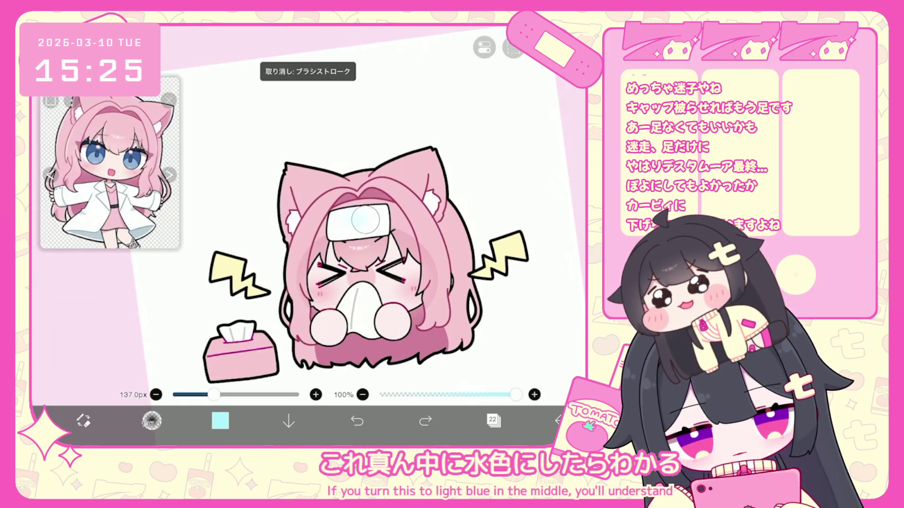
scroll(373, 240, "down", 3)
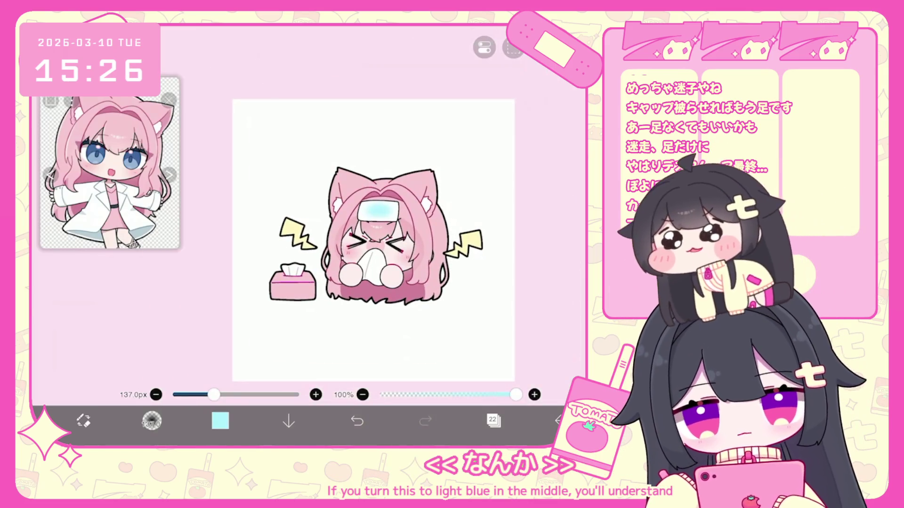
Hide the ice bag folder, add a new layer and choose the 7.0px hard pen.
scroll(372, 240, "up", 3)
left_click(493, 421)
left_click(518, 123)
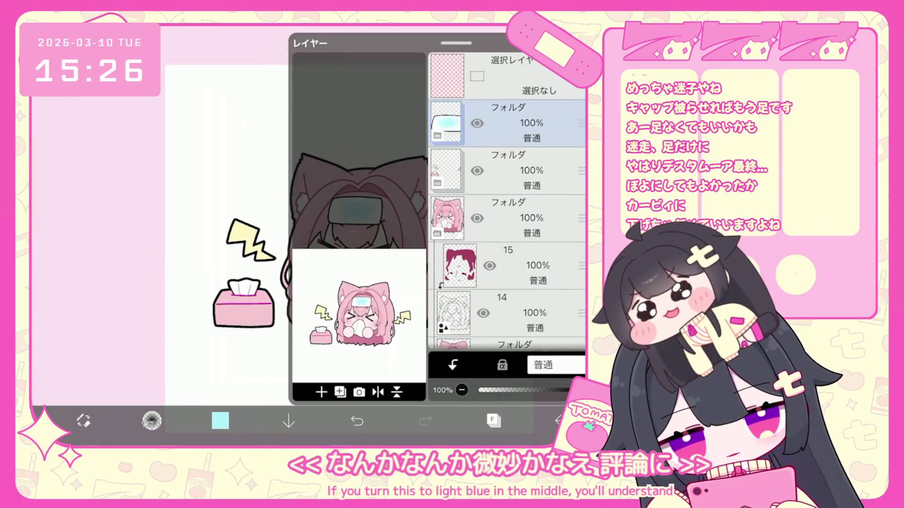
left_click(322, 392)
left_click(339, 299)
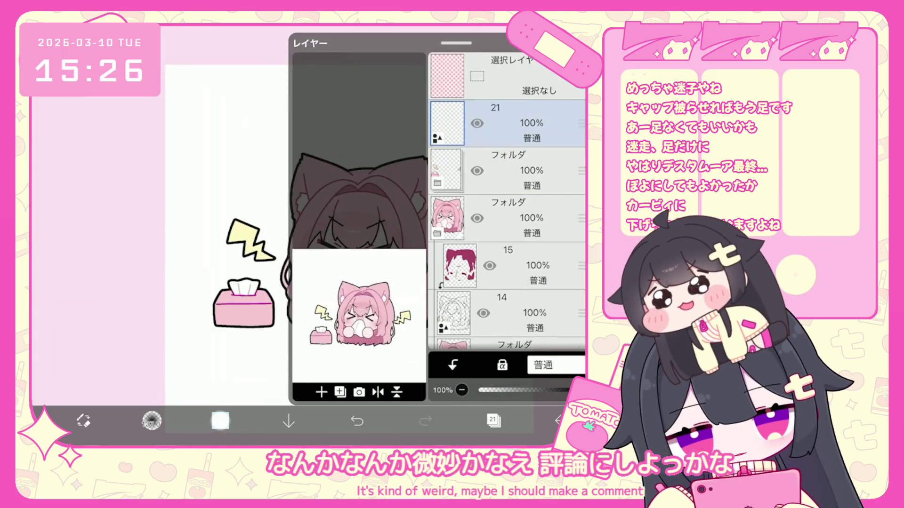
left_click(220, 421)
left_click(151, 421)
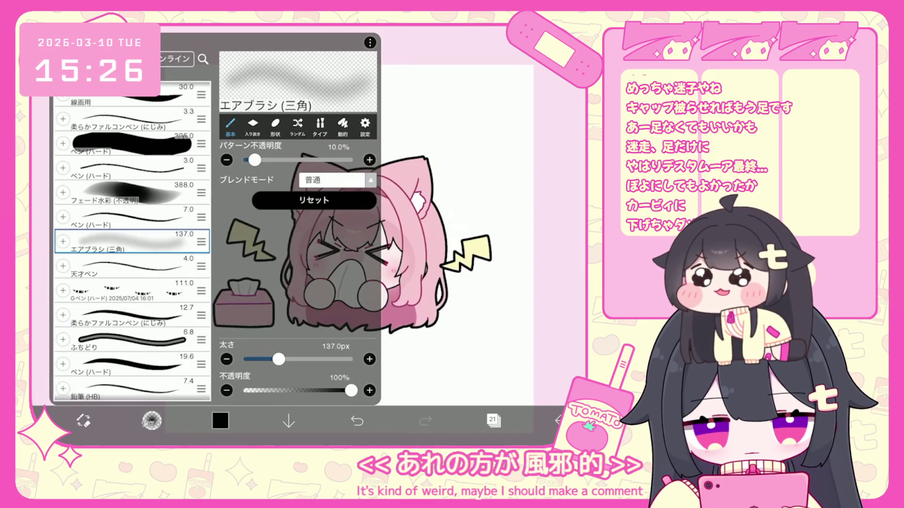
left_click(127, 219)
left_click(152, 421)
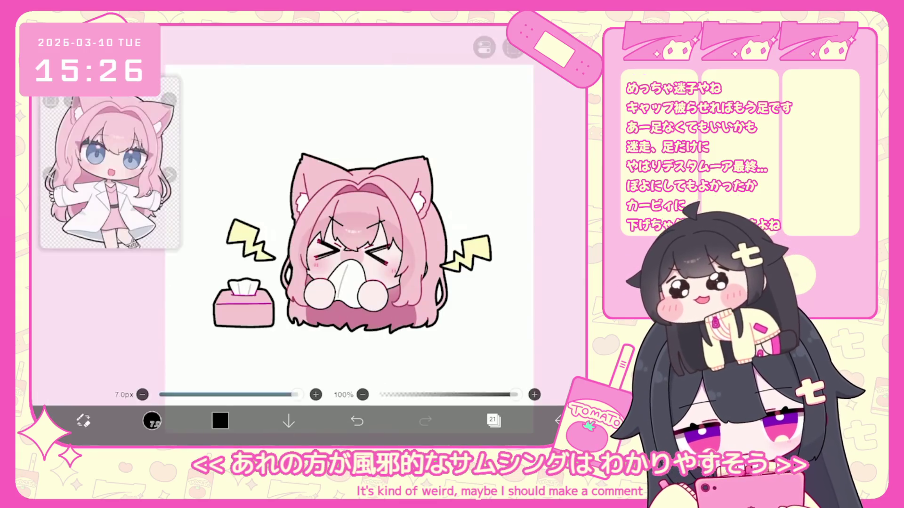
Draw the curved knot at the top of the ice bag, undoing a stray stroke.
scroll(308, 236, "up", 5)
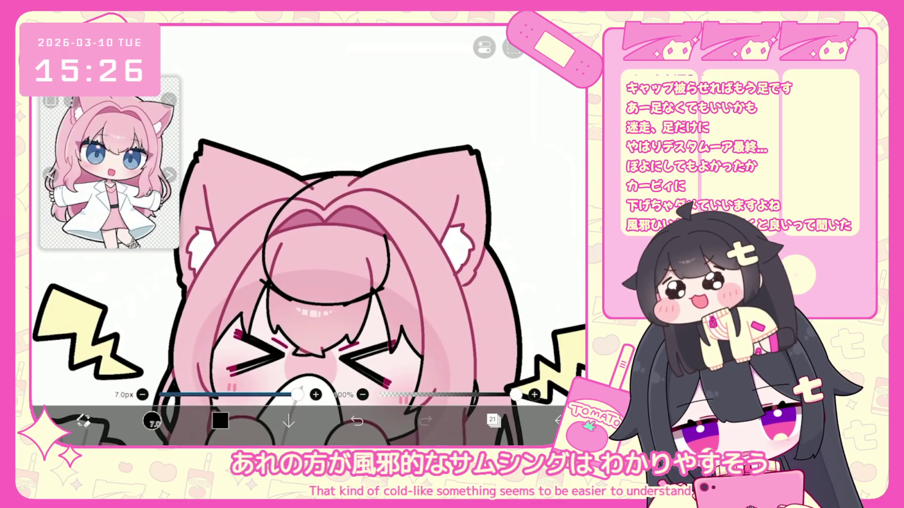
scroll(308, 259, "up", 3)
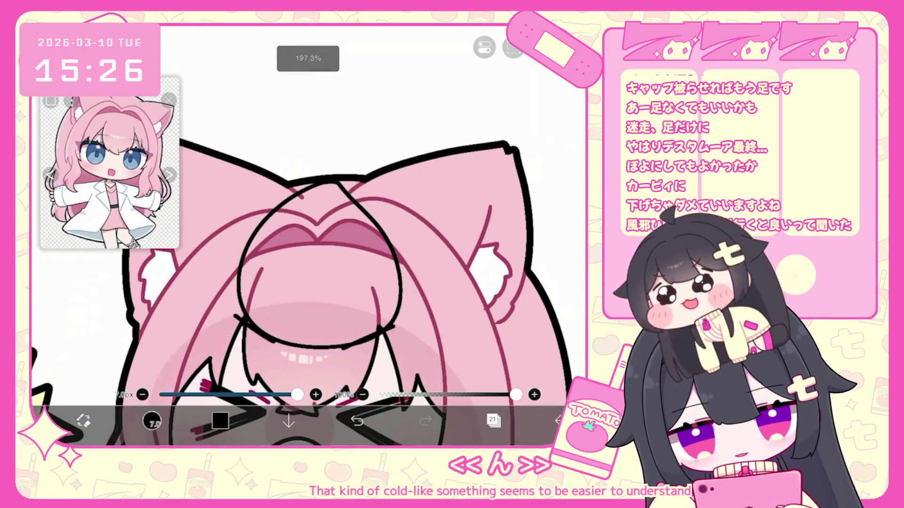
left_click_drag(324, 181, 347, 137)
scroll(330, 188, "up", 1)
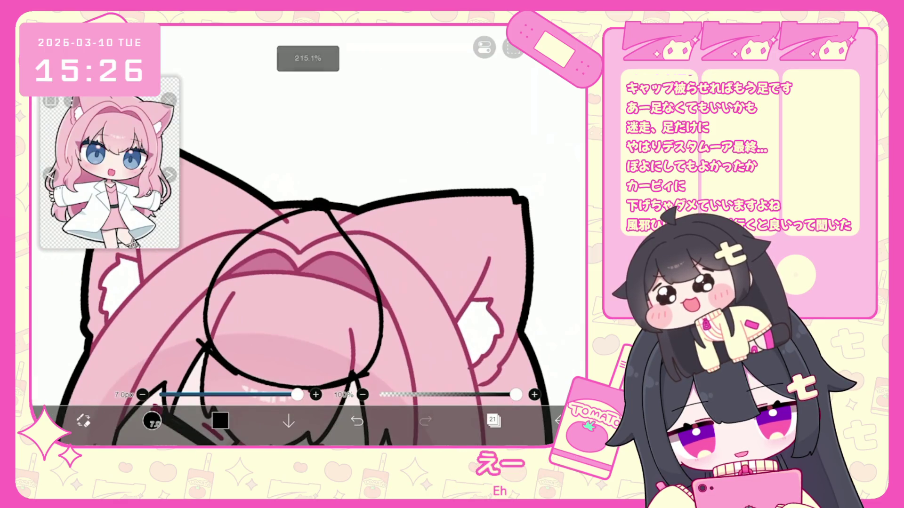
key("ctrl+z")
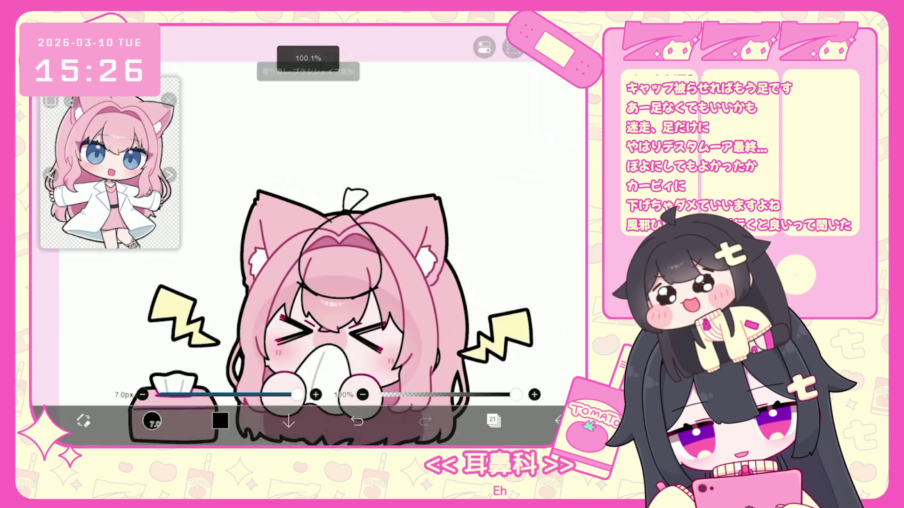
scroll(329, 235, "up", 3)
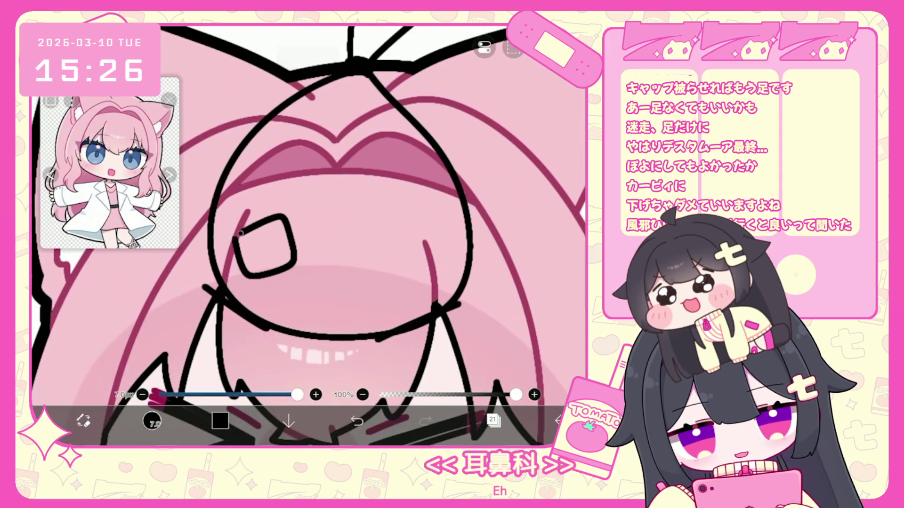
Redraw the left and right ice-cube squares inside the bag.
key("ctrl+z")
mouse_move(241, 234)
left_mouse_down()
mouse_move(296, 278)
mouse_move(250, 232)
left_mouse_up()
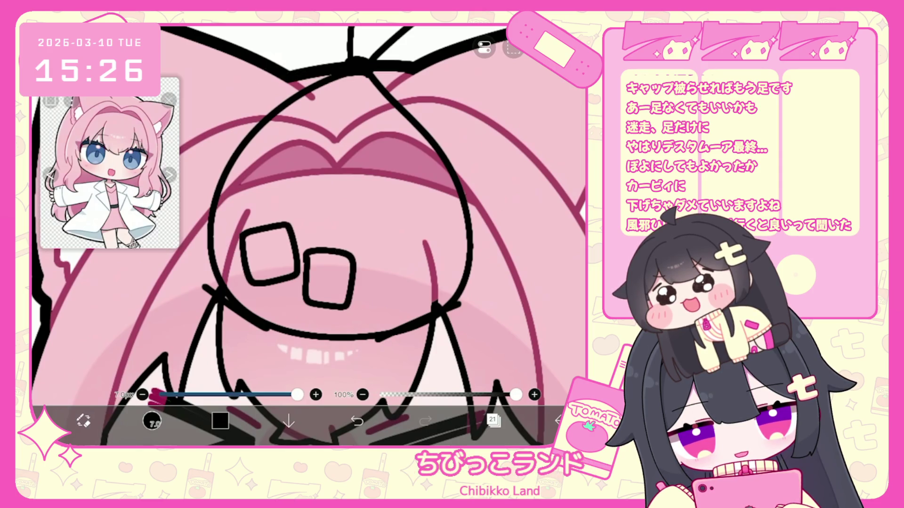
key("ctrl+z")
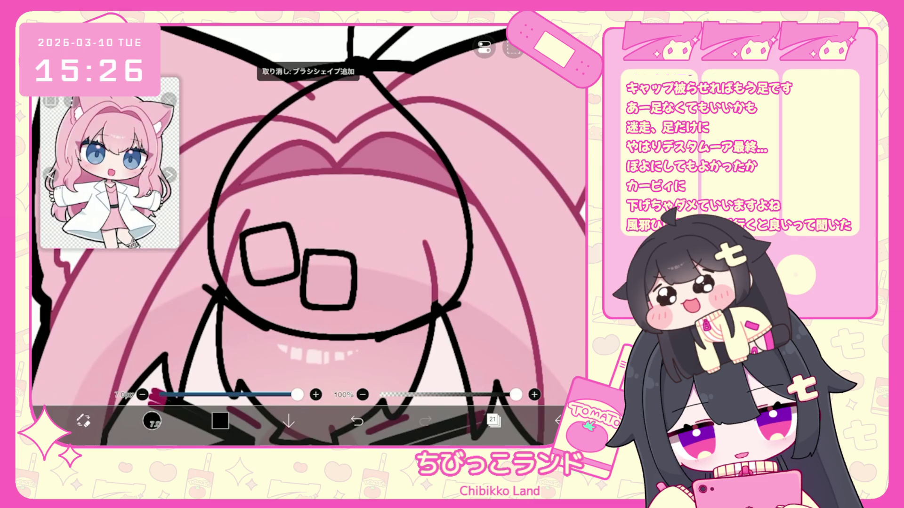
left_click_drag(381, 283, 417, 291)
key("ctrl+z")
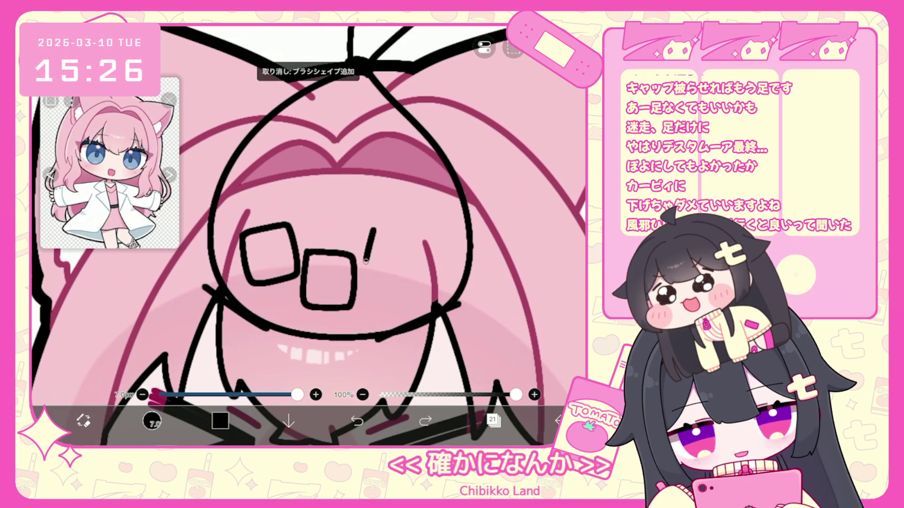
mouse_move(375, 230)
left_mouse_down()
mouse_move(424, 285)
mouse_move(385, 226)
left_mouse_up()
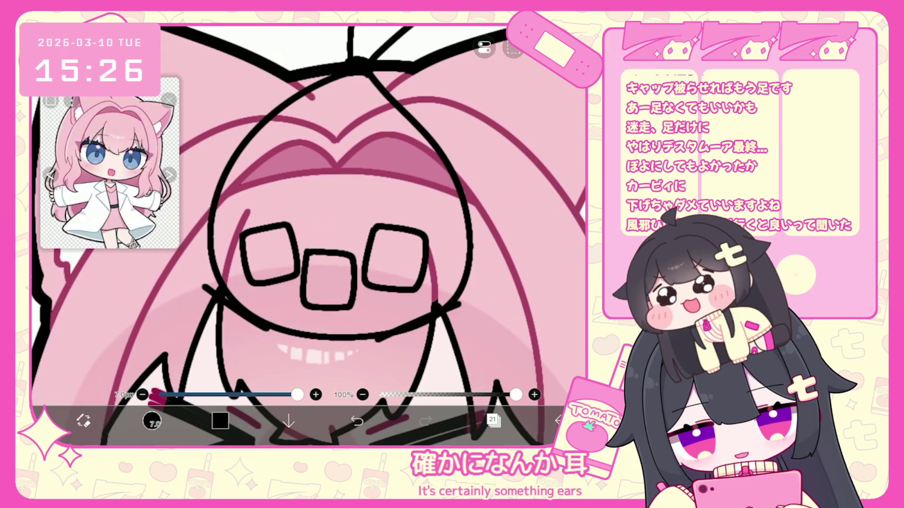
Select the right ice-cube square with the vector Select tool.
left_click(152, 421)
left_click(395, 262)
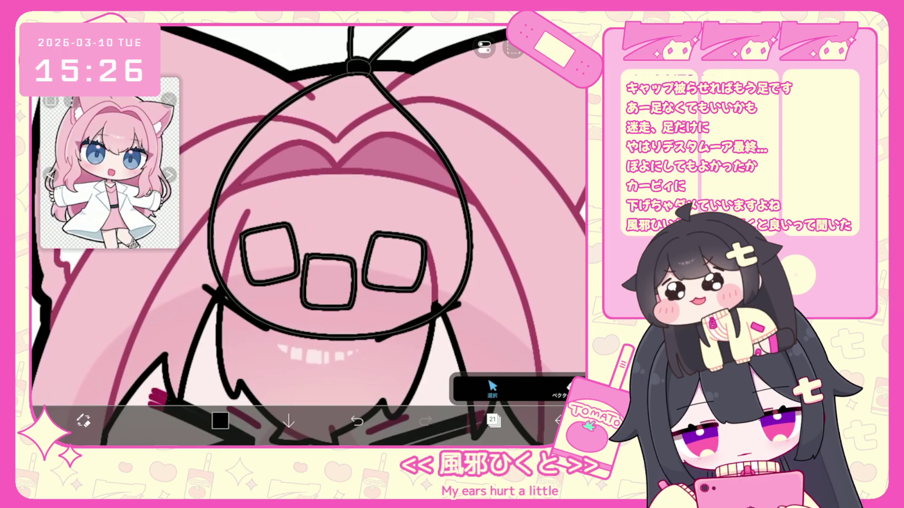
left_click_drag(330, 235, 330, 264)
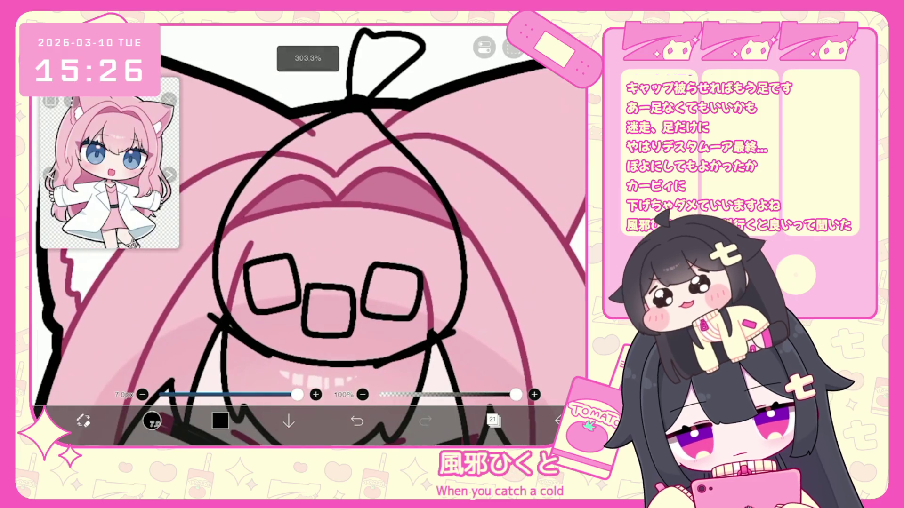
scroll(308, 236, "down", 1)
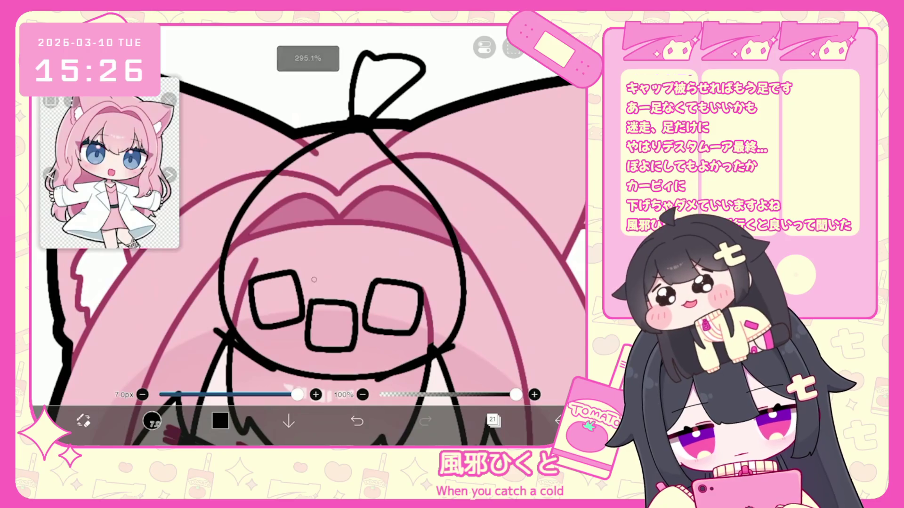
scroll(321, 295, "up", 2)
Undo the upper ice-cube stroke and select all four ice cubes together.
key("ctrl+z")
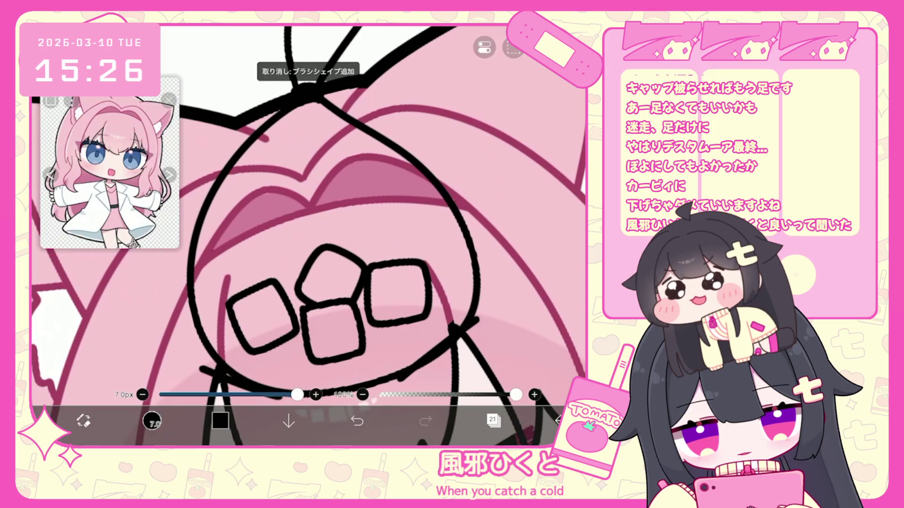
scroll(309, 235, "down", 10)
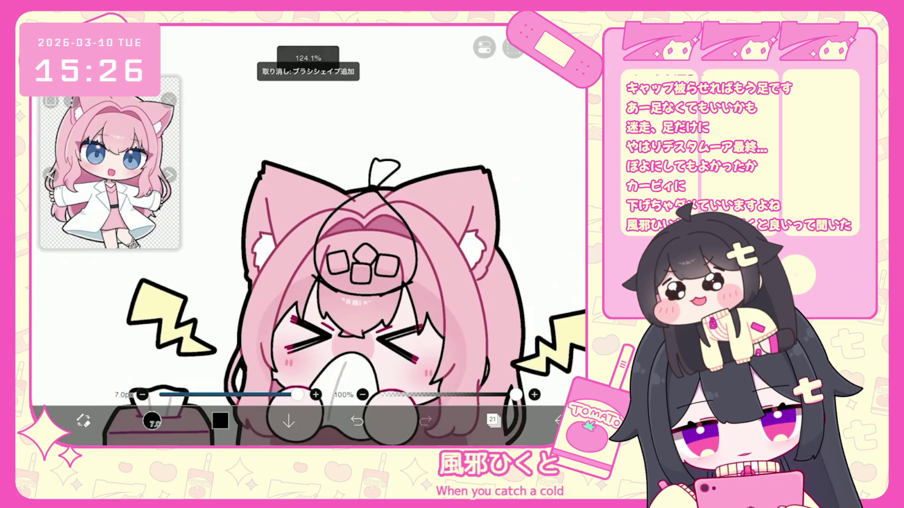
scroll(395, 221, "up", 6)
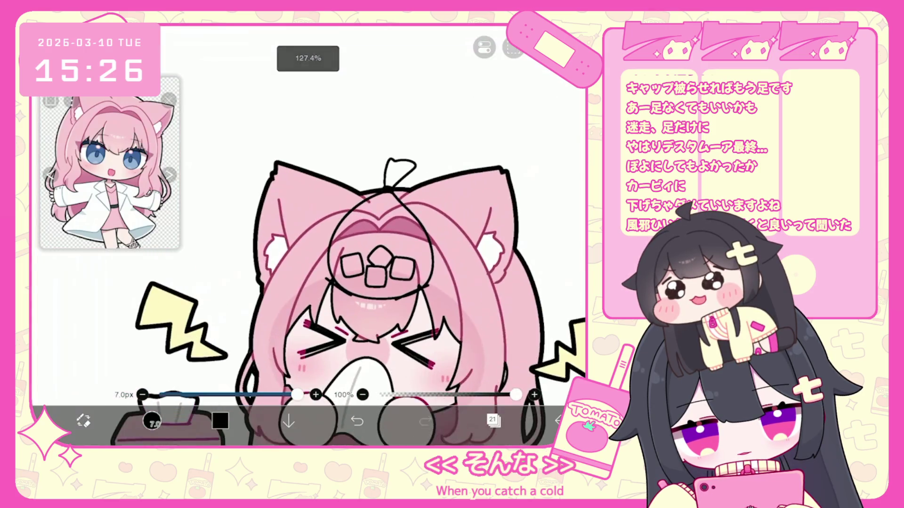
left_click(152, 421)
left_click_drag(288, 245, 441, 333)
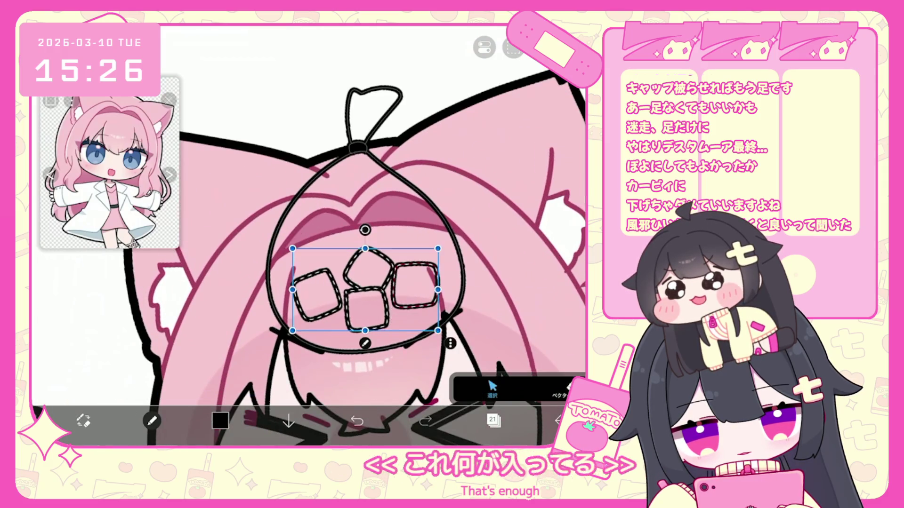
scroll(309, 235, "down", 5)
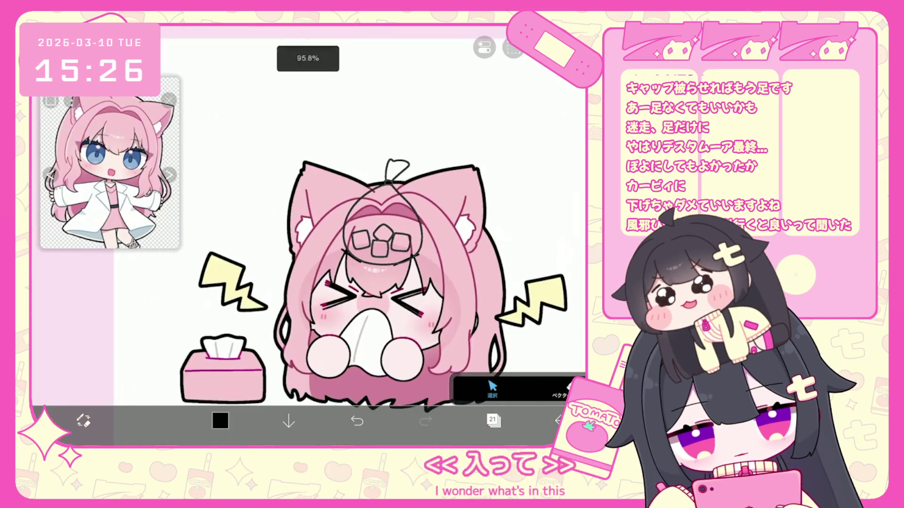
Add a new empty layer under the ice bag lines and pick white.
left_click(493, 420)
left_click(340, 392)
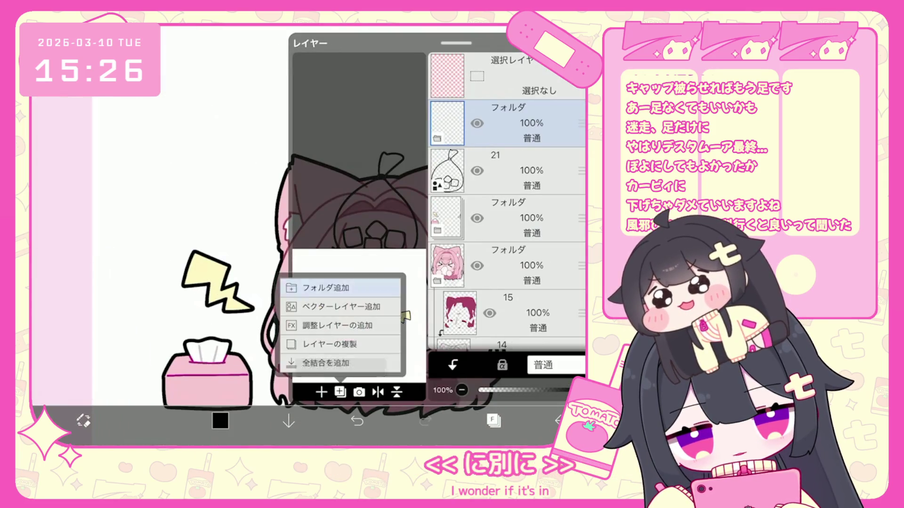
left_click(325, 287)
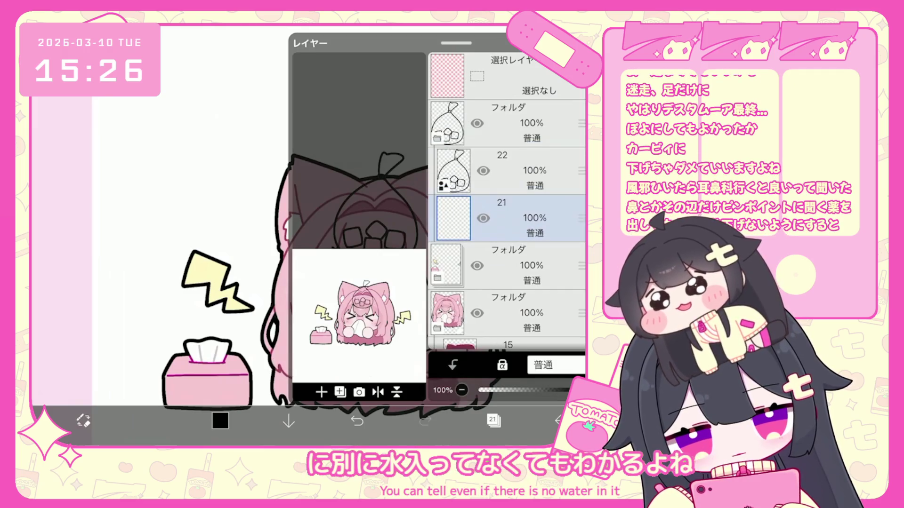
left_click(220, 420)
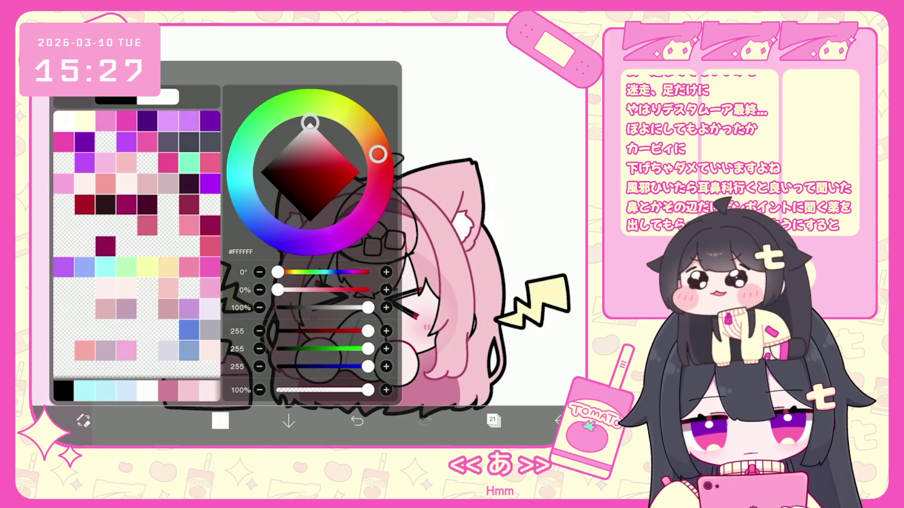
left_click(220, 421)
Using the ice bag line layer as reference, fill the bag interior with white.
left_click(494, 420)
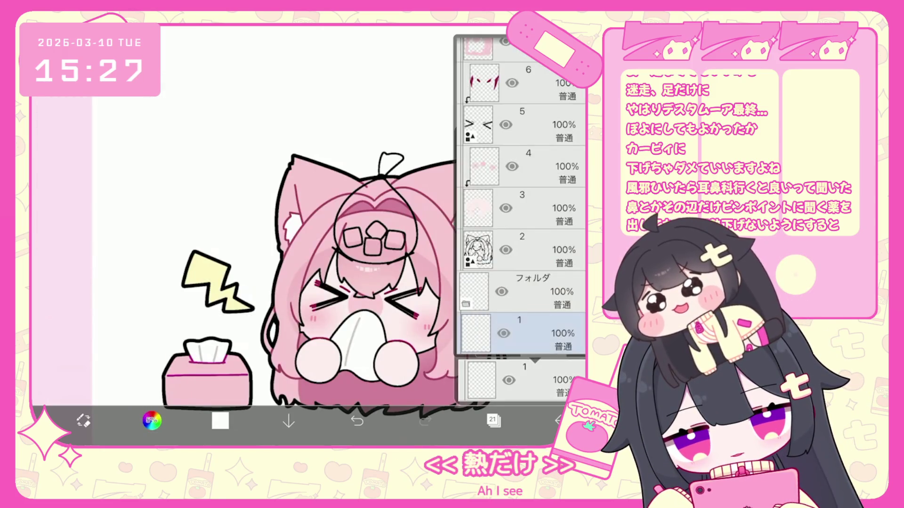
scroll(520, 196, "up", 15)
left_click(522, 100)
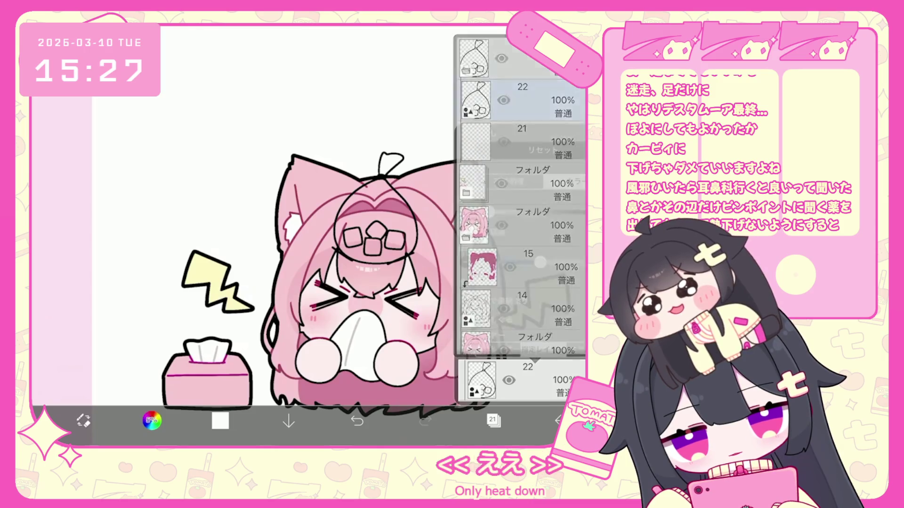
left_click(493, 421)
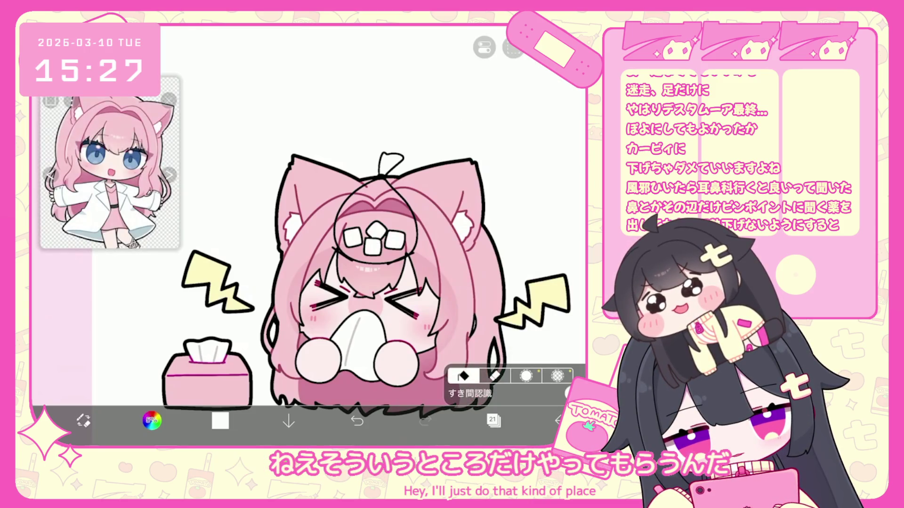
left_click(375, 212)
Raise the white fill's opacity, add a layer above it, and dab pale blue onto the ice cubes.
left_click(493, 421)
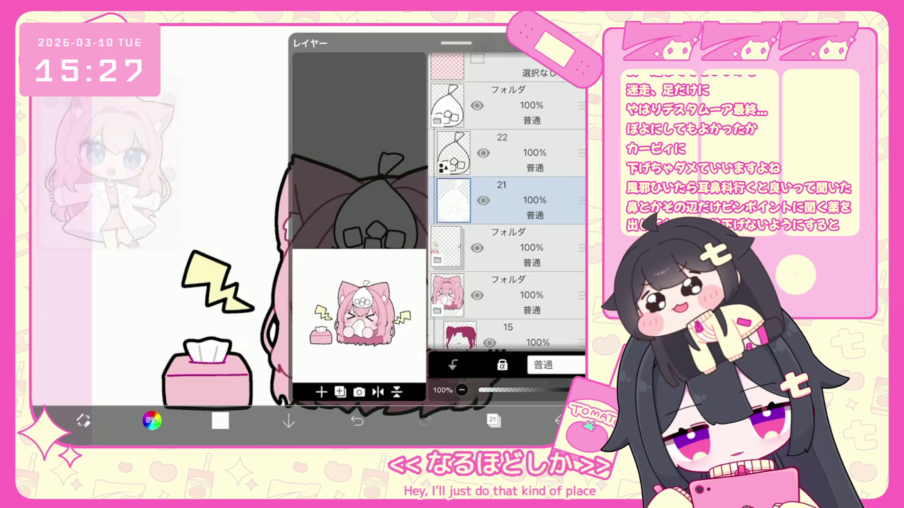
left_click_drag(508, 390, 522, 390)
left_click(321, 392)
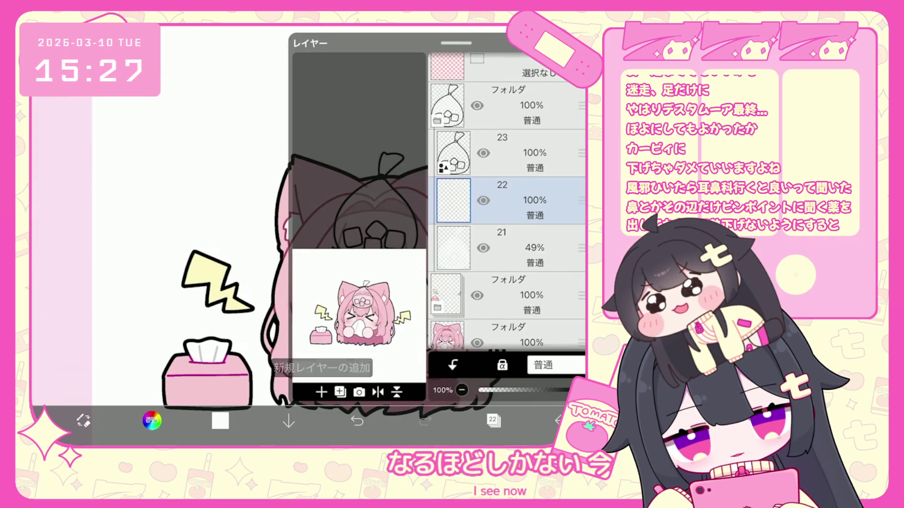
left_click(152, 421)
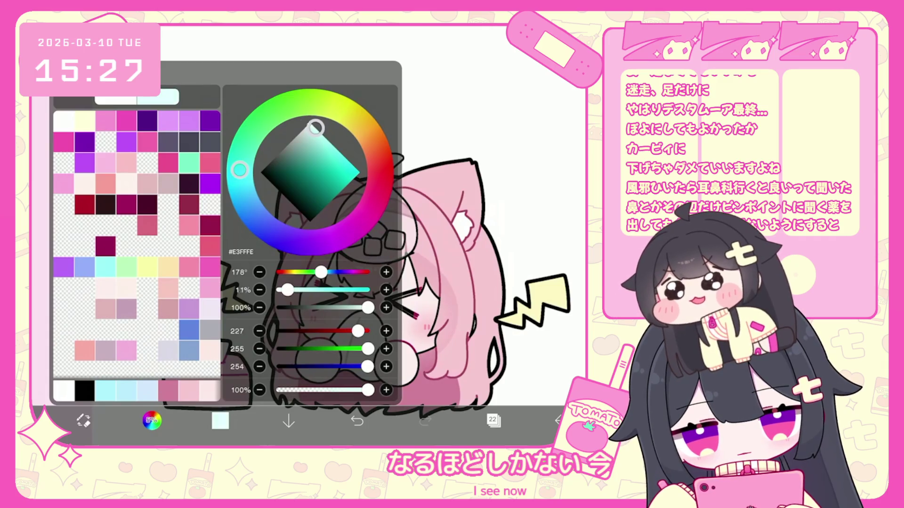
left_click(152, 420)
Make the pale blue tint slightly deeper.
left_click(493, 421)
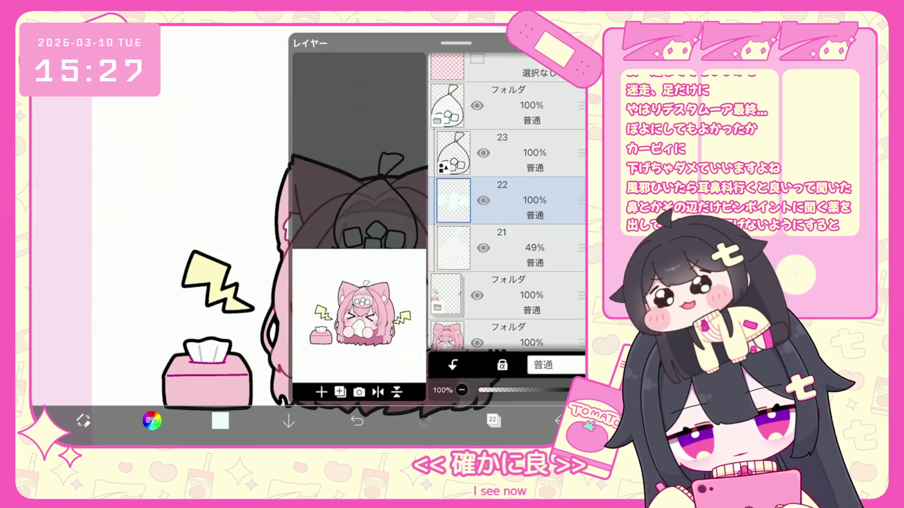
left_click(151, 420)
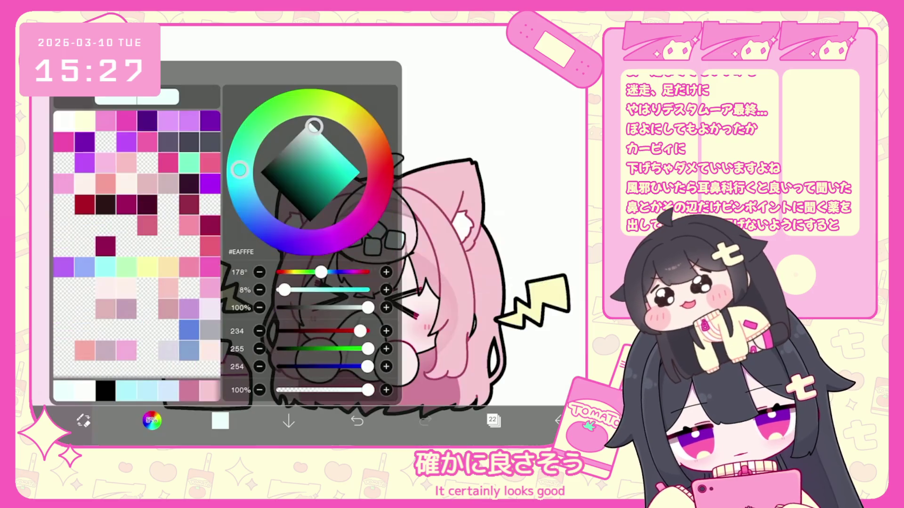
left_click_drag(314, 127, 318, 131)
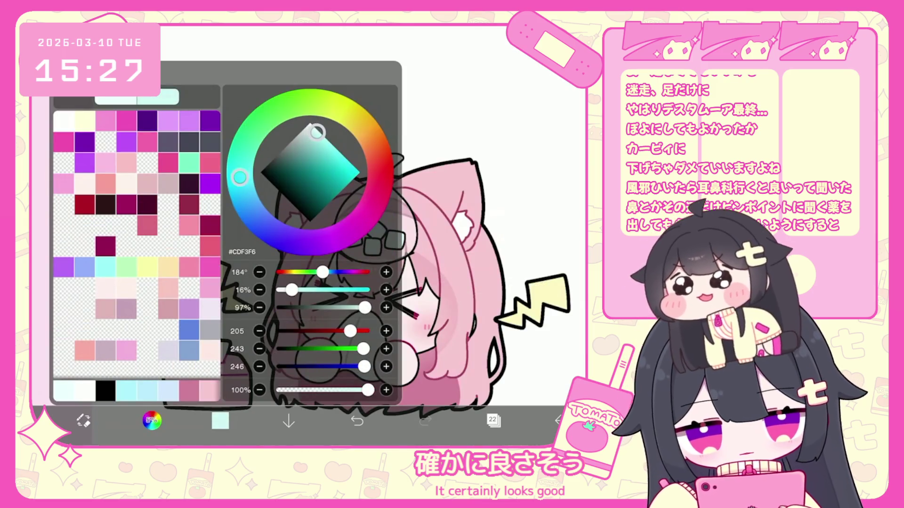
left_click(151, 420)
scroll(353, 236, "up", 3)
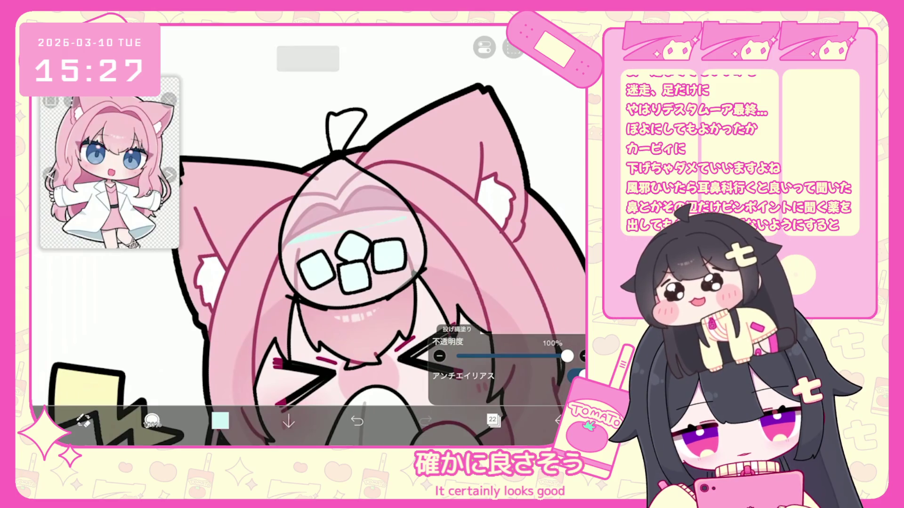
scroll(308, 236, "up", 2)
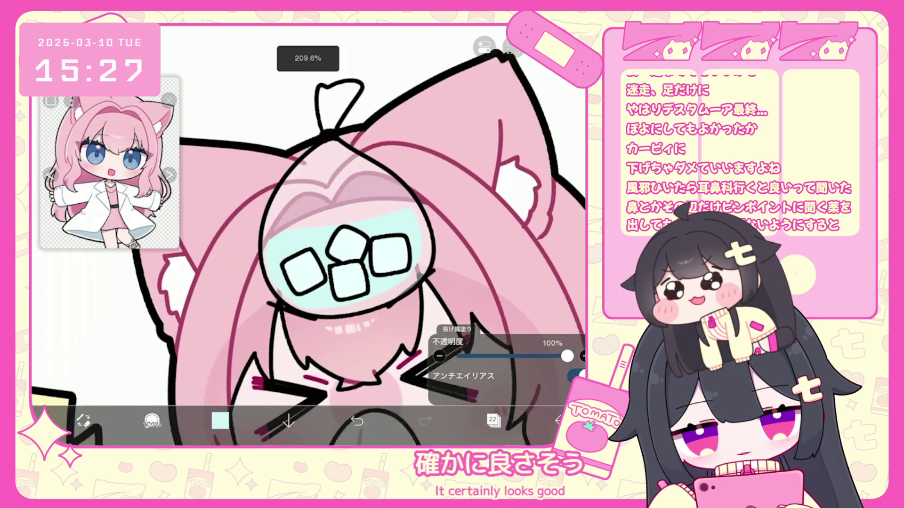
Undo the last cyan lasso fill and nudge the ice bag fill −2px X, −3px Y.
key("ctrl+z")
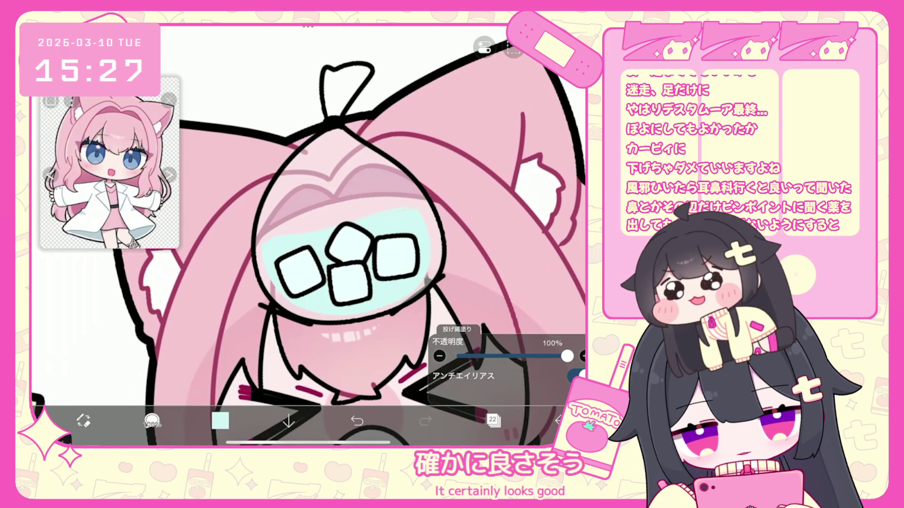
scroll(308, 235, "down", 3)
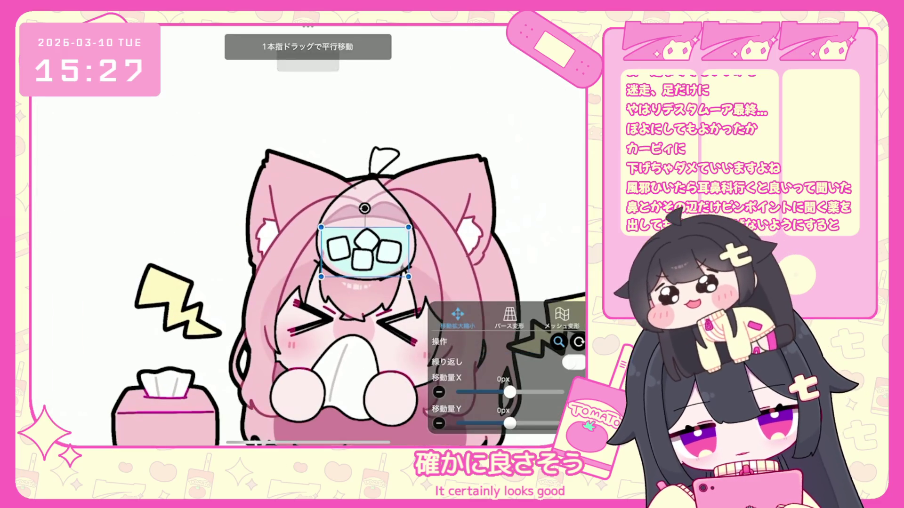
left_click_drag(364, 252, 364, 250)
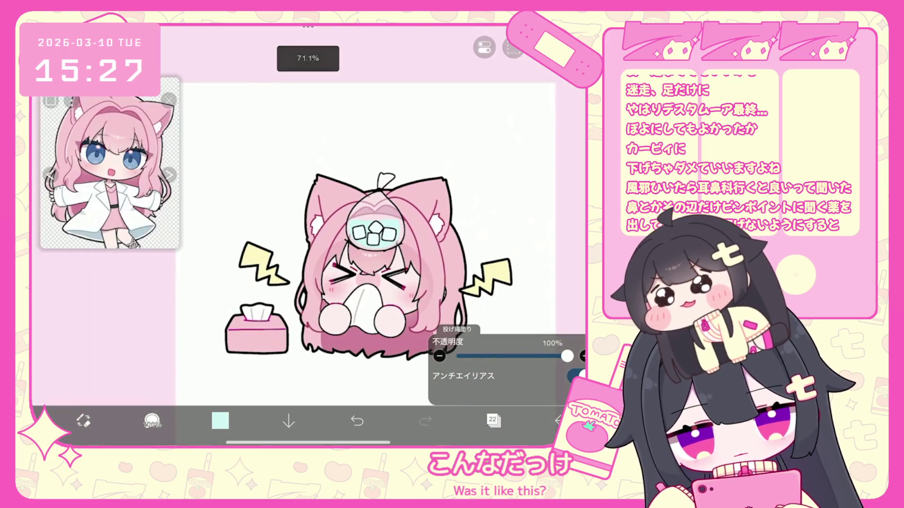
left_click(493, 420)
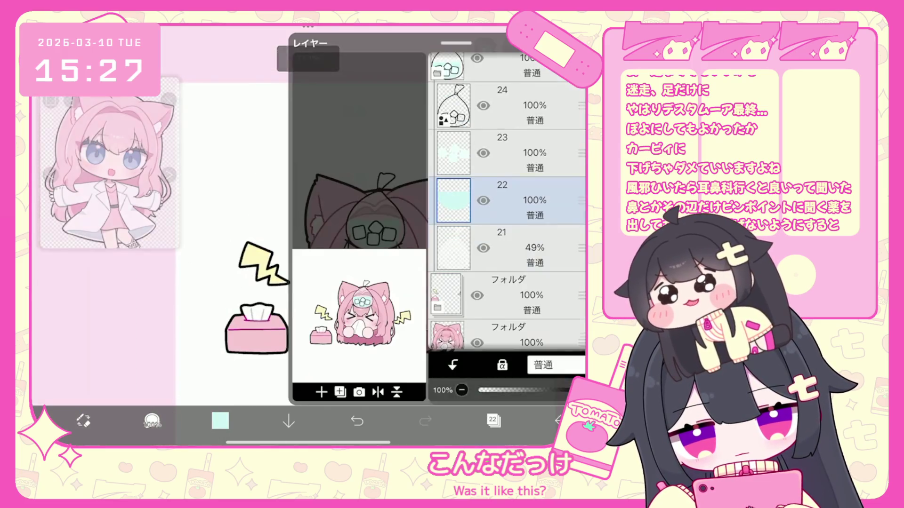
Add a clipped layer 25 above ice bag line layer 24 and pick teal.
left_click(502, 105)
left_click(321, 392)
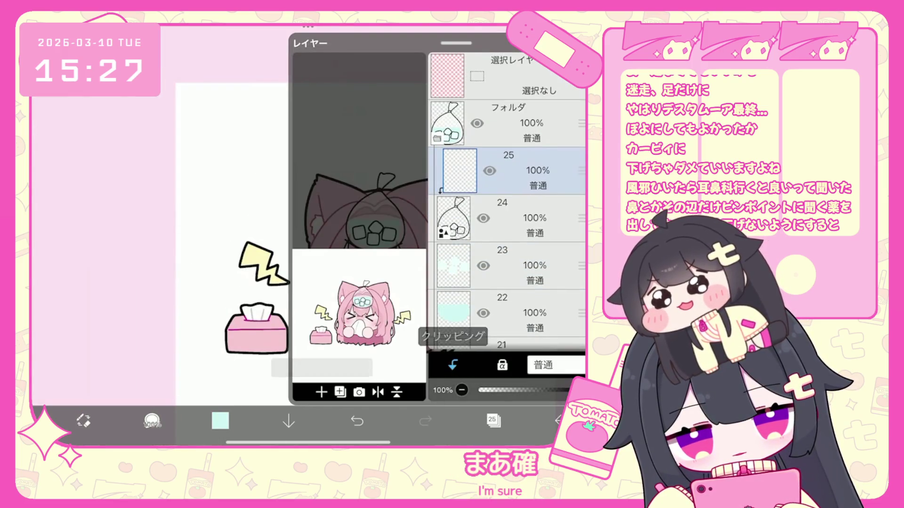
left_click(493, 421)
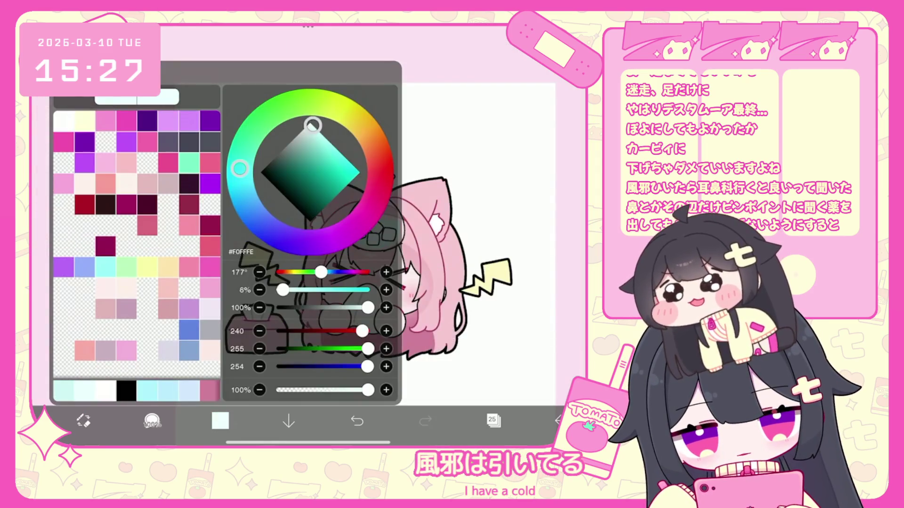
left_click(220, 421)
left_click(220, 421)
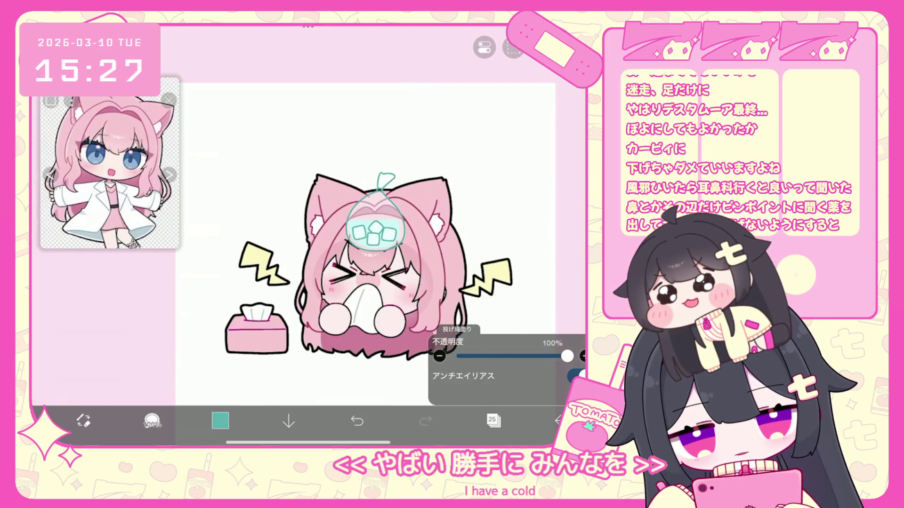
Lasso-fill the ice bag outline with teal, then undo the last two fills.
left_click(221, 420)
left_click(220, 421)
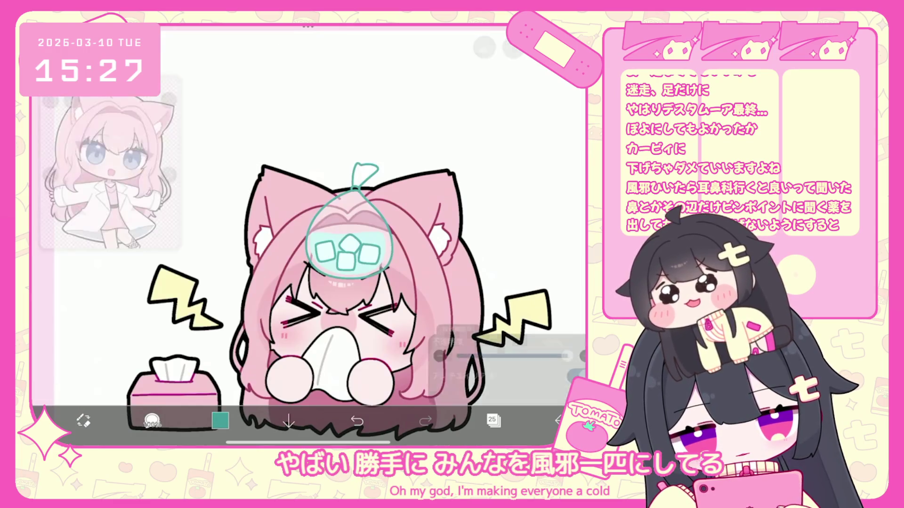
left_click(357, 421)
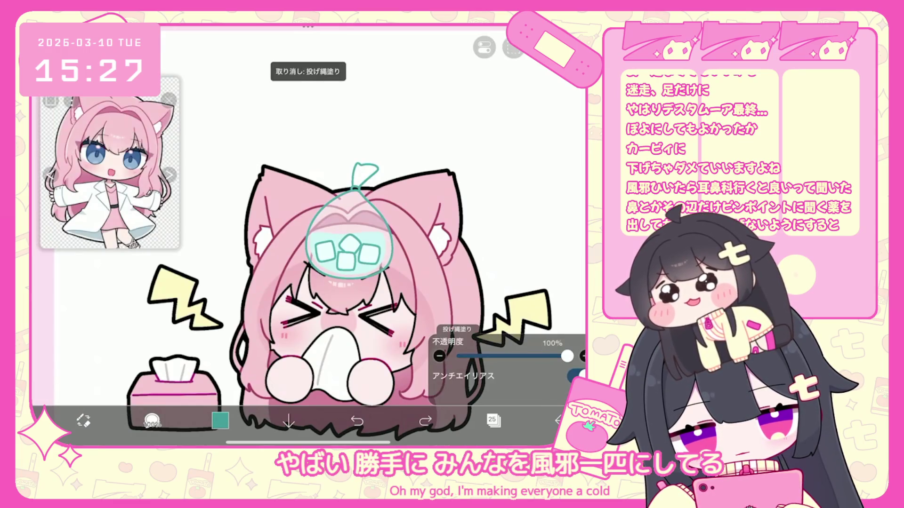
left_click(220, 420)
left_click(220, 421)
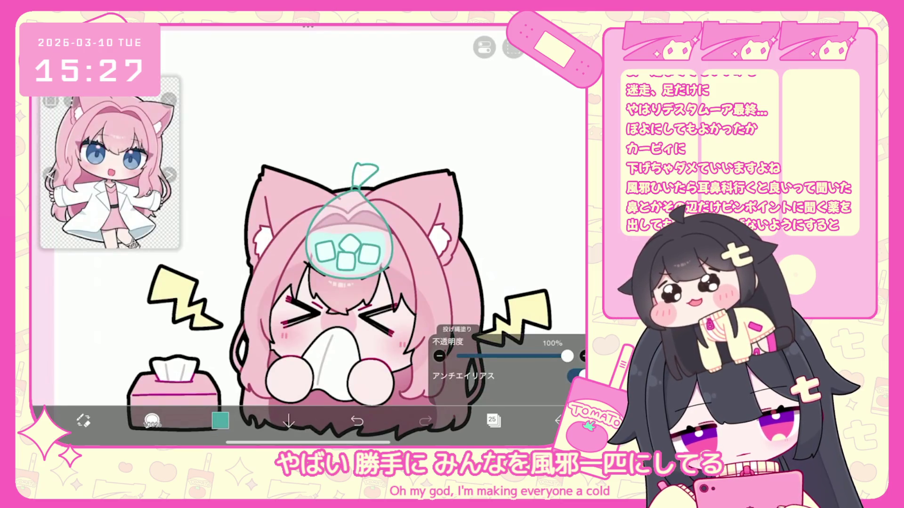
scroll(301, 236, "up", 3)
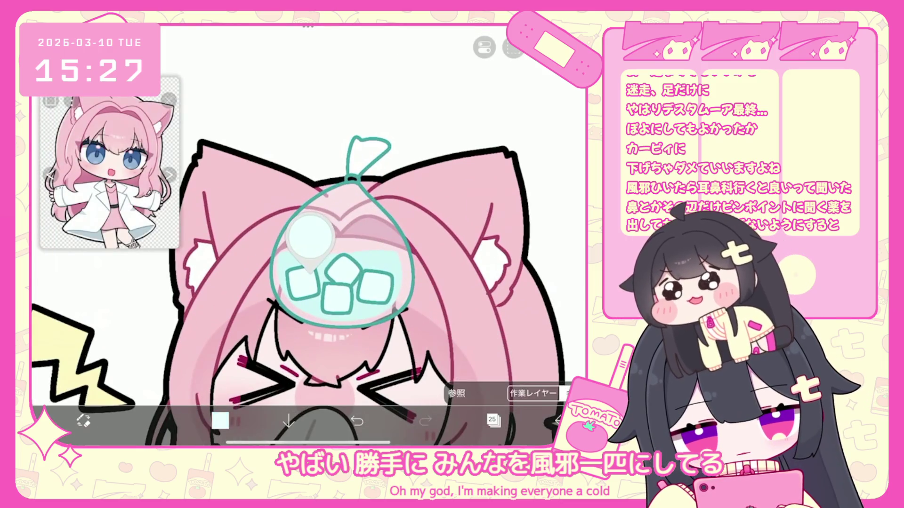
Make the teal more saturated, settling on #80BDC1.
left_click(220, 420)
left_click_drag(295, 290, 325, 290)
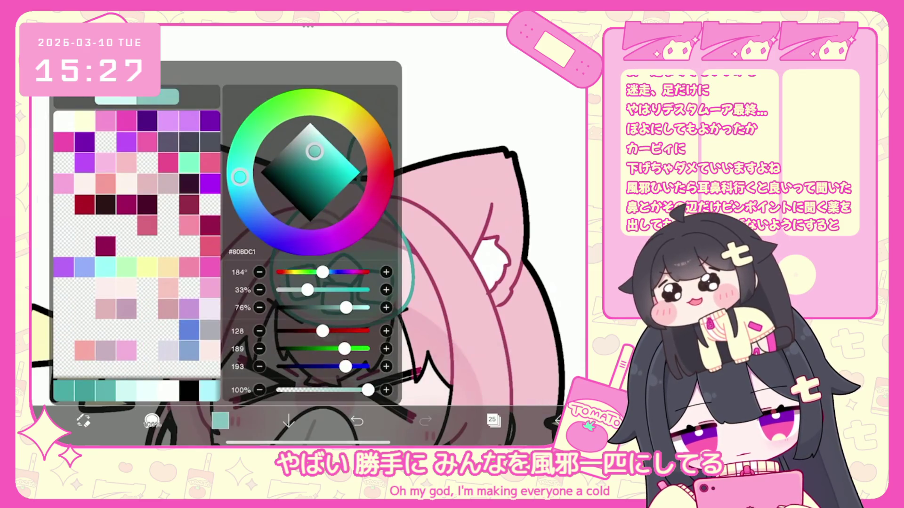
left_click(220, 420)
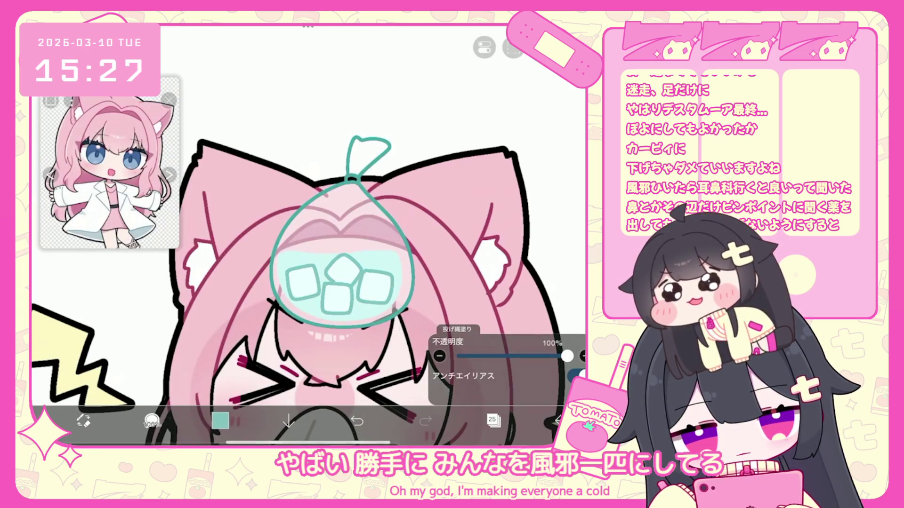
left_click(221, 421)
left_click(221, 420)
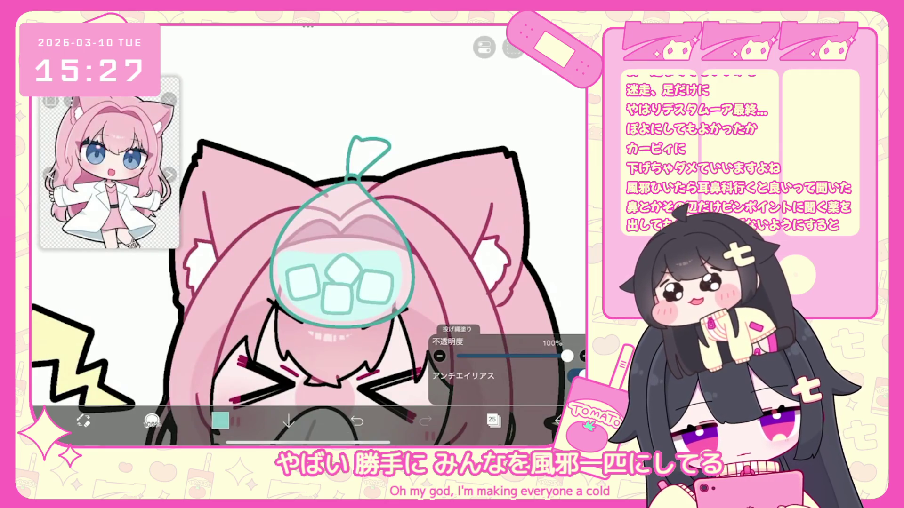
Set layer 21's opacity to 76%.
scroll(306, 235, "down", 3)
left_click(493, 420)
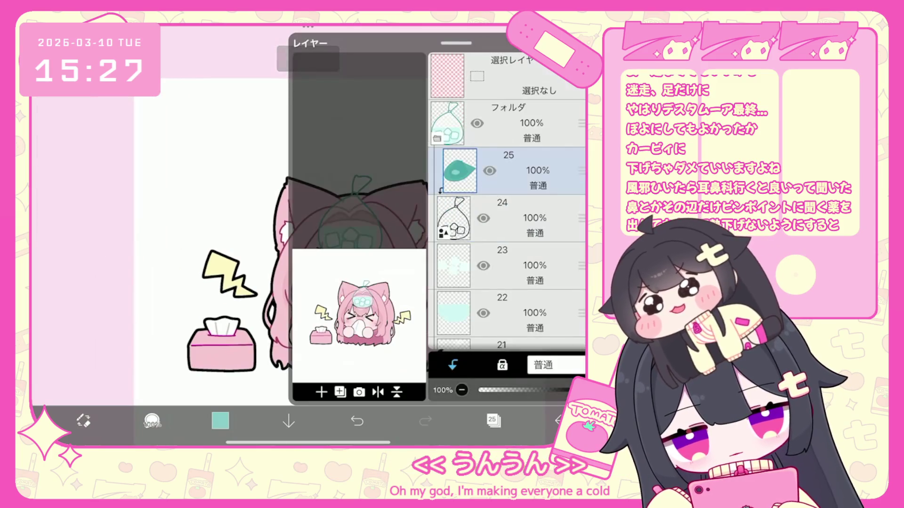
left_click(499, 344)
scroll(507, 202, "down", 2)
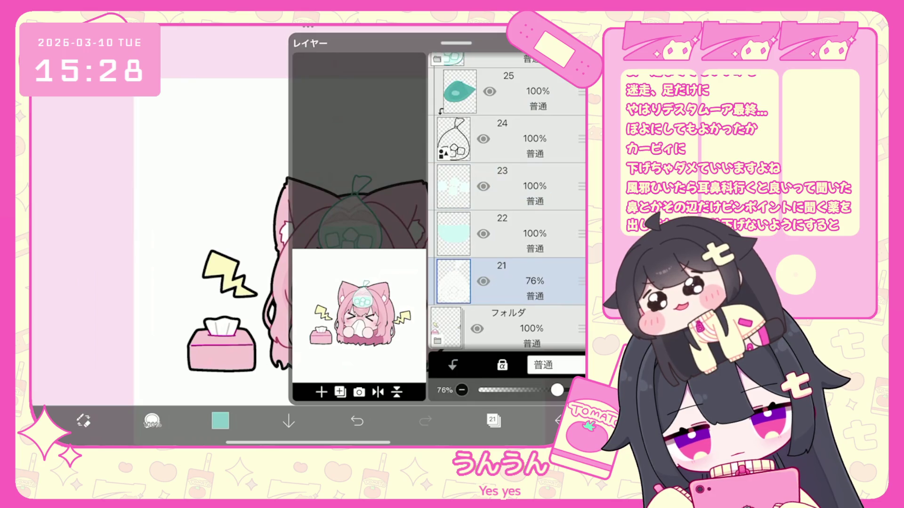
Thicken the ice bag outline on layer 24 to a 10.0 px line width.
left_click(493, 420)
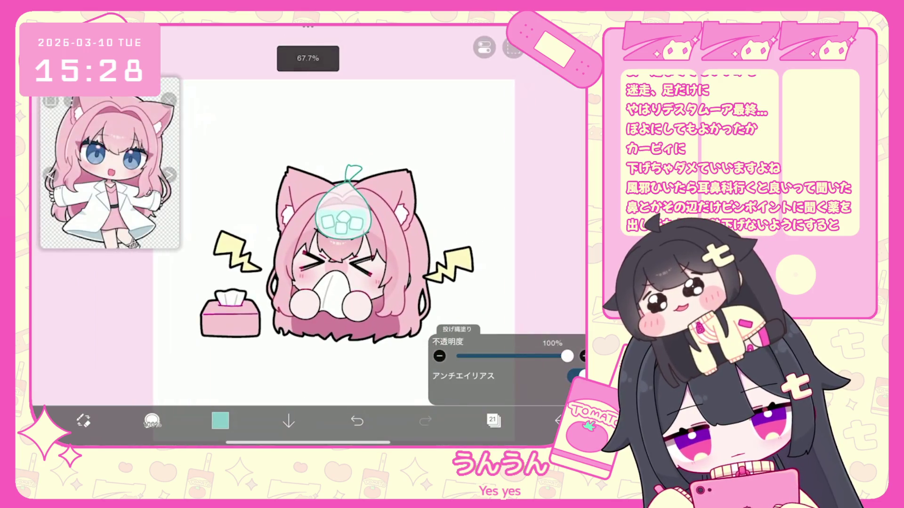
left_click(493, 420)
scroll(507, 202, "up", 3)
left_click(518, 193)
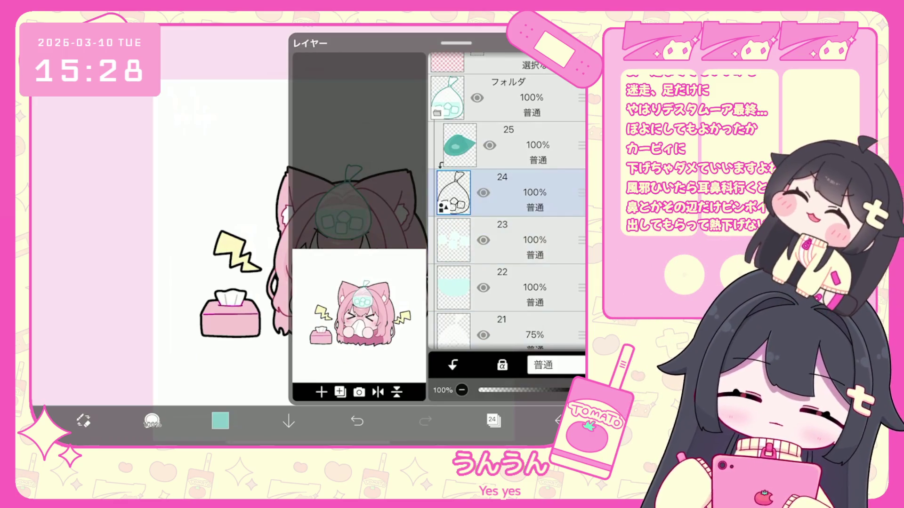
left_click(493, 420)
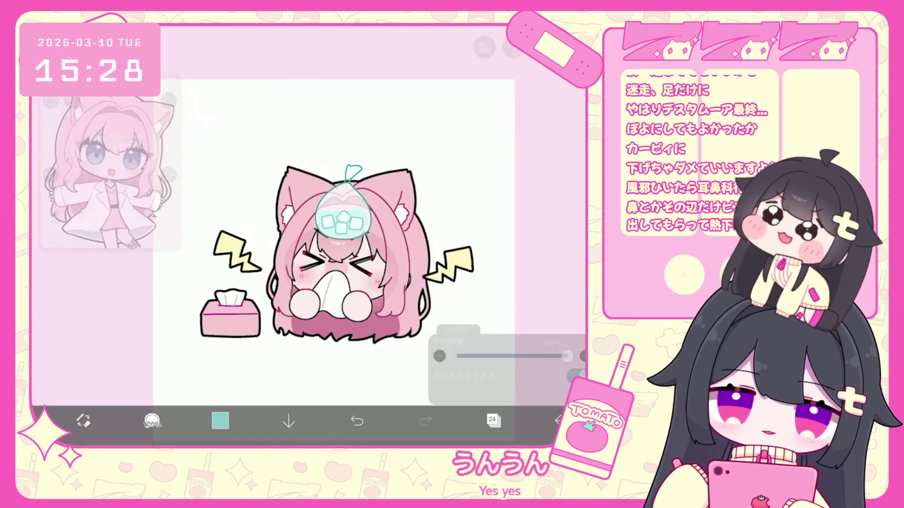
left_click(493, 420)
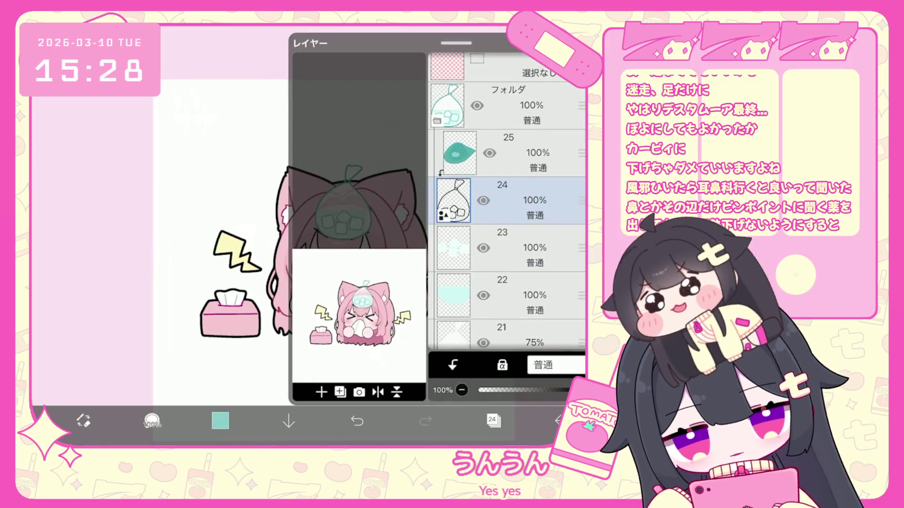
left_click(493, 420)
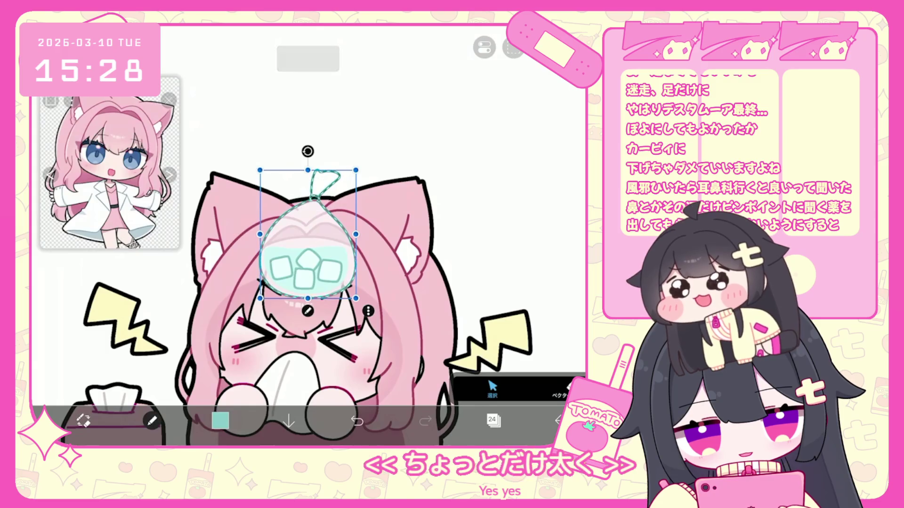
left_click(307, 264)
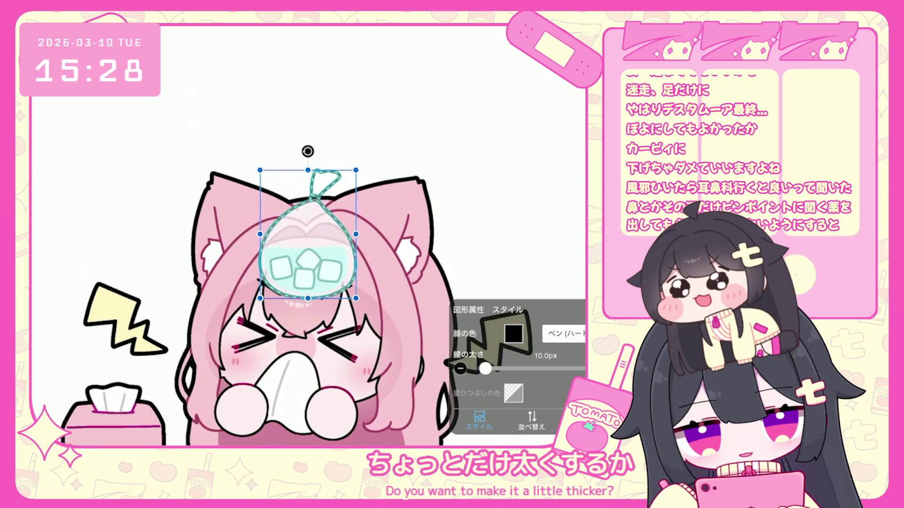
key("Return")
Set layer 21's opacity to 80%.
scroll(307, 263, "down", 3)
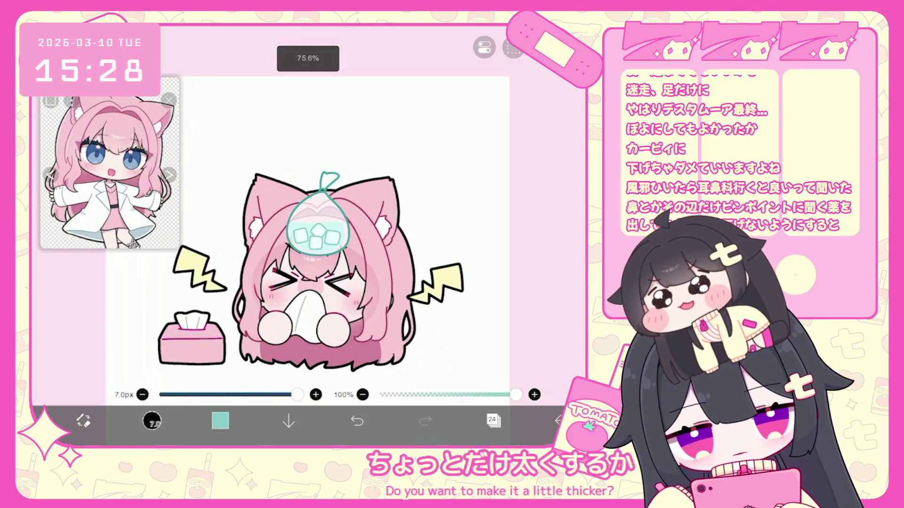
left_click(493, 420)
left_click(509, 89)
scroll(508, 202, "down", 2)
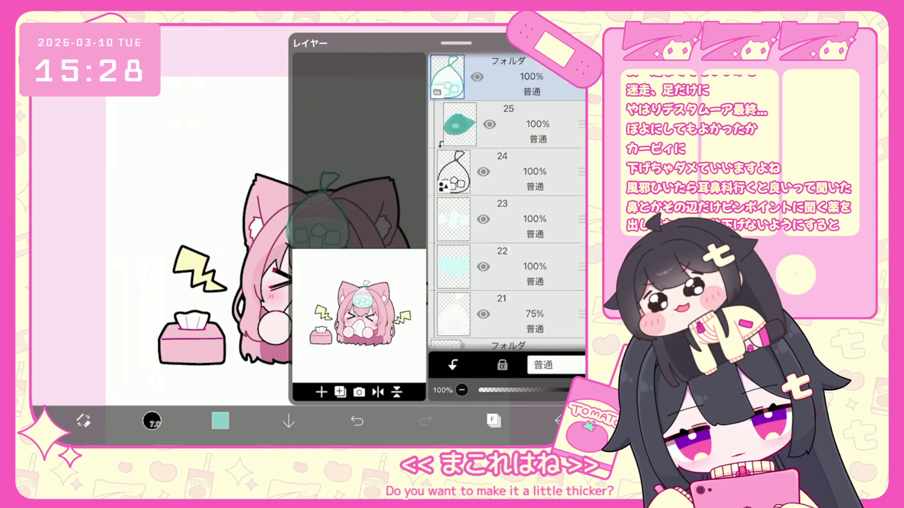
scroll(508, 202, "down", 2)
left_click(501, 229)
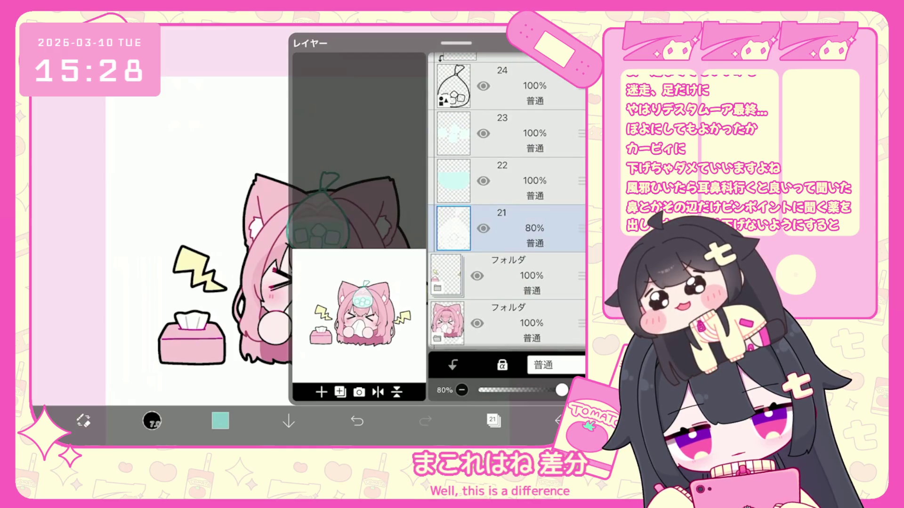
Hide the top ice-bag folder to preview the sticker without it.
scroll(509, 203, "up", 3)
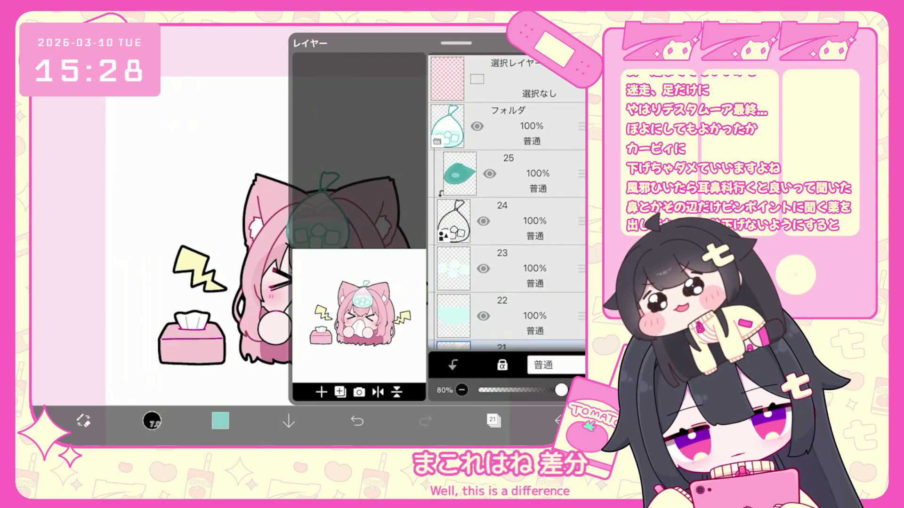
left_click(509, 123)
left_click(477, 123)
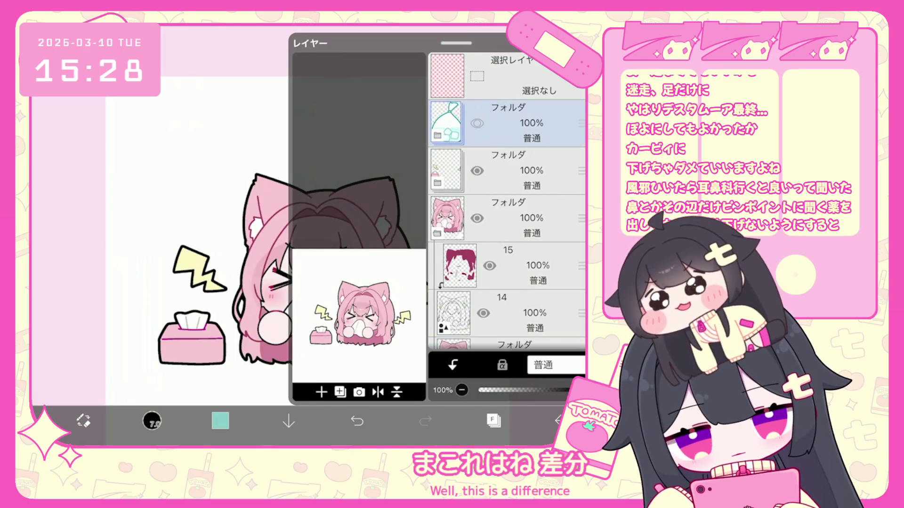
left_click(494, 420)
scroll(375, 257, "down", 3)
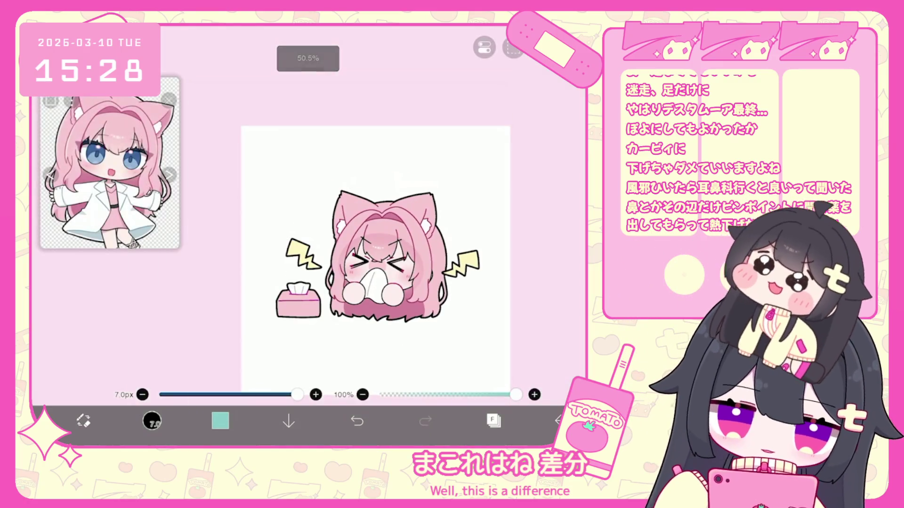
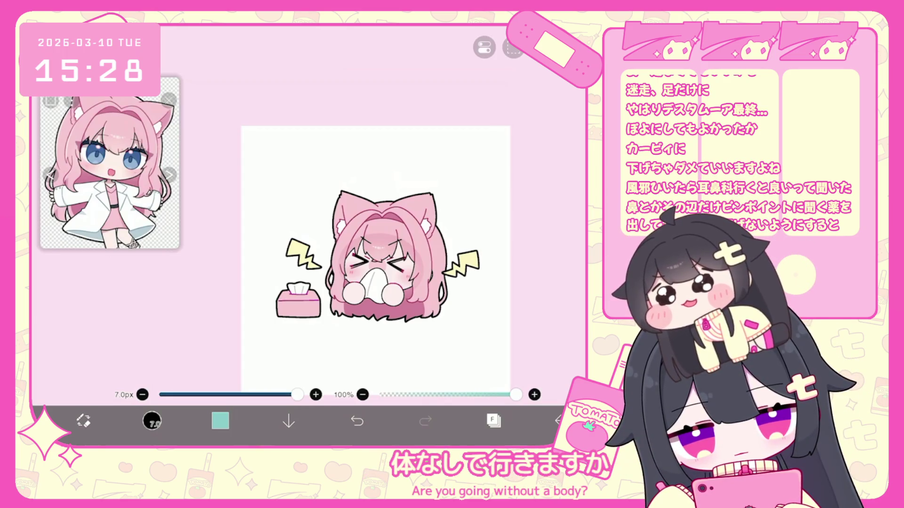
Scale the character folder down to 79% with Transform and shift it slightly lower.
scroll(389, 246, "down", 5)
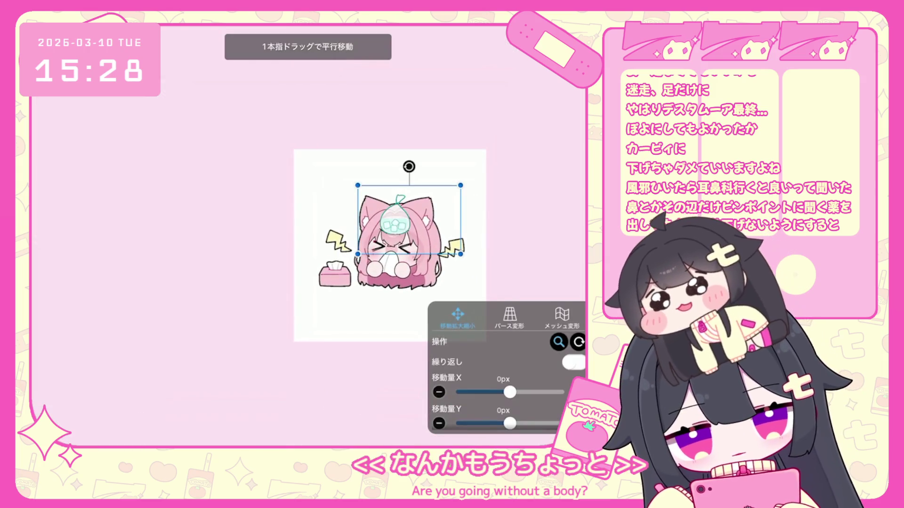
scroll(390, 246, "down", 1)
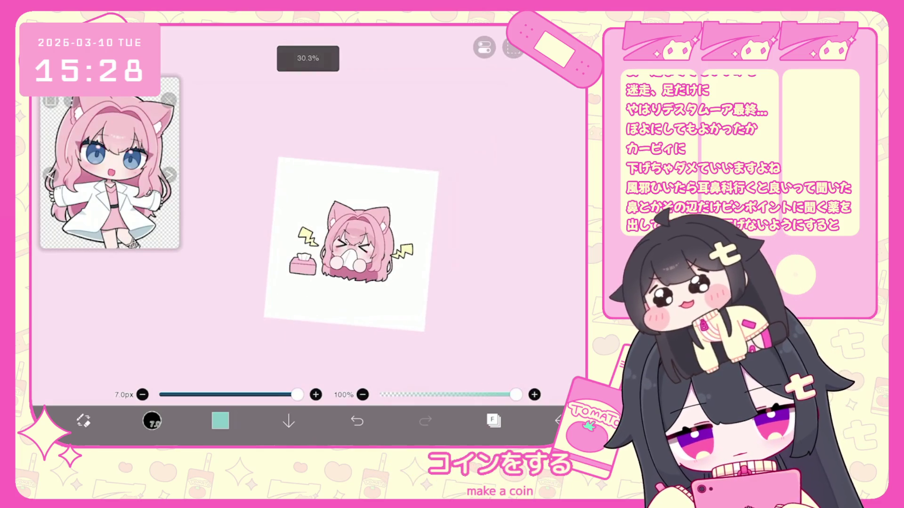
scroll(351, 253, "up", 1)
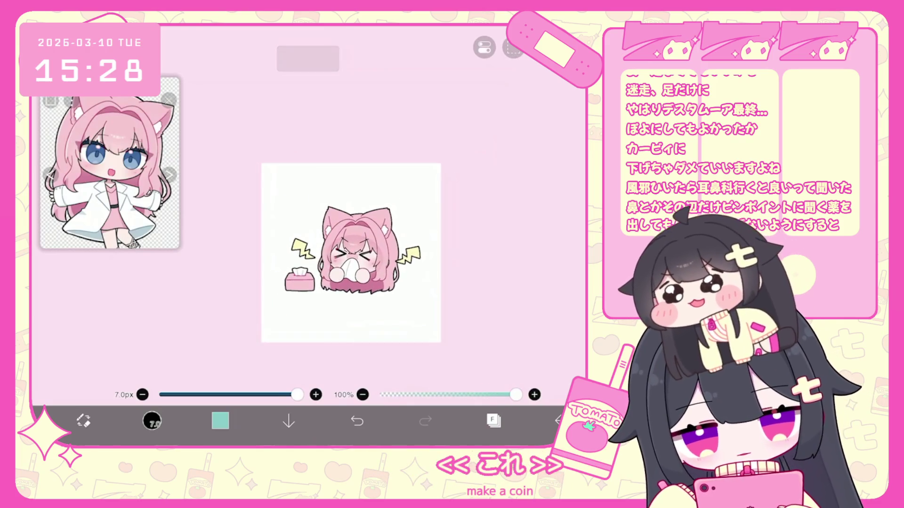
left_click(494, 420)
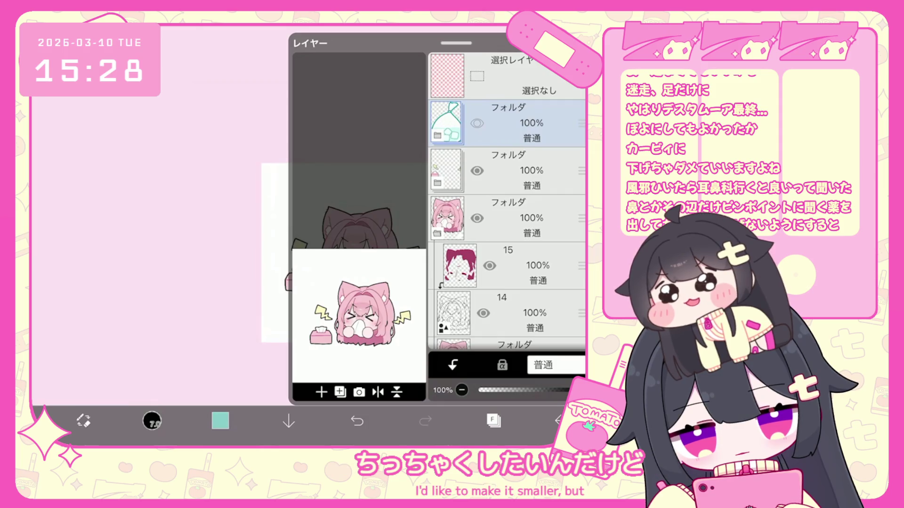
left_click(446, 207)
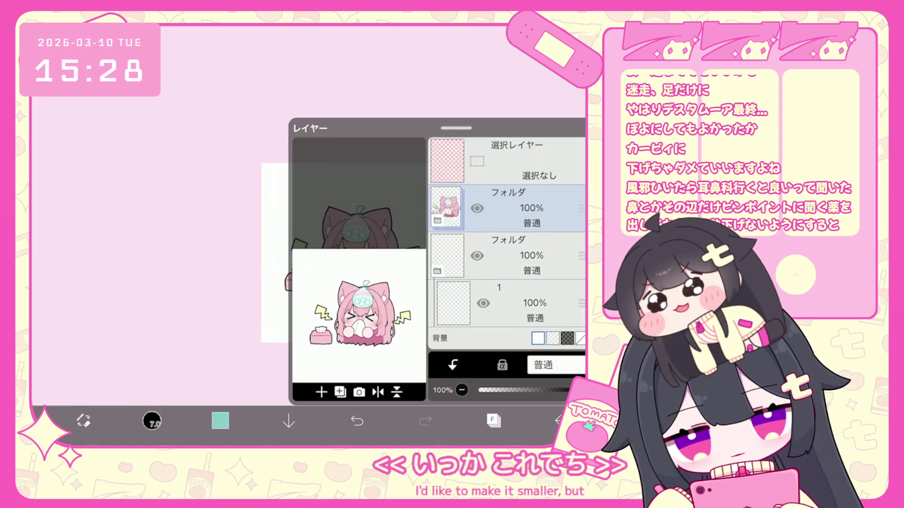
scroll(509, 367, "down", 1)
left_click_drag(520, 408, 484, 408)
scroll(351, 253, "up", 3)
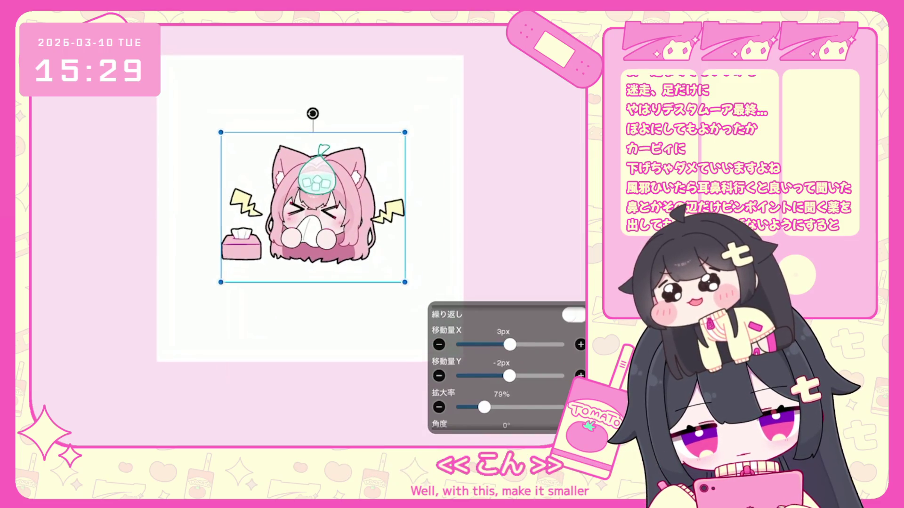
left_click_drag(311, 211, 310, 216)
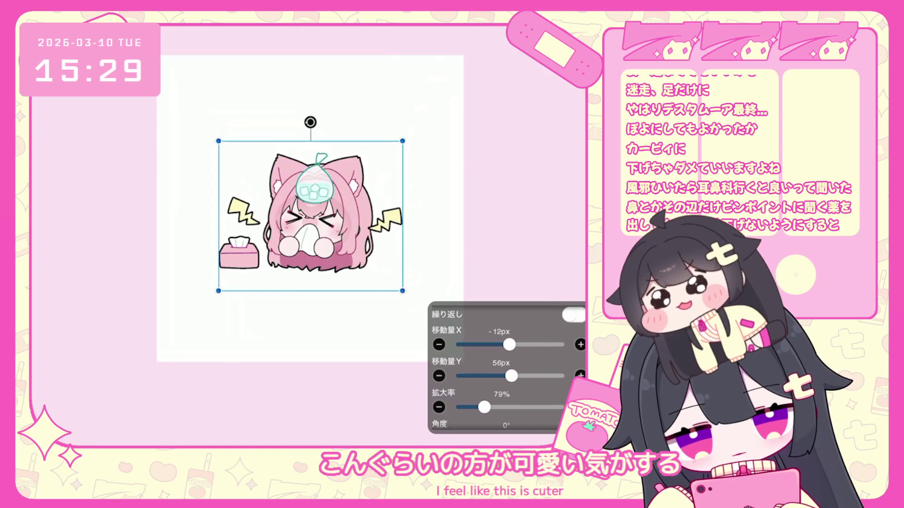
scroll(329, 218, "down", 2)
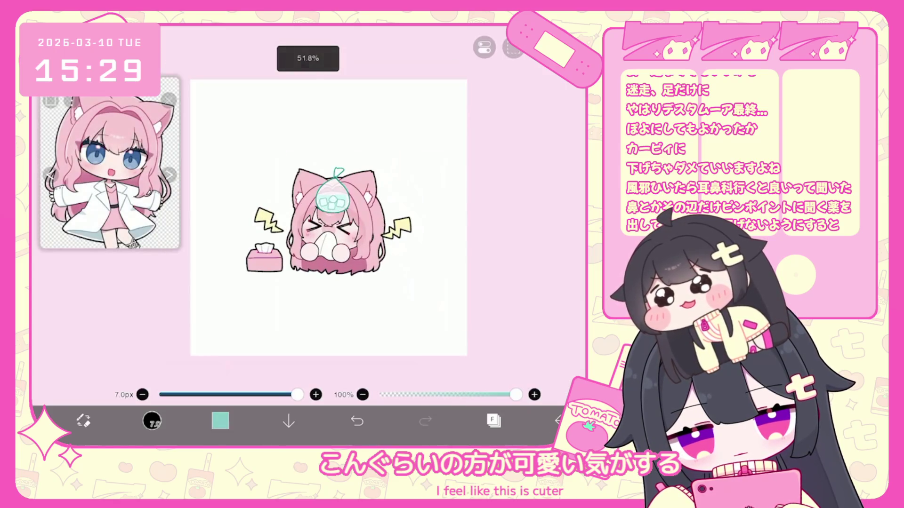
Make the vector outline shapes on layer 14 slightly thinner.
left_click(493, 421)
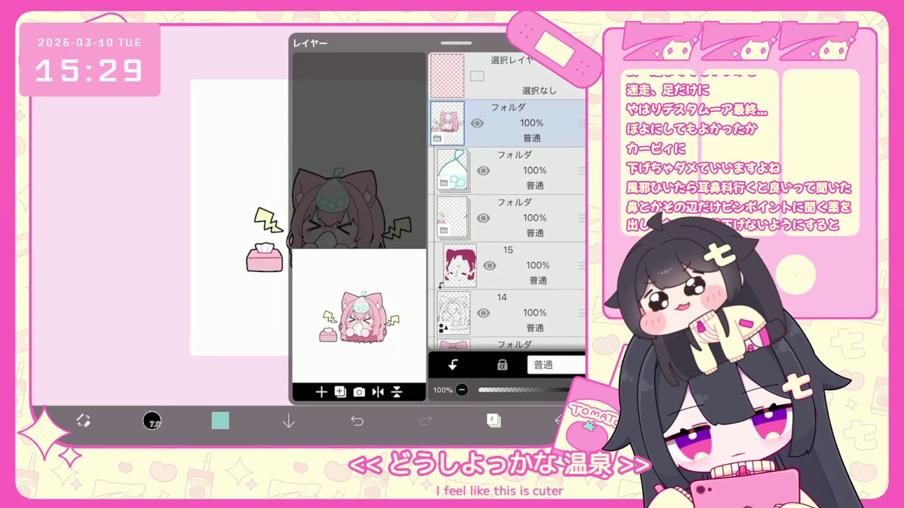
left_click(518, 309)
left_click(493, 420)
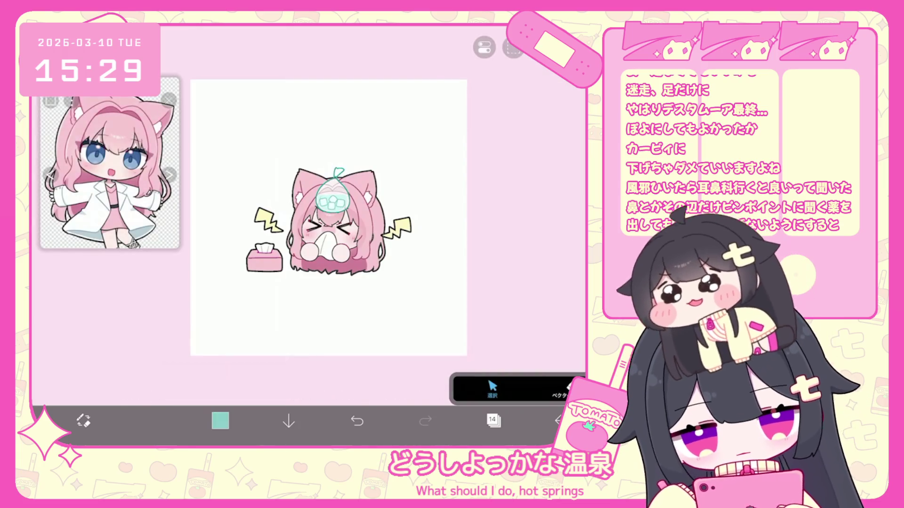
left_click(336, 221)
left_click(397, 288)
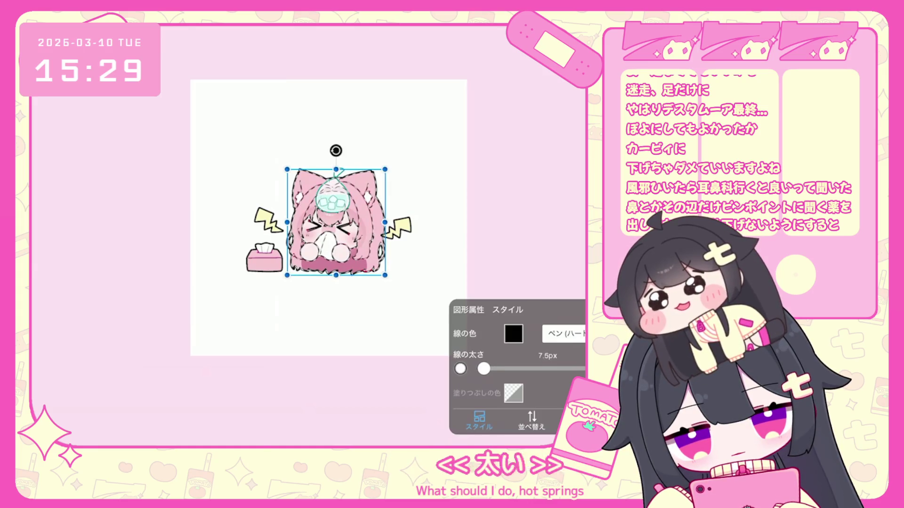
left_click(461, 368)
Thicken the outer outline shape on vector layer 2 to about 20px.
left_click(494, 420)
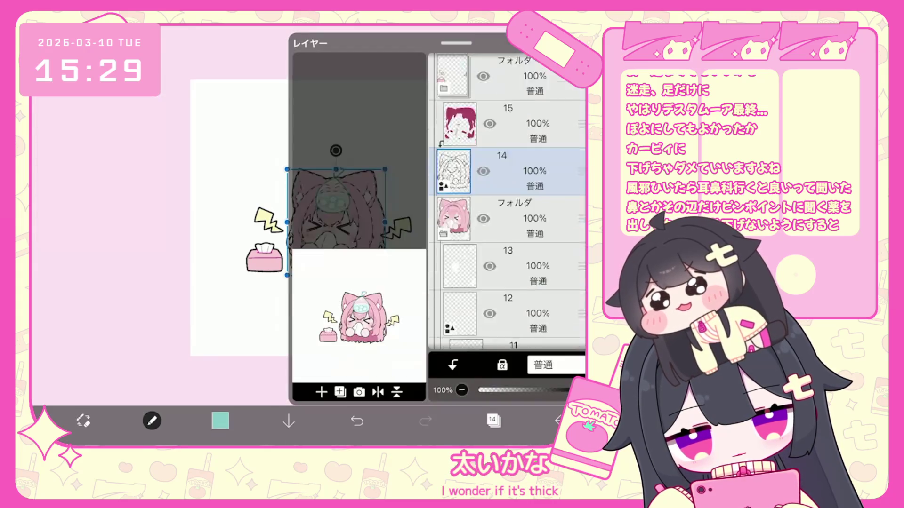
scroll(506, 202, "down", 5)
left_click(506, 202)
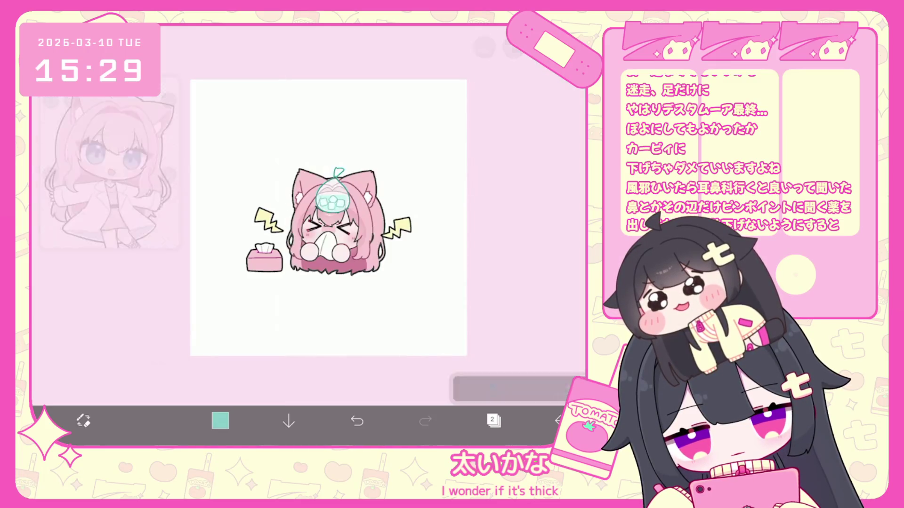
left_click(493, 420)
left_click(397, 288)
left_click_drag(488, 368, 490, 368)
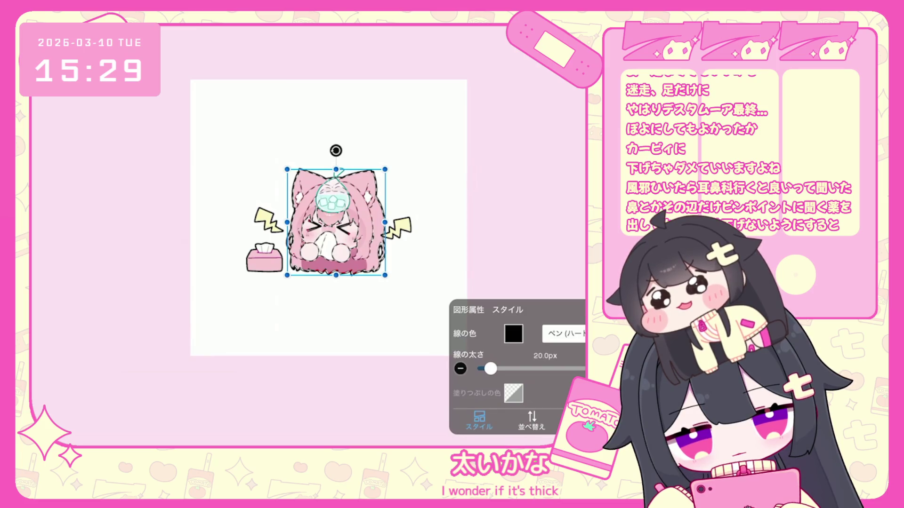
Check the X-eyes shape on layer 5, leave it unchanged, and reselect the character folder.
left_click(494, 420)
scroll(507, 202, "up", 10)
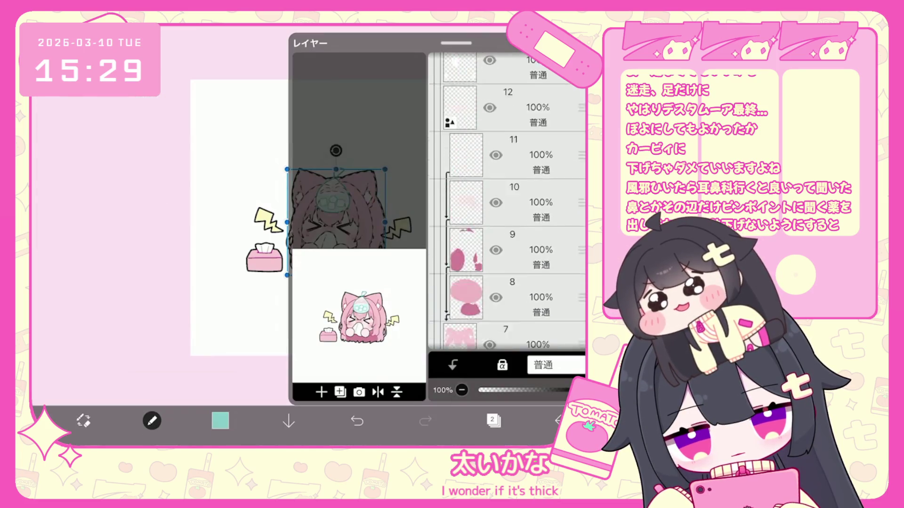
scroll(507, 202, "down", 5)
left_click(517, 299)
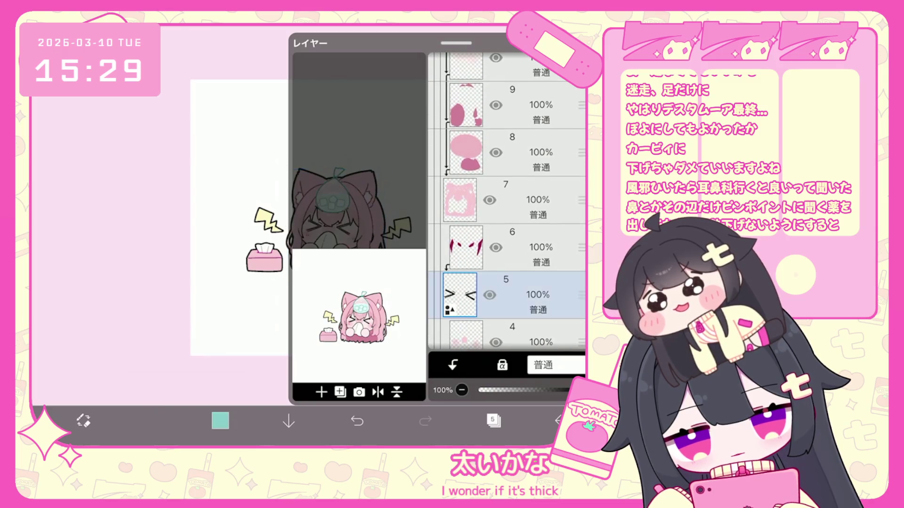
left_click(493, 420)
left_click(317, 212)
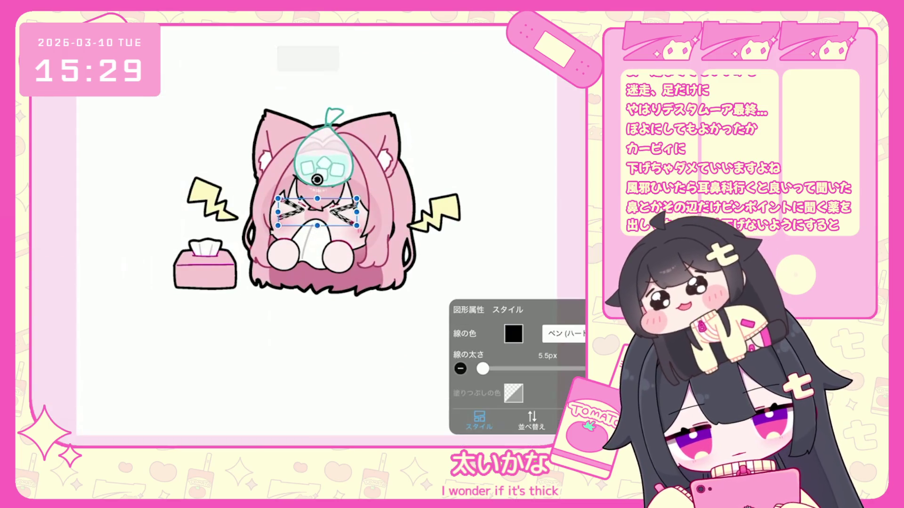
left_click(376, 353)
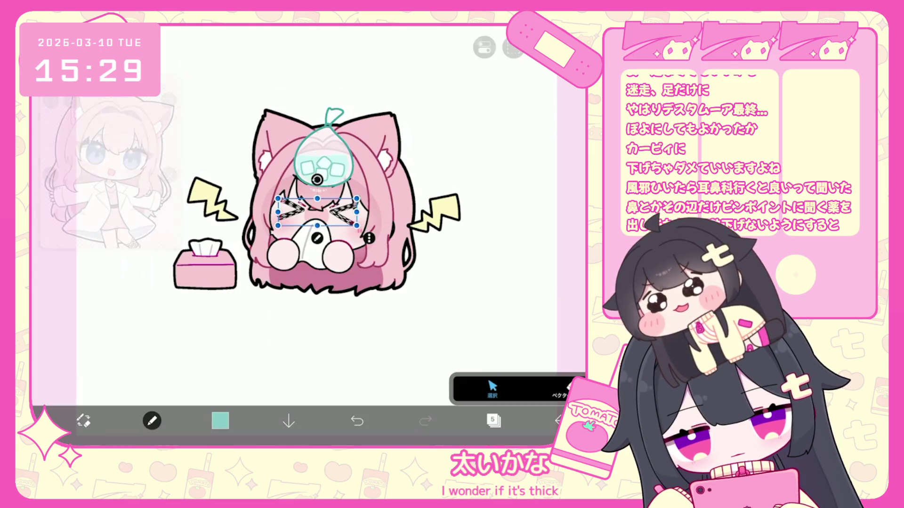
scroll(321, 216, "down", 3)
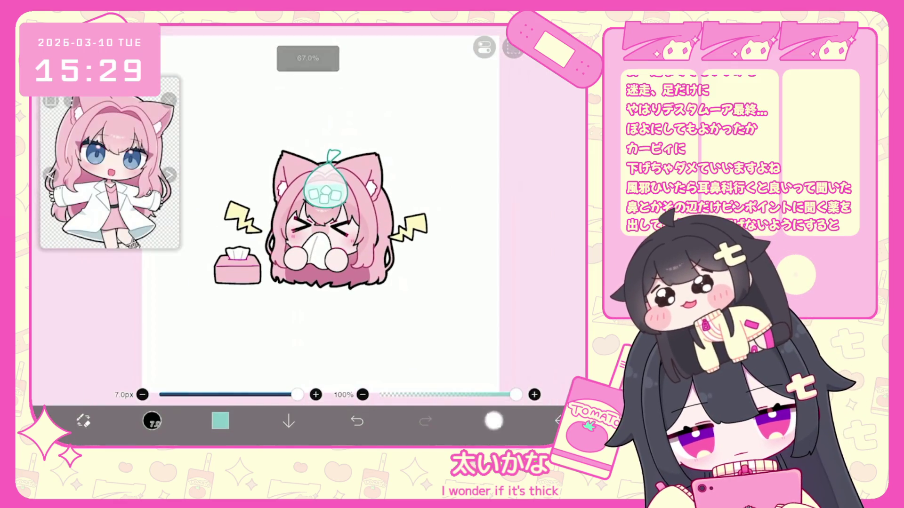
left_click(494, 421)
scroll(507, 202, "up", 5)
left_click(518, 207)
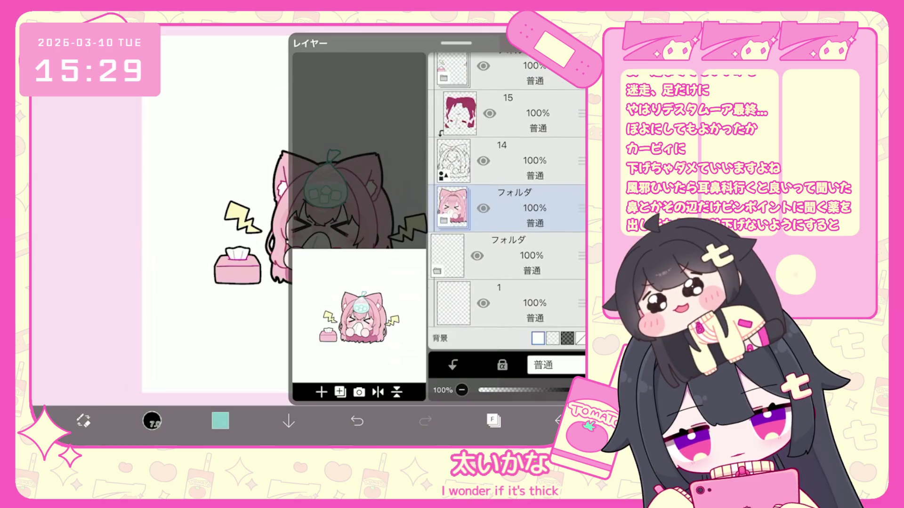
Expand the ice-bag folder and select its layer 24.
scroll(507, 202, "up", 5)
left_click(518, 313)
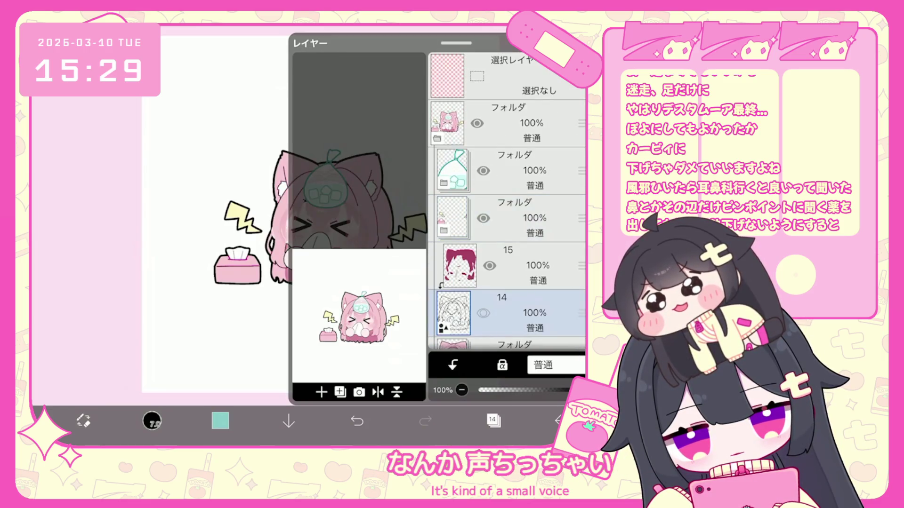
left_click(518, 170)
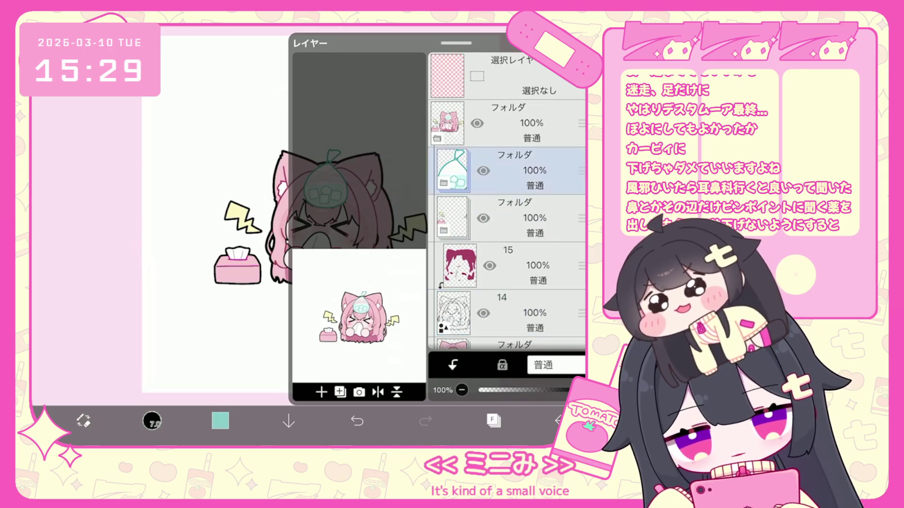
left_click(444, 186)
left_click(518, 266)
left_click(493, 420)
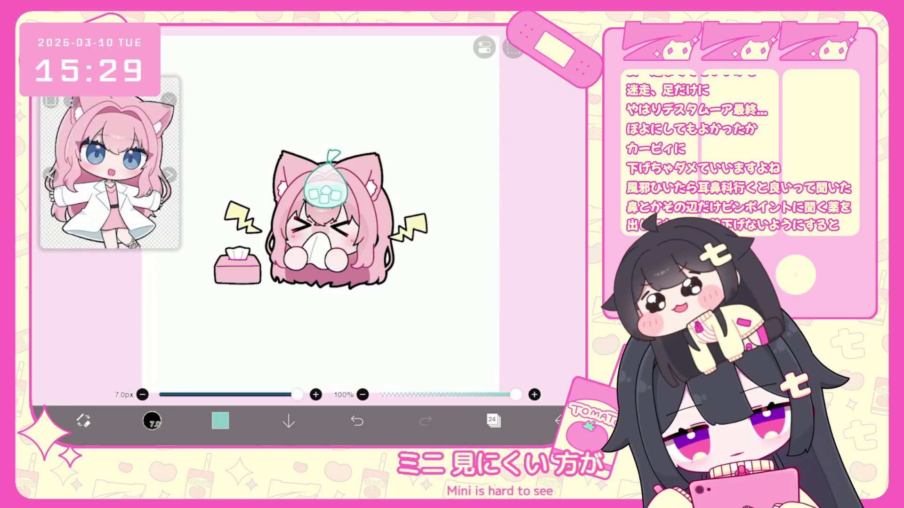
scroll(308, 236, "up", 2)
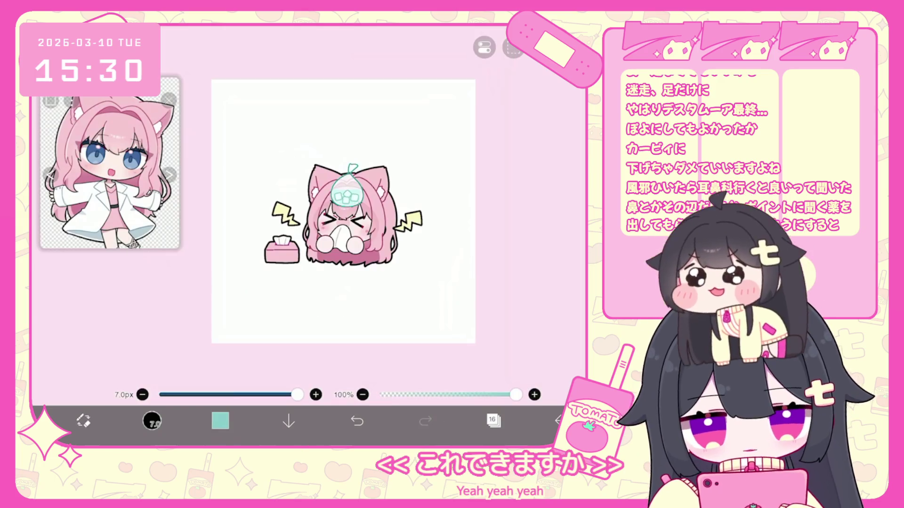
scroll(335, 212, "up", 3)
Try a blue fill on the tissue box on layer 17, then undo it.
left_click(493, 421)
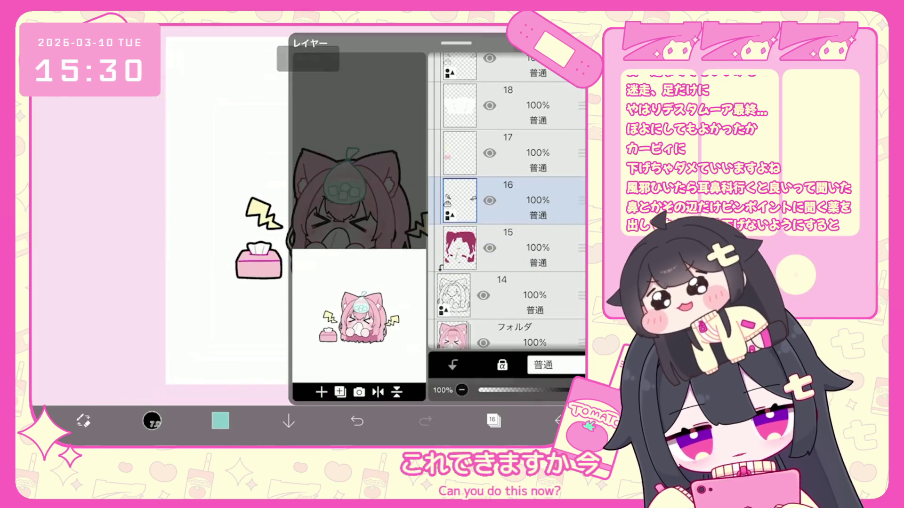
scroll(506, 202, "up", 5)
left_click(518, 169)
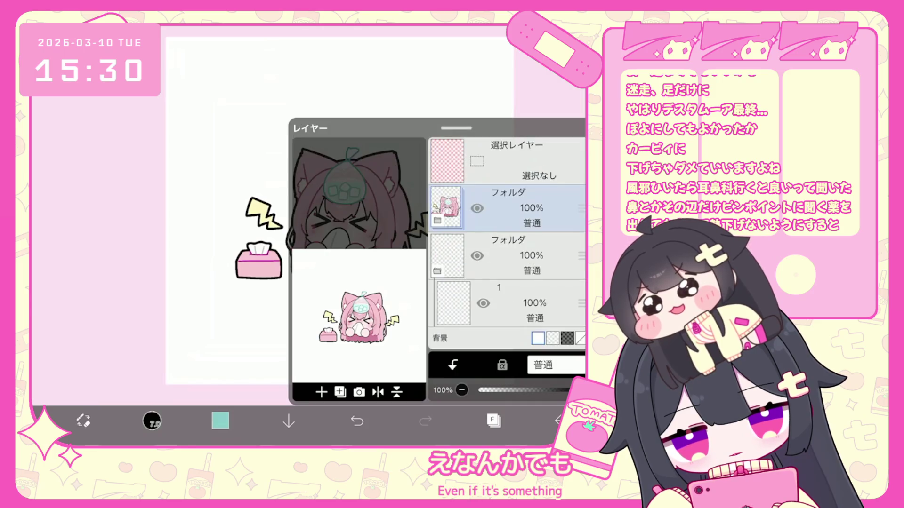
scroll(506, 202, "down", 3)
scroll(506, 203, "down", 3)
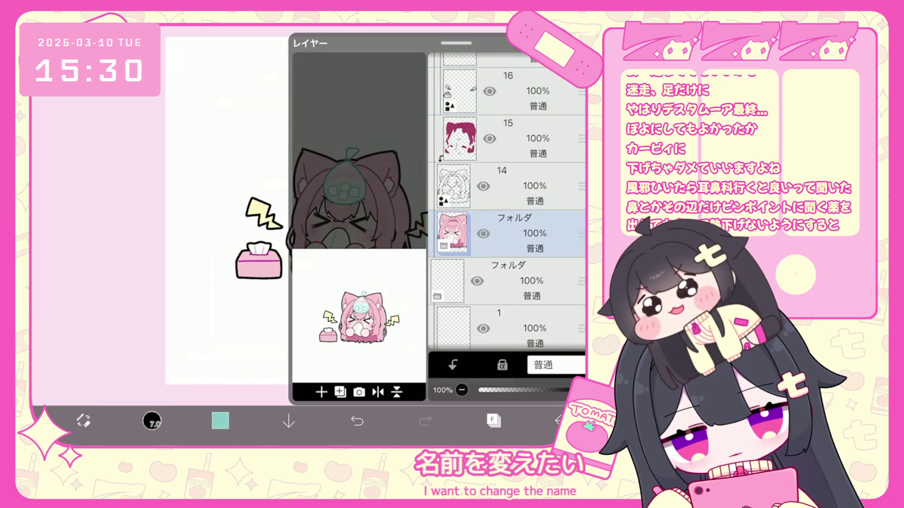
scroll(506, 203, "up", 3)
left_click(517, 202)
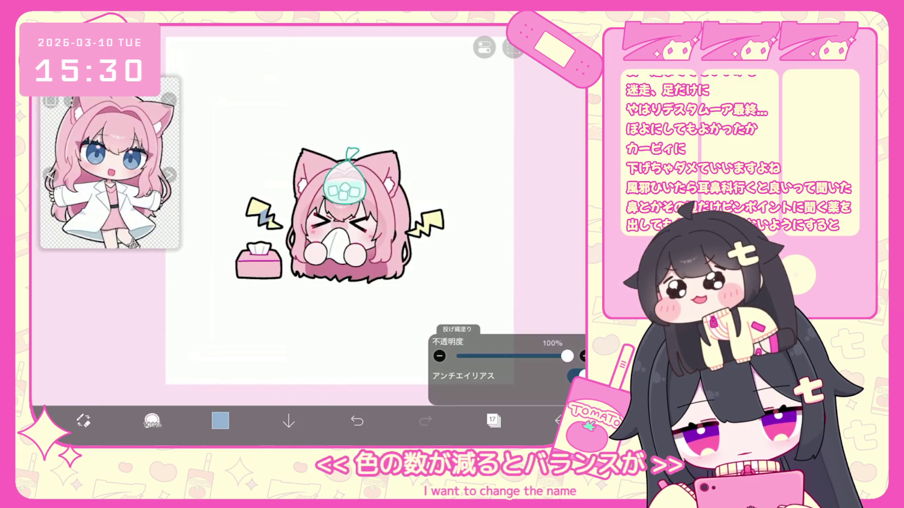
left_click_drag(233, 242, 238, 243)
key("ctrl+z")
scroll(344, 216, "up", 2)
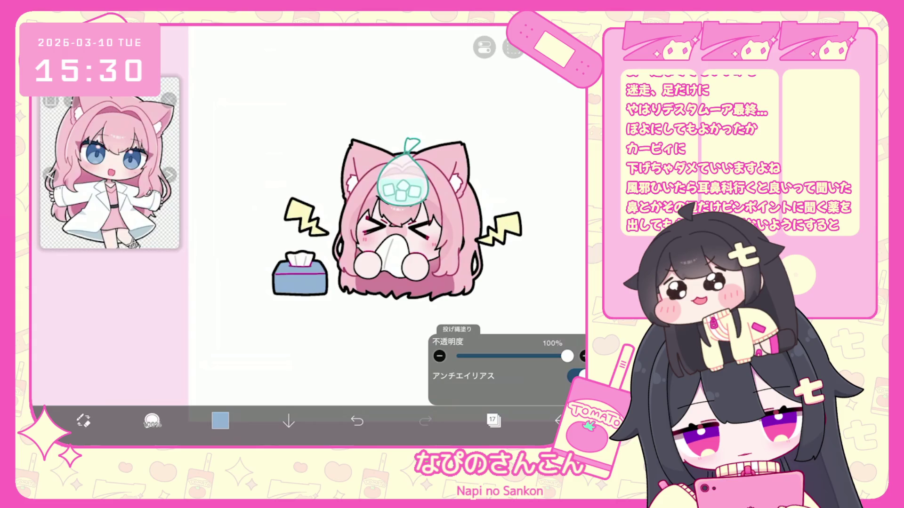
Select layer 20 and keep blue as the brush colour.
left_click(494, 420)
scroll(507, 212, "up", 3)
left_click(513, 168)
left_click(508, 215)
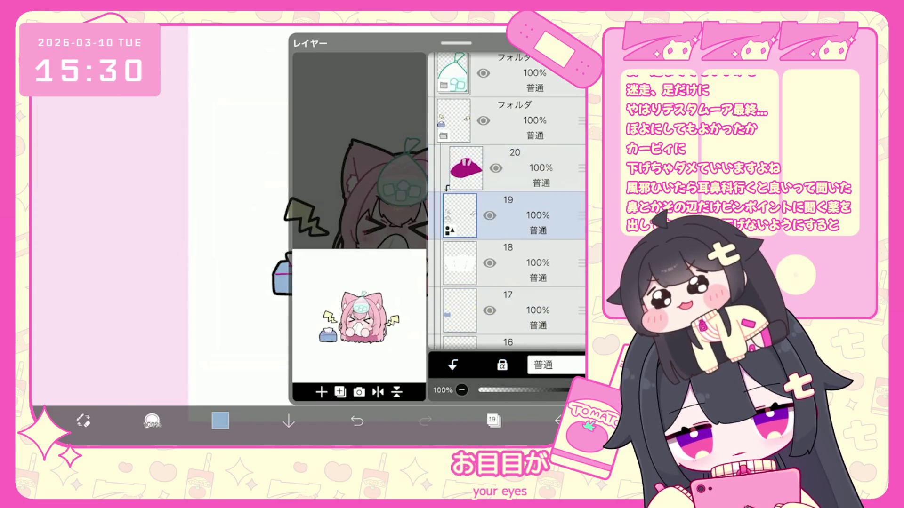
left_click(513, 168)
left_click(220, 421)
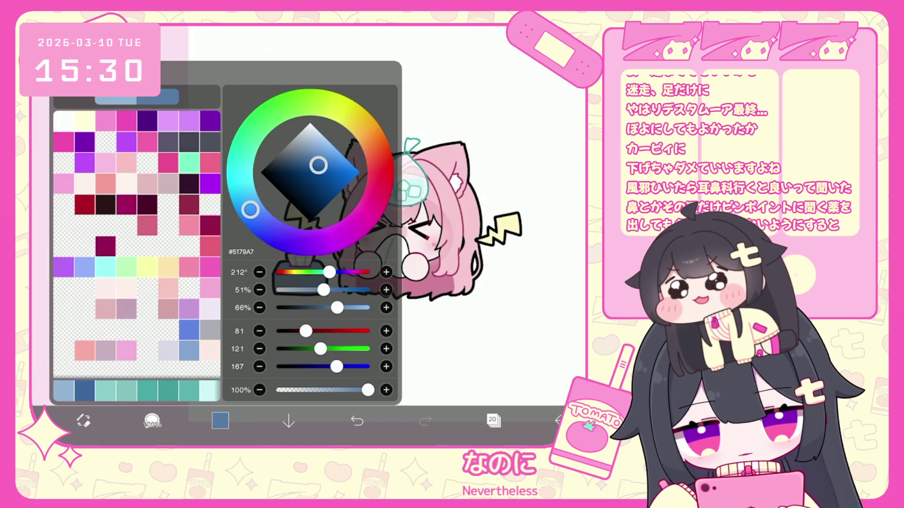
left_click(220, 420)
scroll(296, 282, "up", 5)
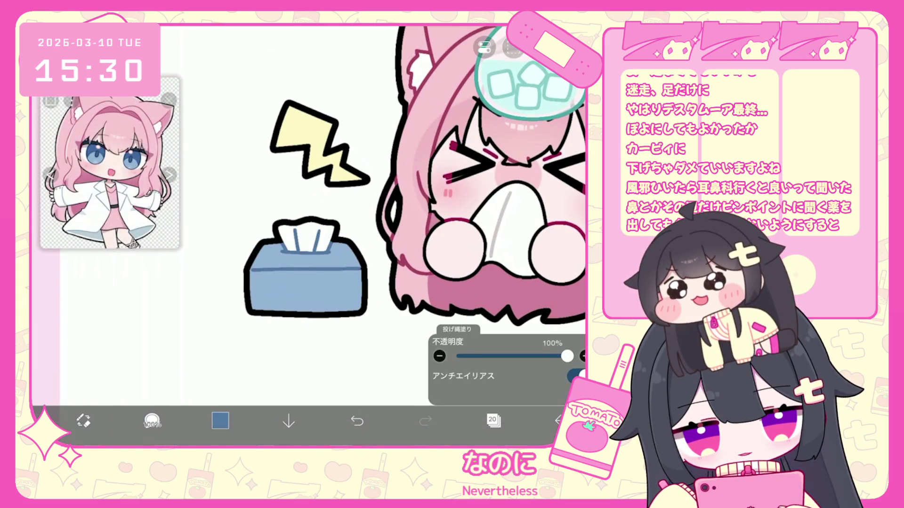
scroll(311, 212, "down", 2)
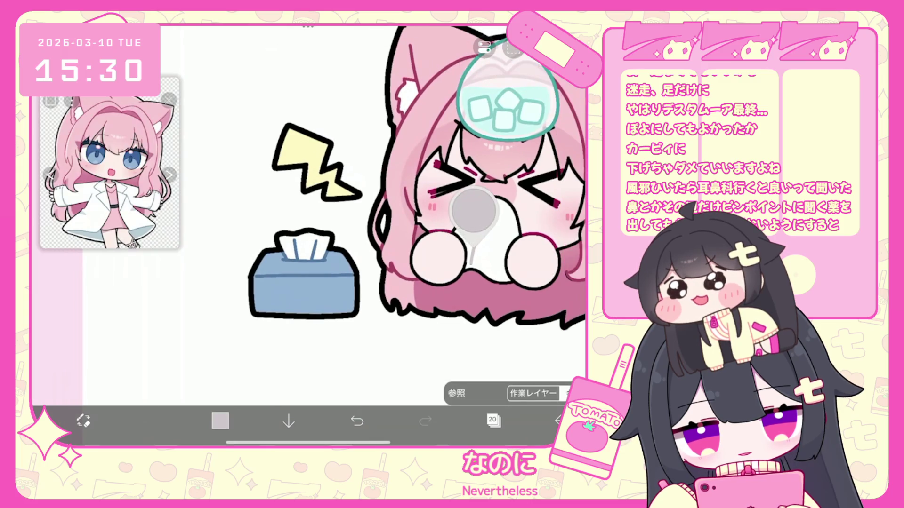
Add a clipped layer above layer 20 and collapse the tissue box and lightning folder.
left_click(493, 420)
left_click(321, 392)
left_click(453, 365)
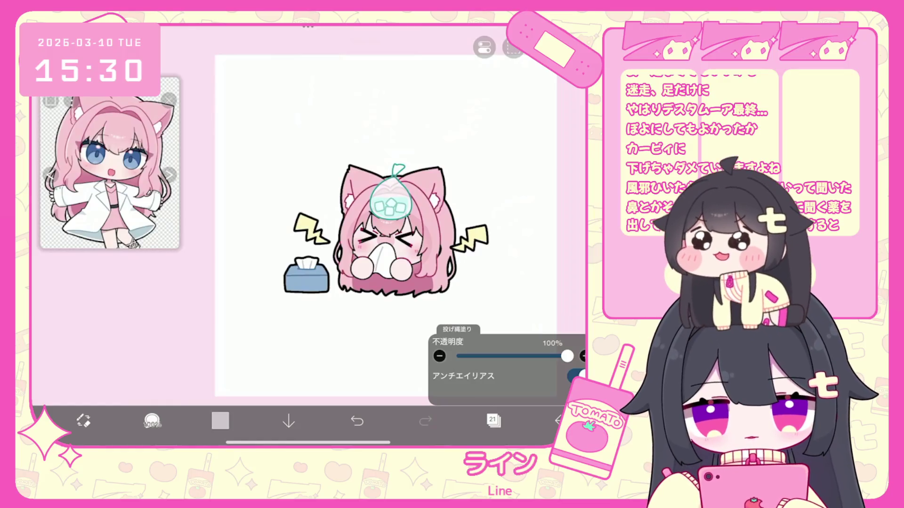
left_click(508, 153)
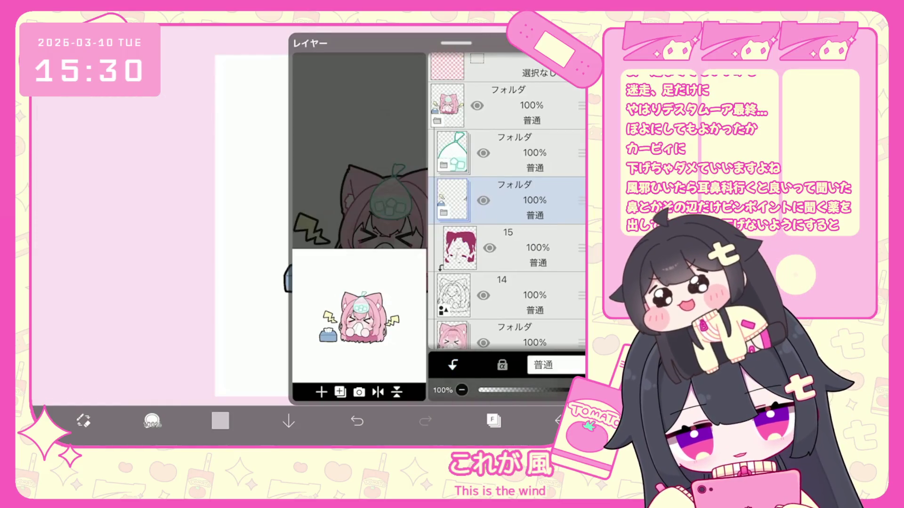
left_click(493, 421)
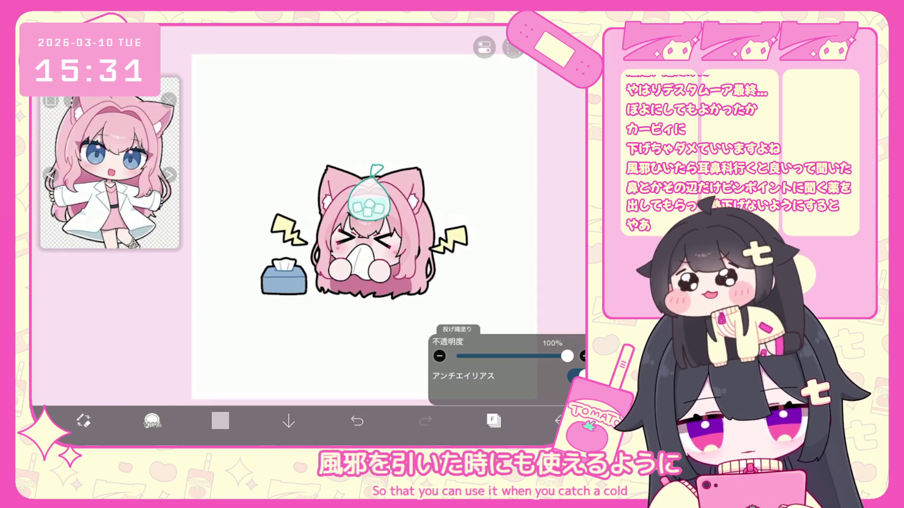
Bring back the layer list showing the chibi's folders and layers 14 and 15.
left_click(493, 420)
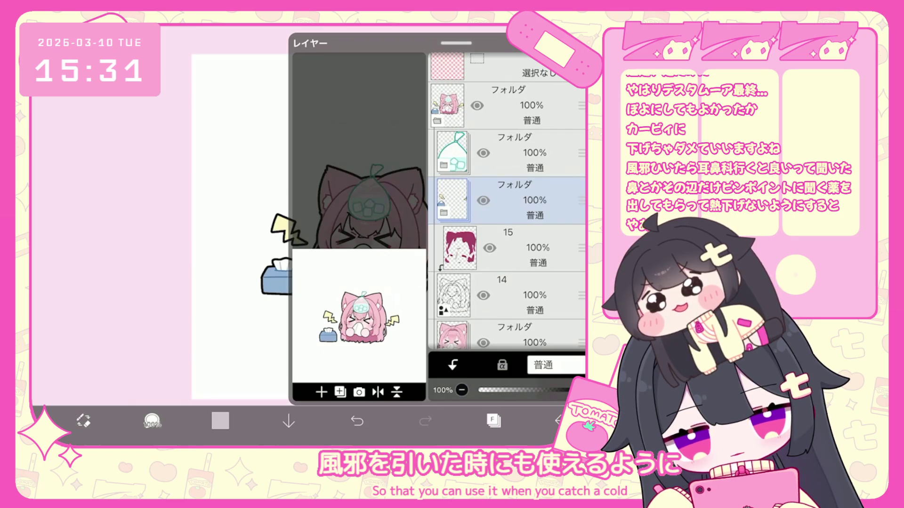
Hide and reshow the tissue-box and lightning folder, then add new layer 22.
left_click(483, 201)
left_click(483, 200)
left_click(321, 392)
left_click(332, 304)
Set the brush to black, draw a trial swirl beside her head, and undo it.
left_click(220, 421)
left_click(220, 421)
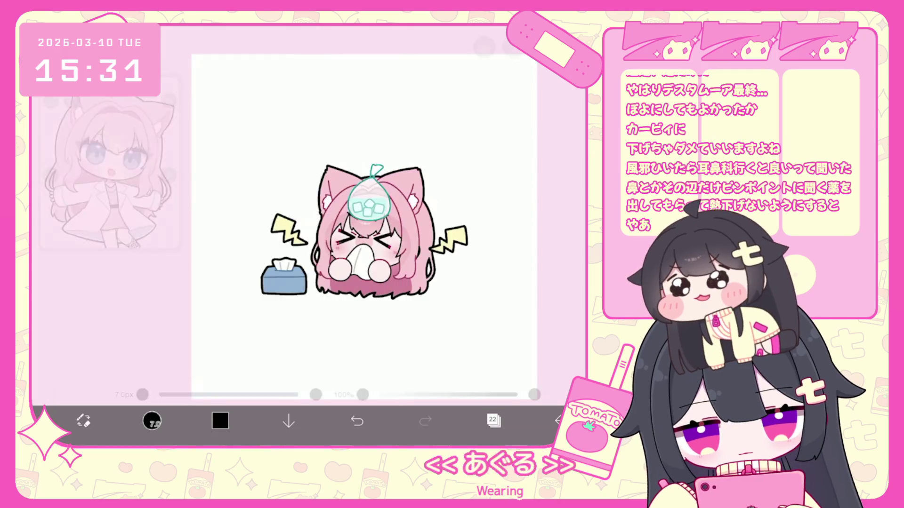
left_click_drag(437, 204, 461, 190)
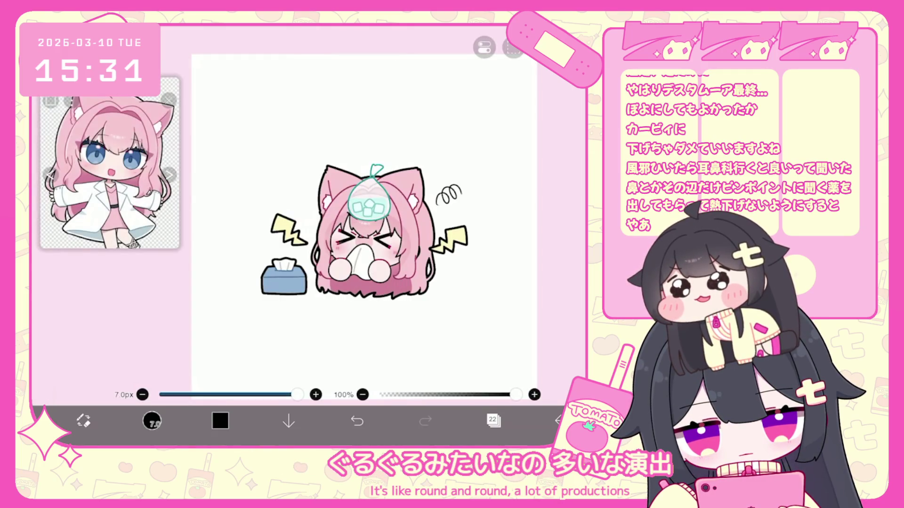
left_click(357, 421)
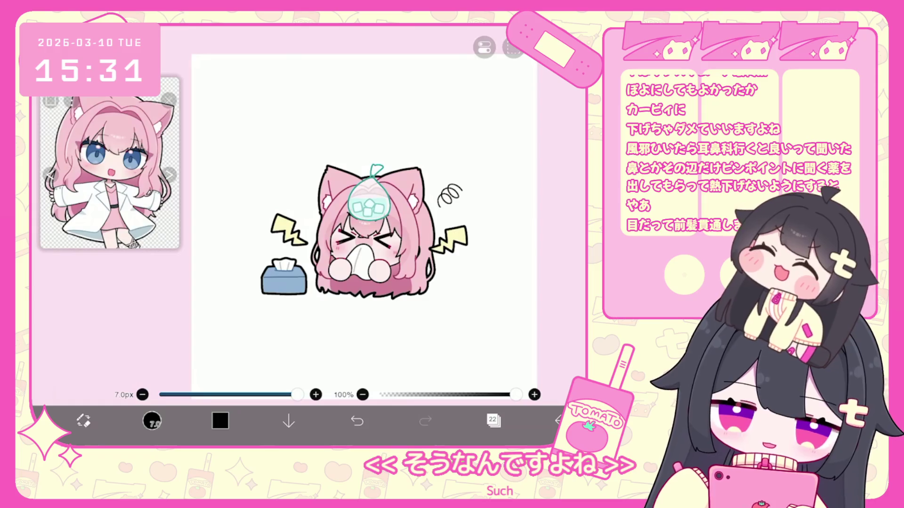
left_click(357, 420)
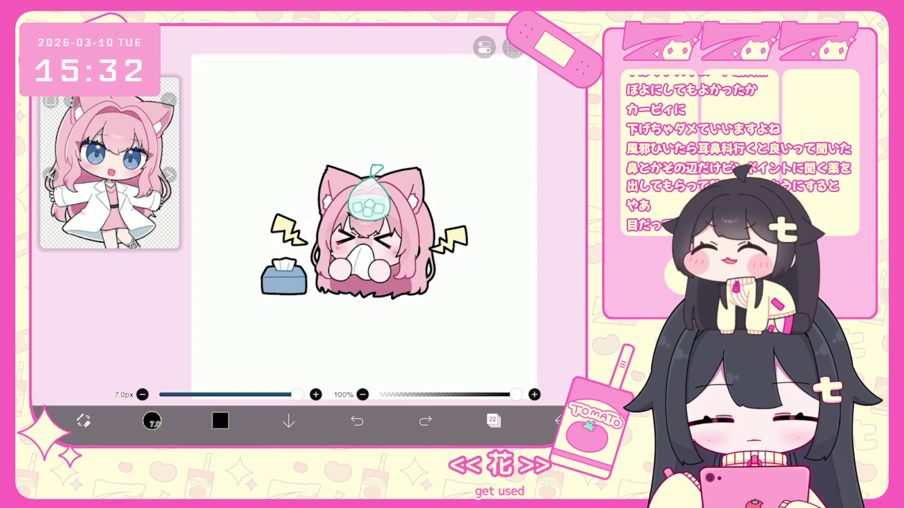
left_click(493, 421)
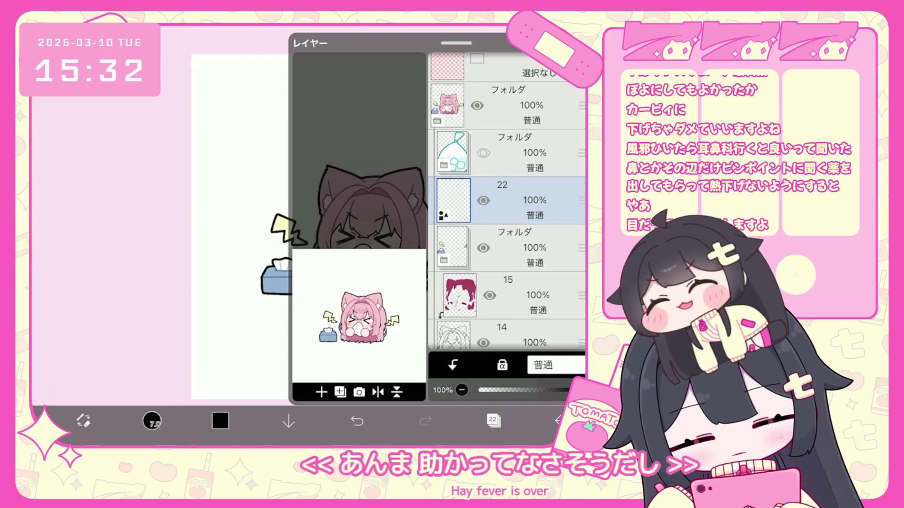
left_click(494, 420)
scroll(358, 212, "up", 3)
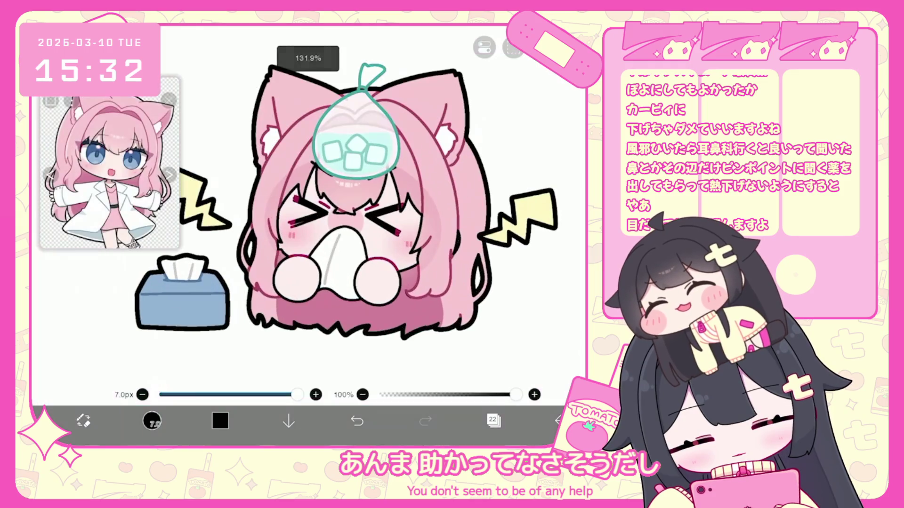
left_click(494, 420)
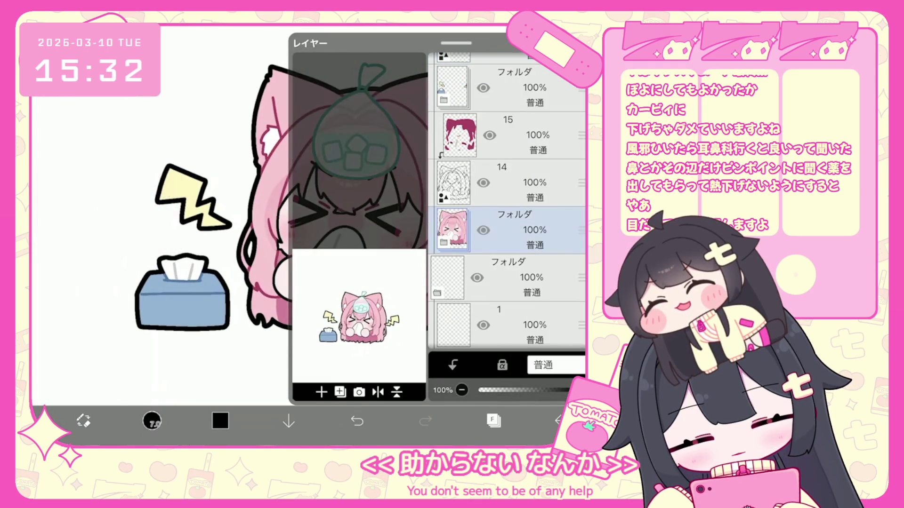
left_click(494, 421)
scroll(424, 226, "down", 3)
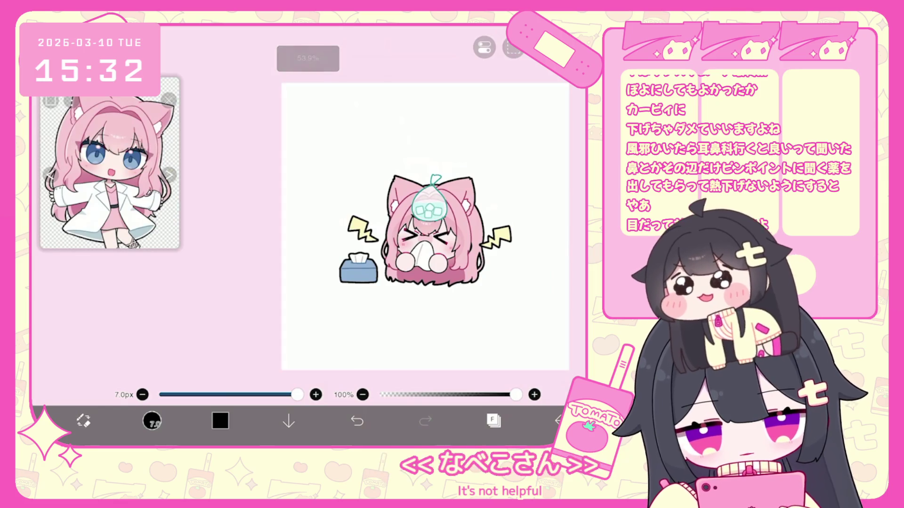
scroll(424, 226, "up", 2)
left_click_drag(516, 394, 491, 395)
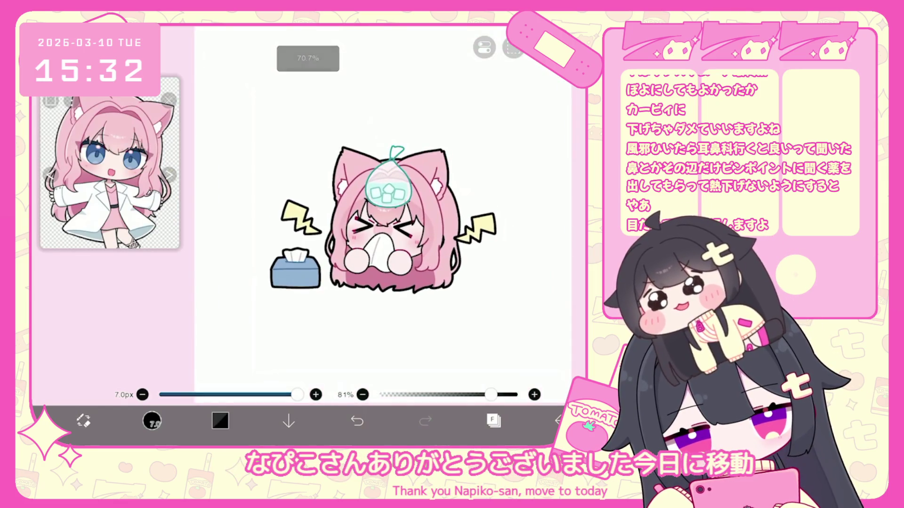
scroll(377, 212, "up", 1)
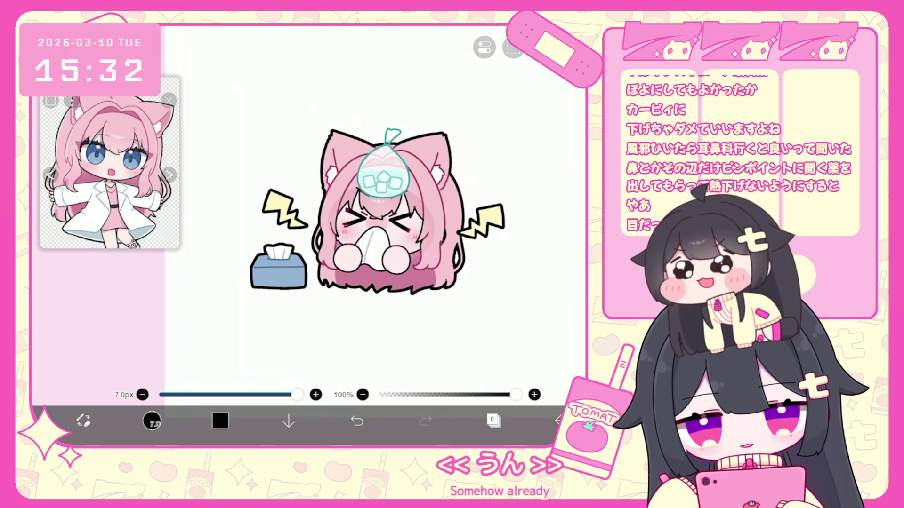
left_click(557, 420)
left_click(528, 384)
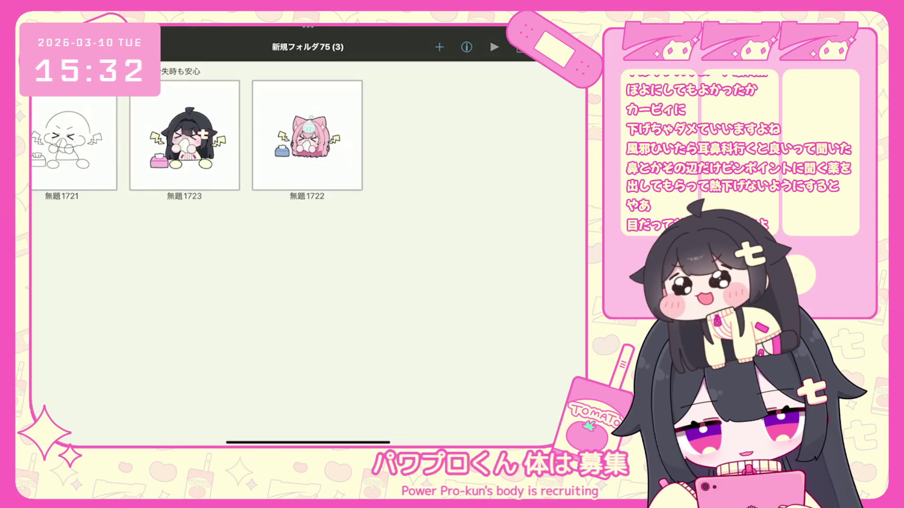
left_click(185, 135)
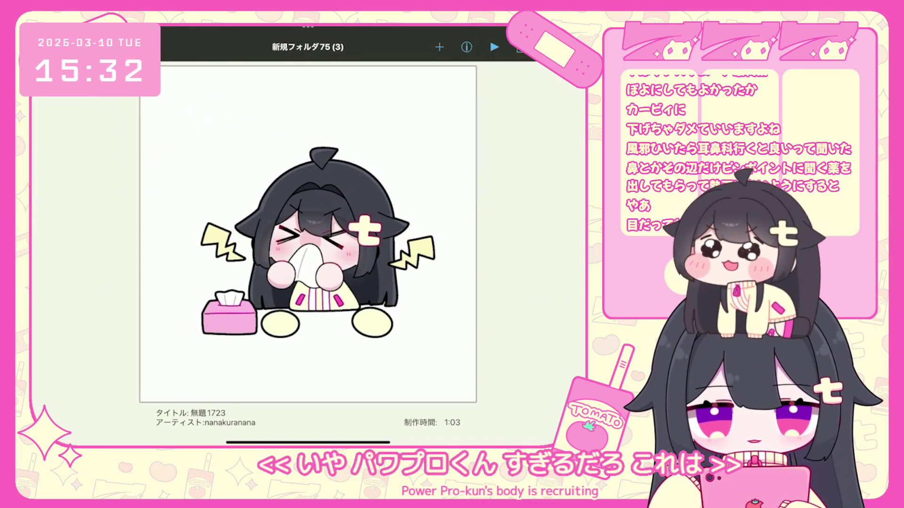
left_click(309, 235)
left_click(307, 132)
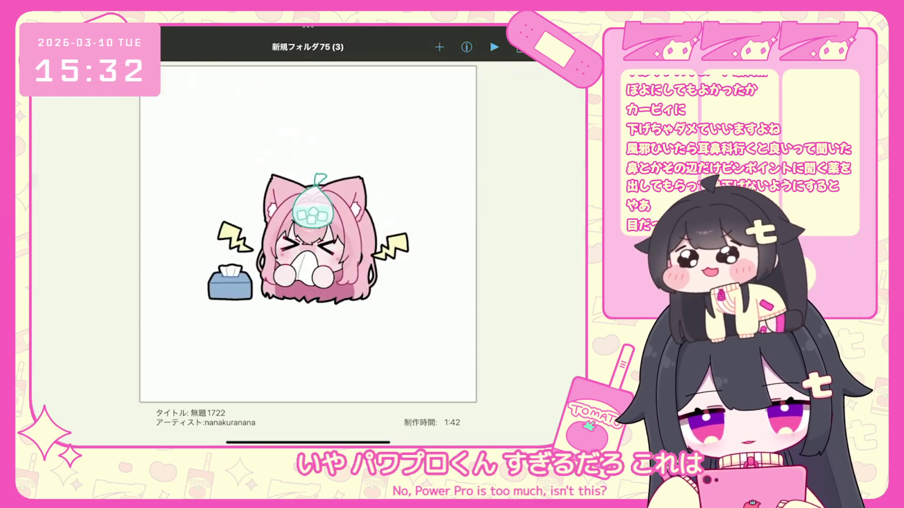
left_click_drag(211, 235, 400, 236)
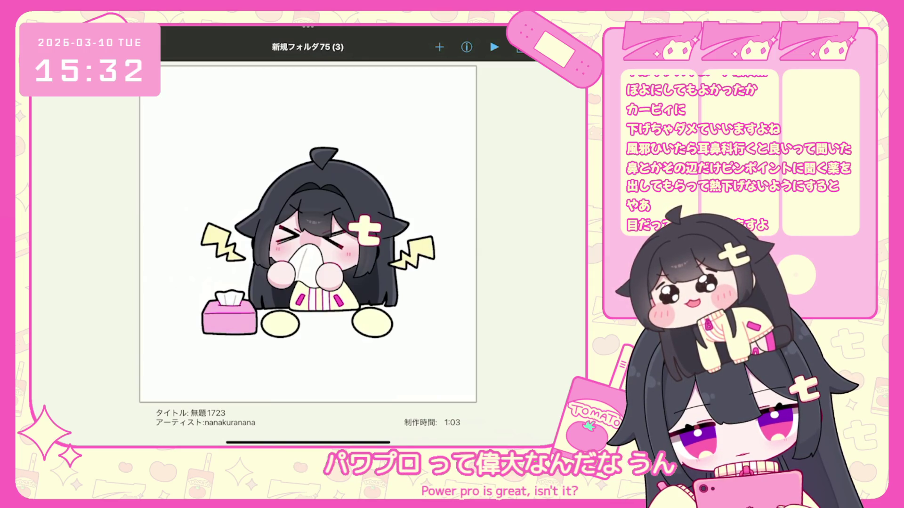
key("Right")
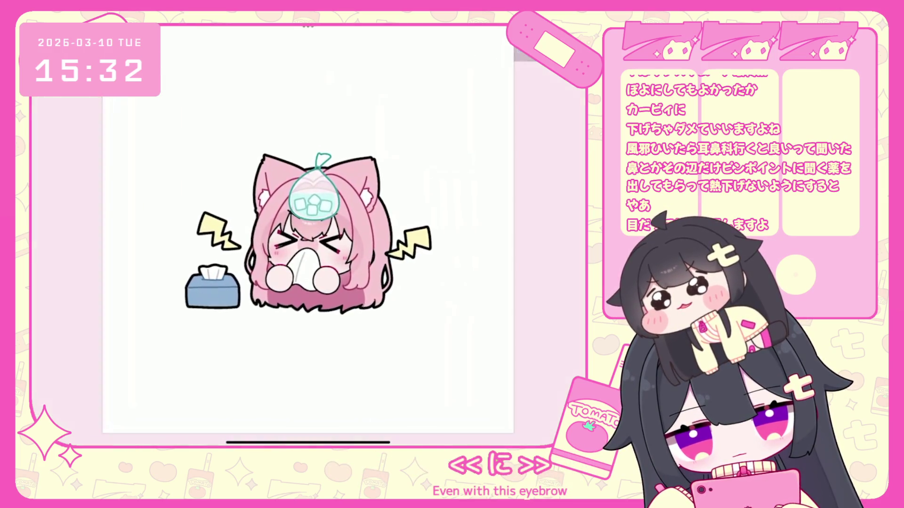
key("Return")
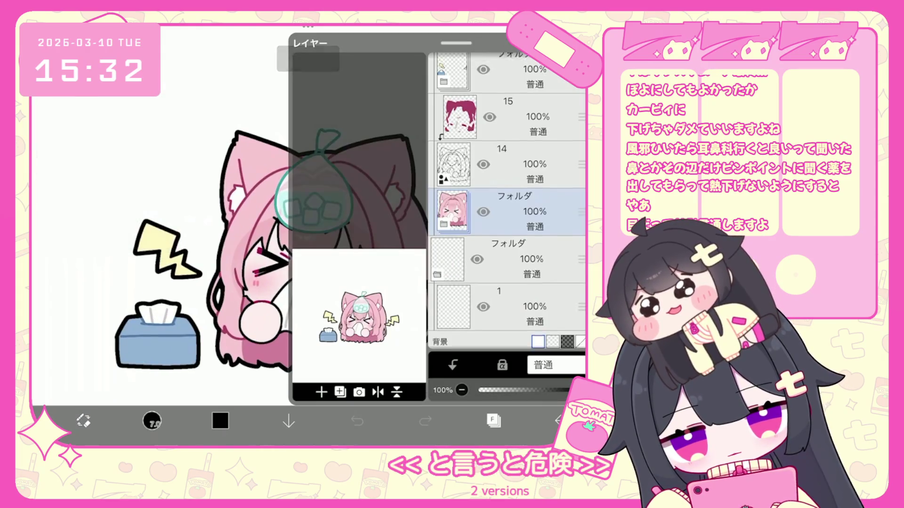
Select layer 14 and cut the selected ice bag to the clipboard.
scroll(507, 202, "up", 2)
left_click(509, 193)
left_click(503, 241)
key("Escape")
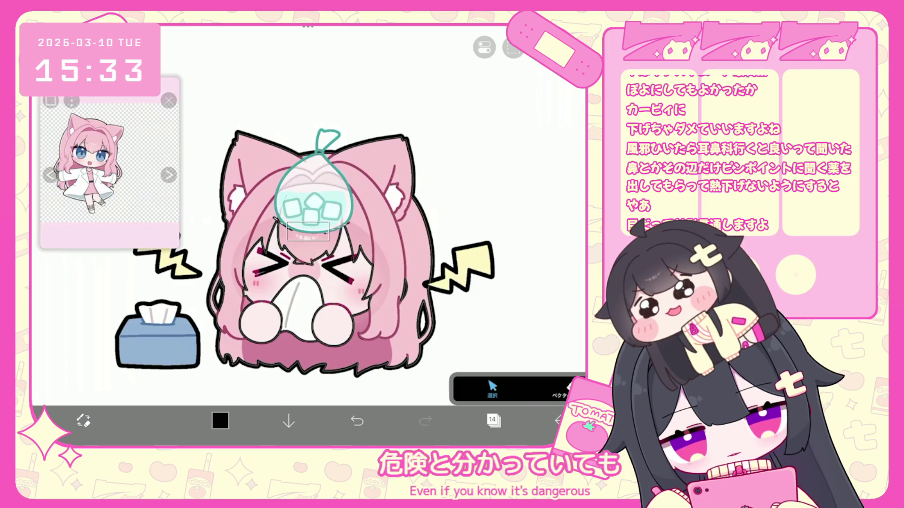
left_click(514, 47)
left_click(460, 91)
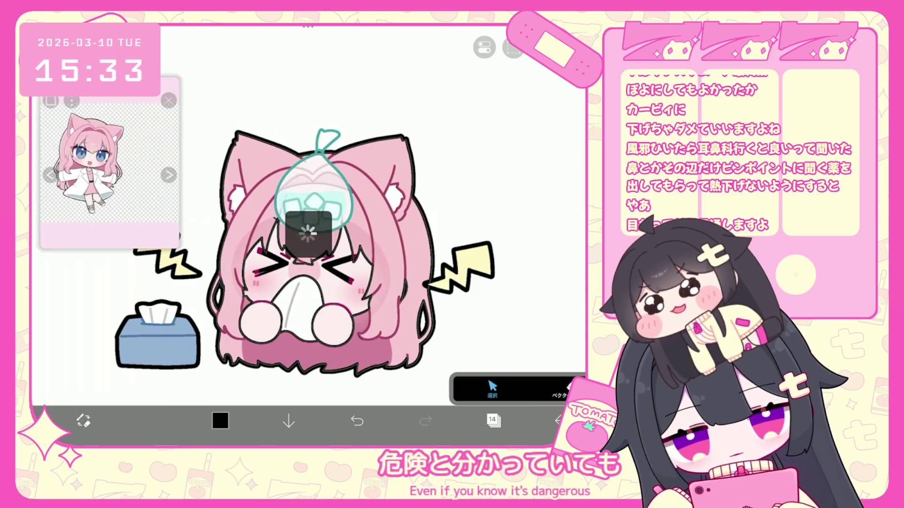
Select layer 7 in the character folder and check the canvas without the ice bag.
left_click(493, 420)
left_click(518, 123)
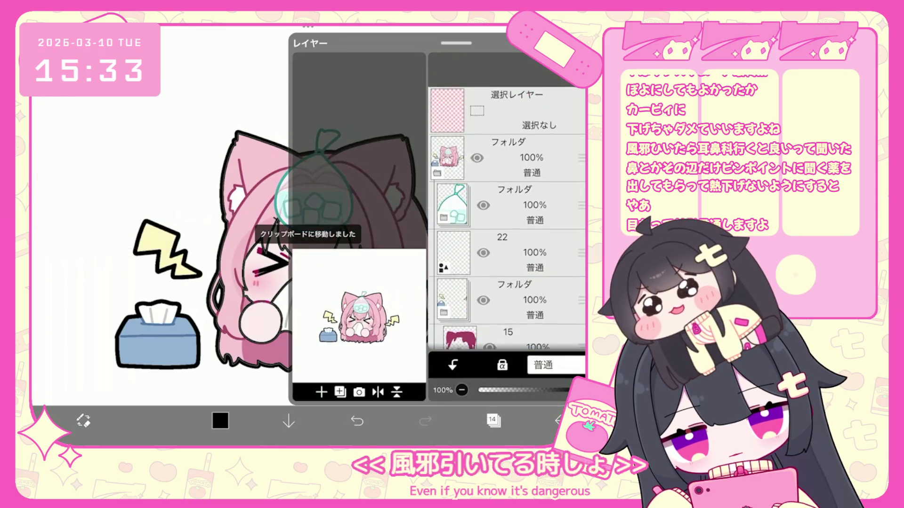
scroll(506, 202, "down", 10)
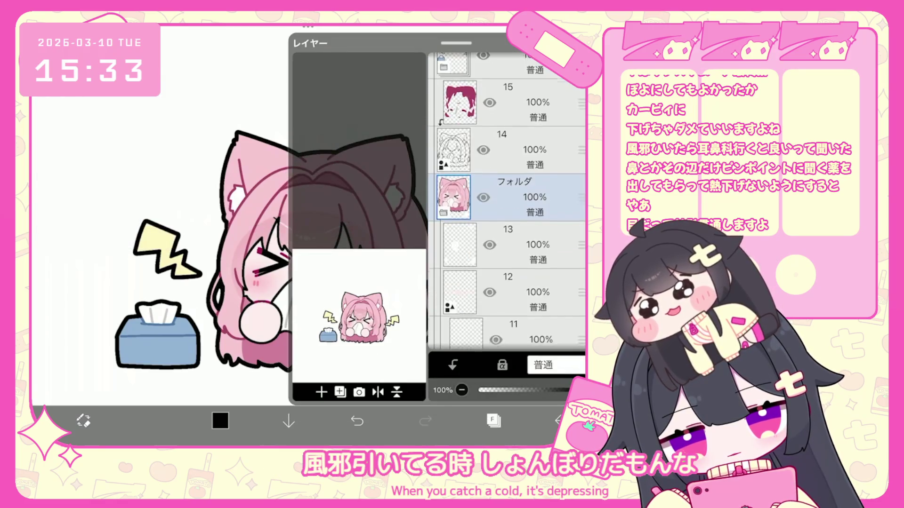
left_click(518, 240)
scroll(506, 202, "down", 3)
left_click(518, 262)
left_click(493, 421)
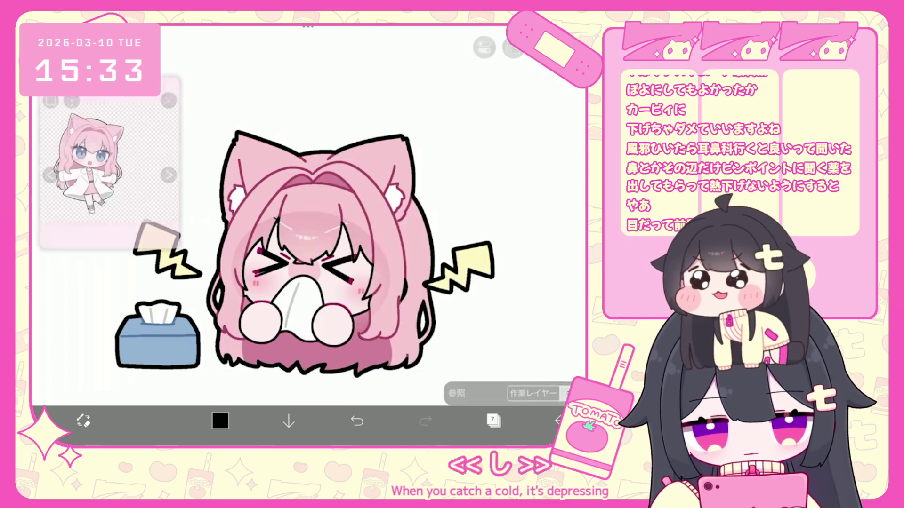
scroll(232, 231, "up", 5)
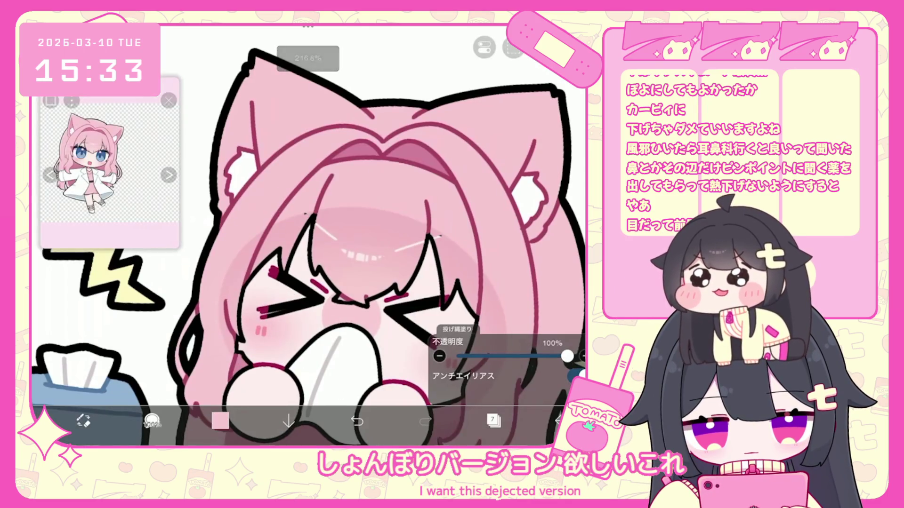
scroll(424, 236, "up", 1)
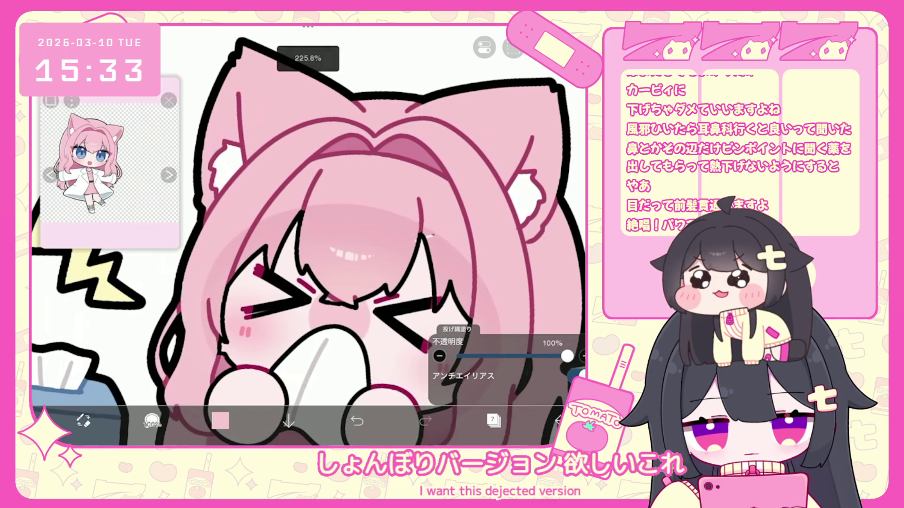
scroll(308, 236, "down", 2)
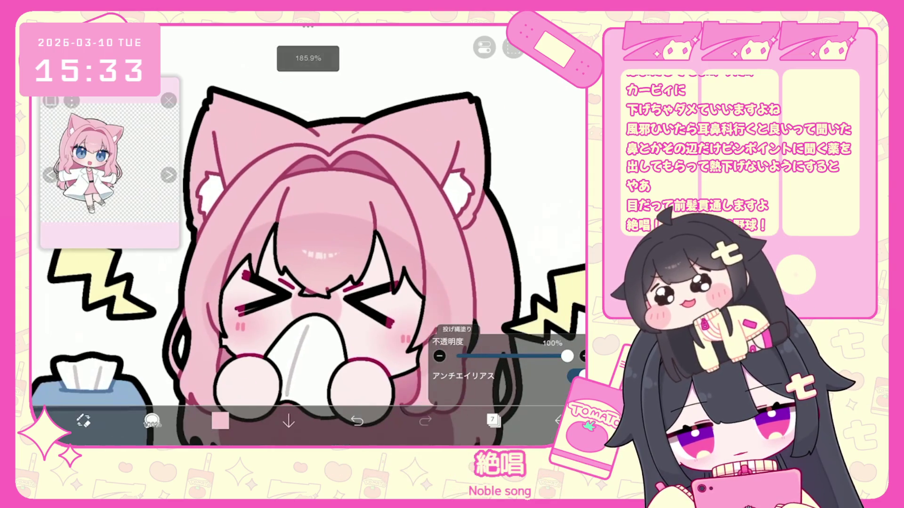
left_click(493, 421)
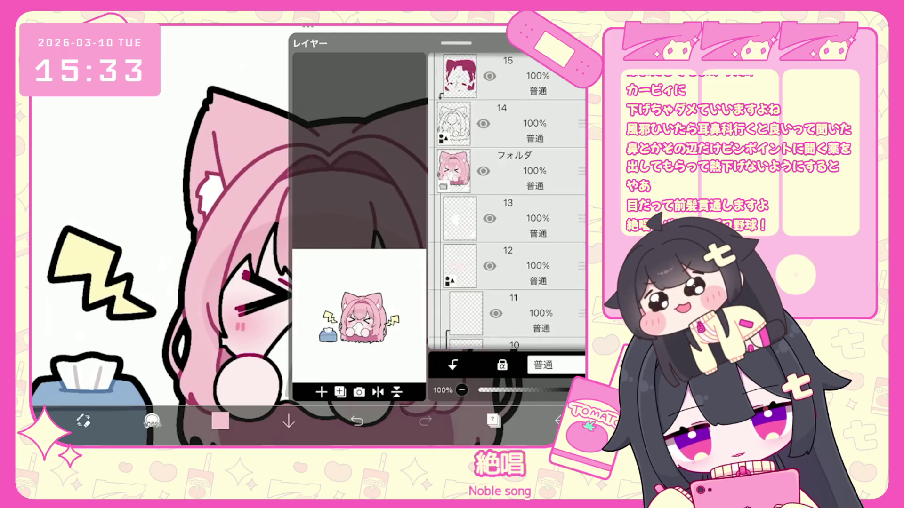
Switch to vector drawing, then select and rotate the right forehead stroke.
left_click(493, 421)
left_click(152, 420)
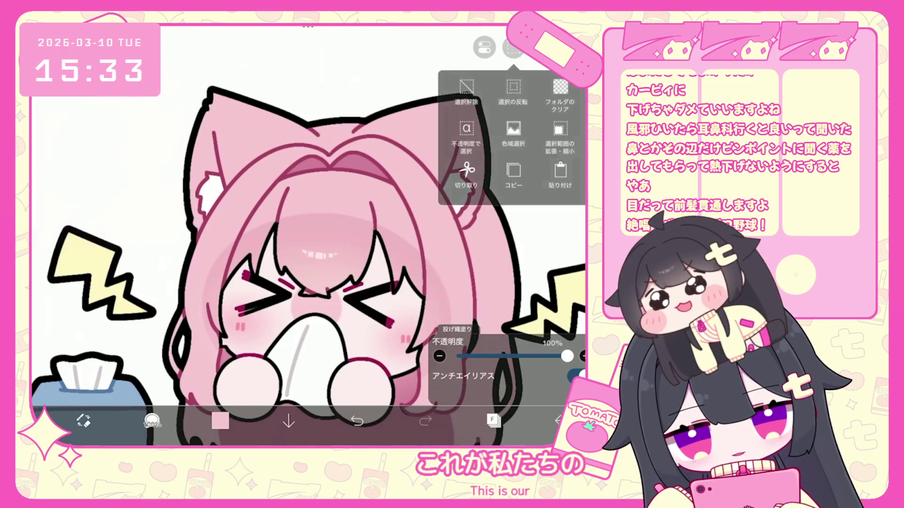
left_click(471, 142)
left_click(492, 421)
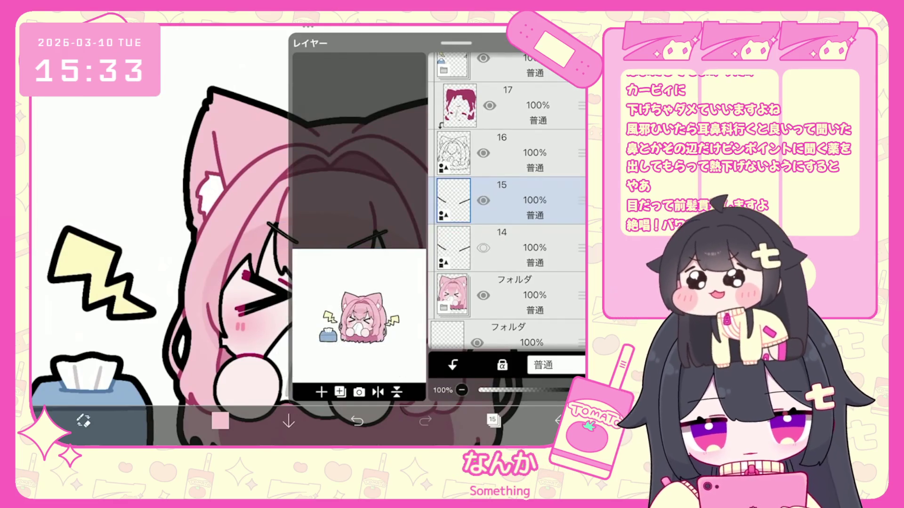
left_click(493, 420)
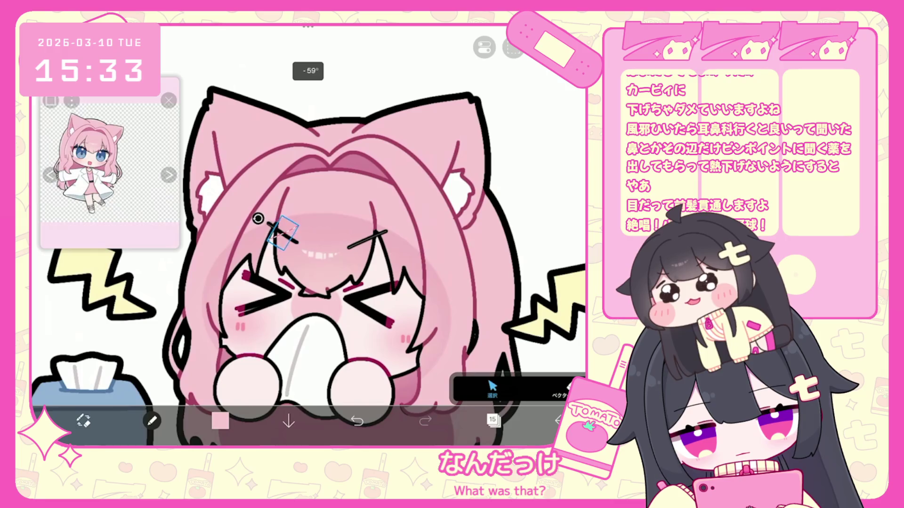
left_click(367, 240)
mouse_move(379, 215)
left_mouse_down()
mouse_move(391, 228)
mouse_move(359, 228)
left_mouse_up()
scroll(309, 235, "down", 5)
Set the drawing colour to black and undo the extra brush stroke.
left_click(493, 420)
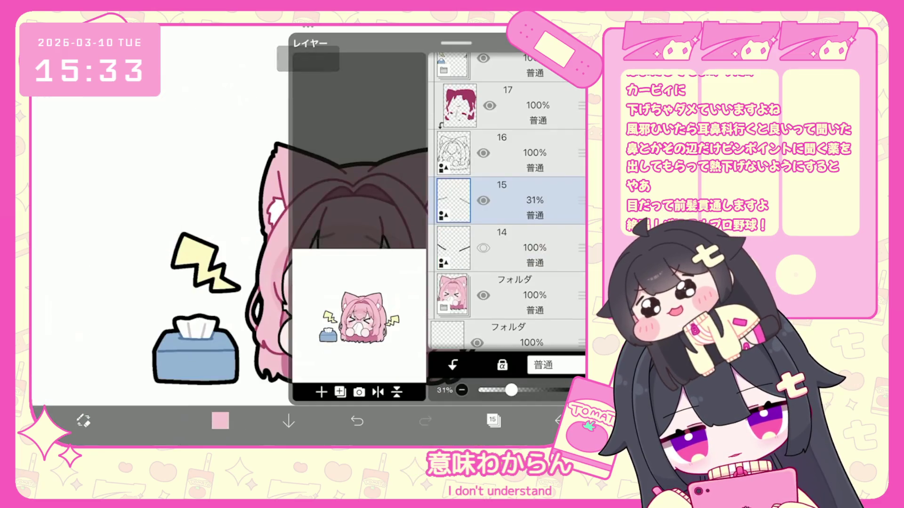
left_click(322, 393)
left_click(493, 420)
left_click(220, 420)
left_click(220, 421)
scroll(308, 235, "up", 5)
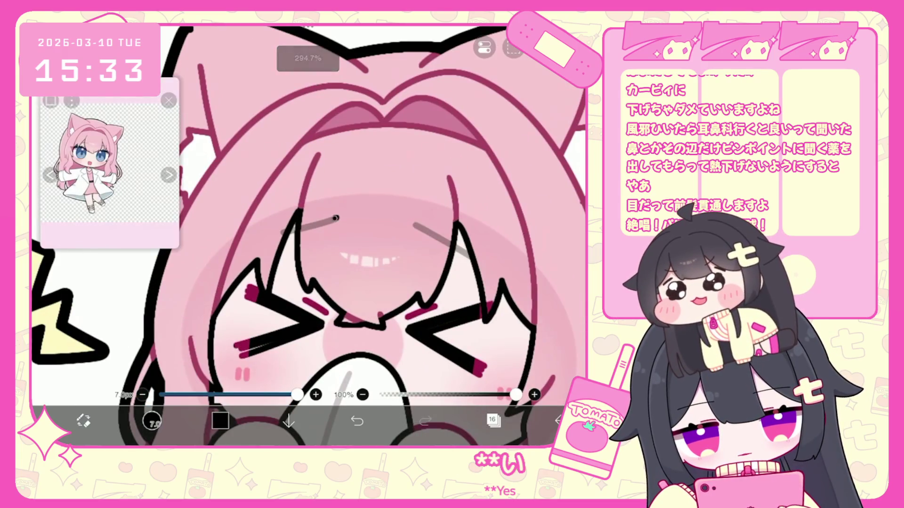
key("ctrl+z")
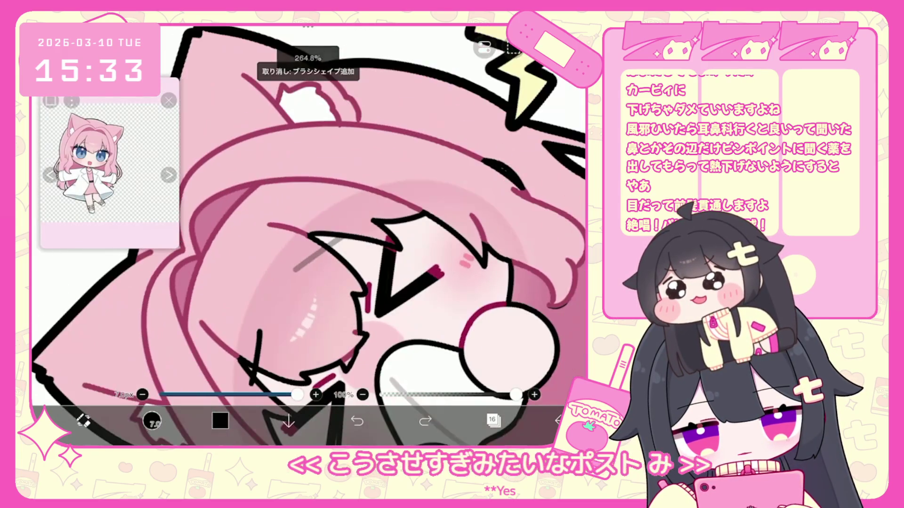
scroll(308, 236, "down", 5)
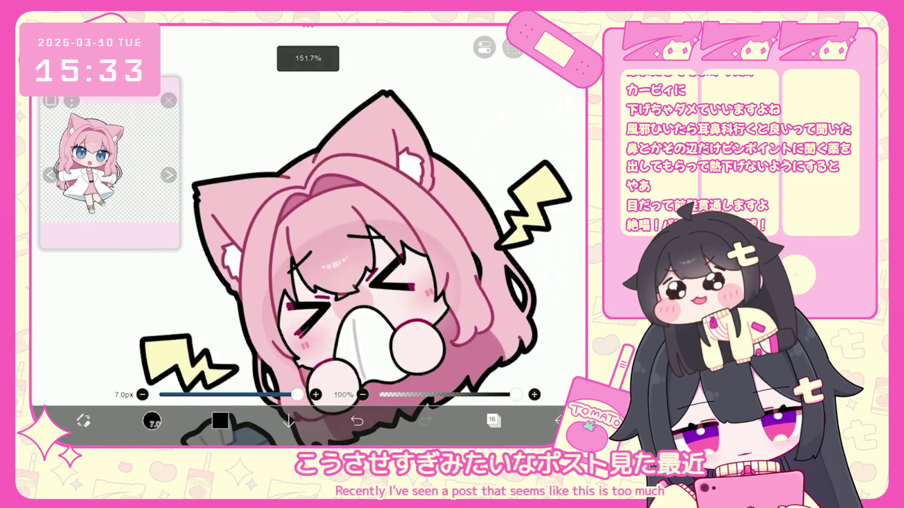
Delete the faint eyebrow layer 15 and check the face.
left_click(492, 420)
left_click(508, 248)
key("Delete")
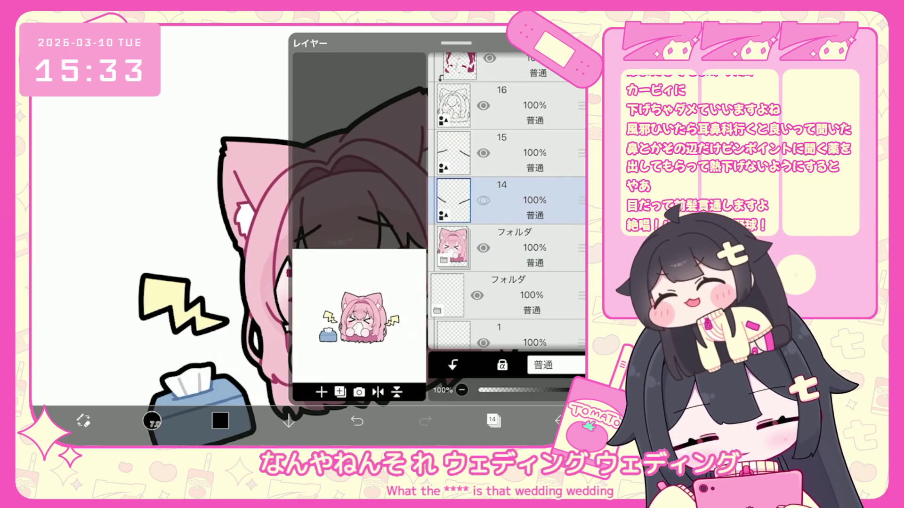
left_click(493, 420)
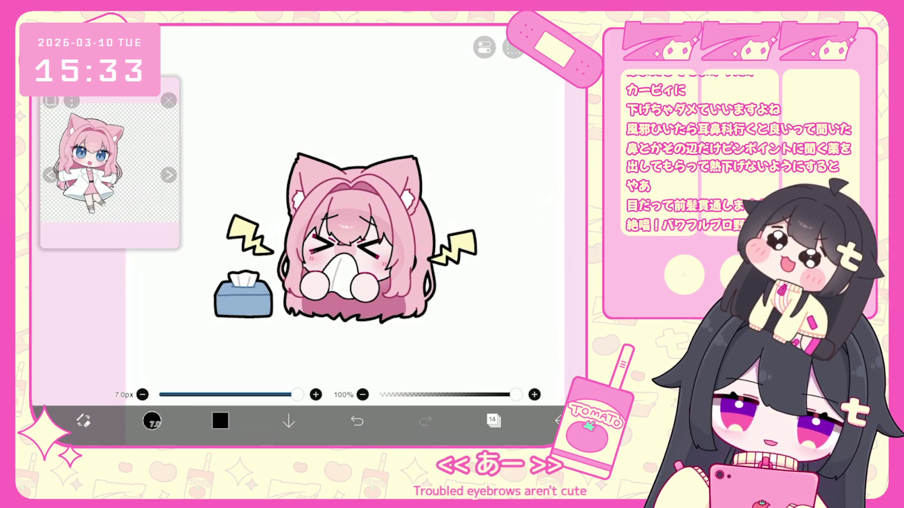
Move the ice-pack folder higher on her head with Transform.
left_click(493, 421)
scroll(506, 203, "up", 5)
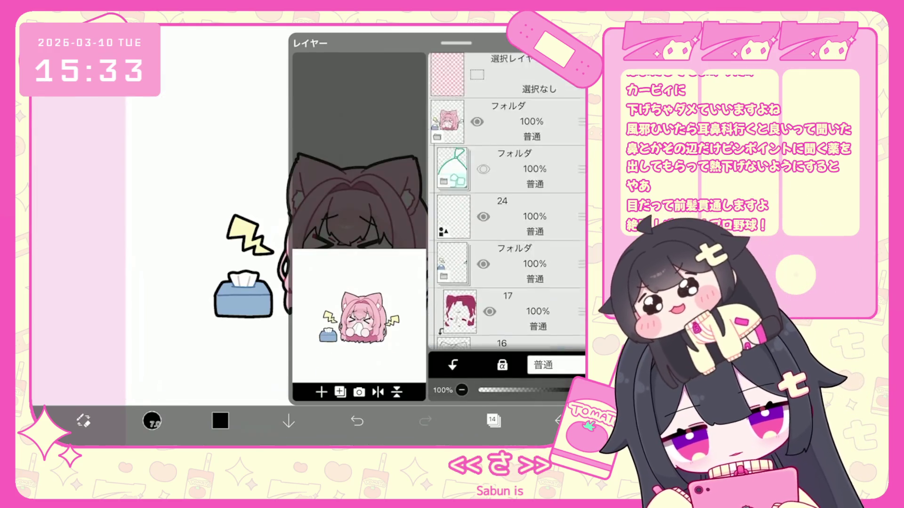
left_click(518, 170)
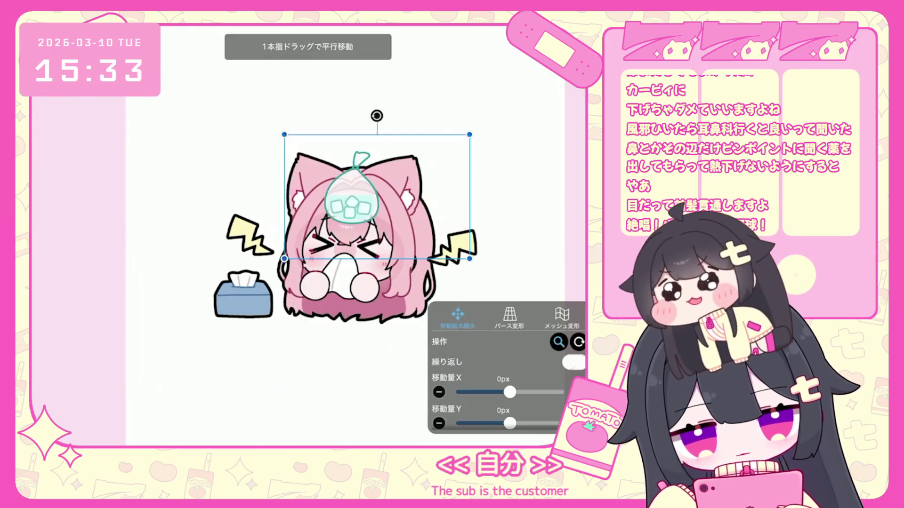
left_click_drag(352, 207, 352, 193)
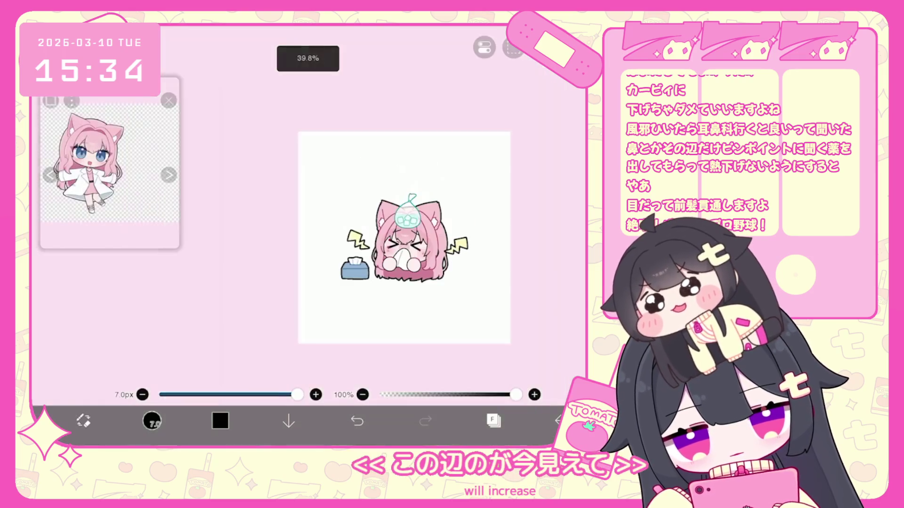
left_click(494, 420)
Delete layer 29 and add a new clipped layer for the ice colour.
left_click(513, 218)
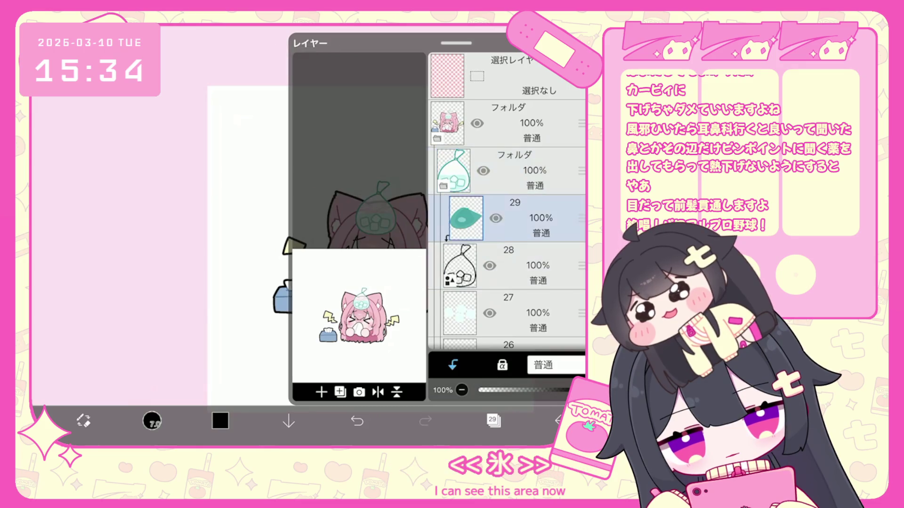
left_click(340, 392)
left_click(453, 365)
left_click(494, 420)
Lasso-fill the ice cubes light cyan #83DFE6.
scroll(308, 236, "up", 3)
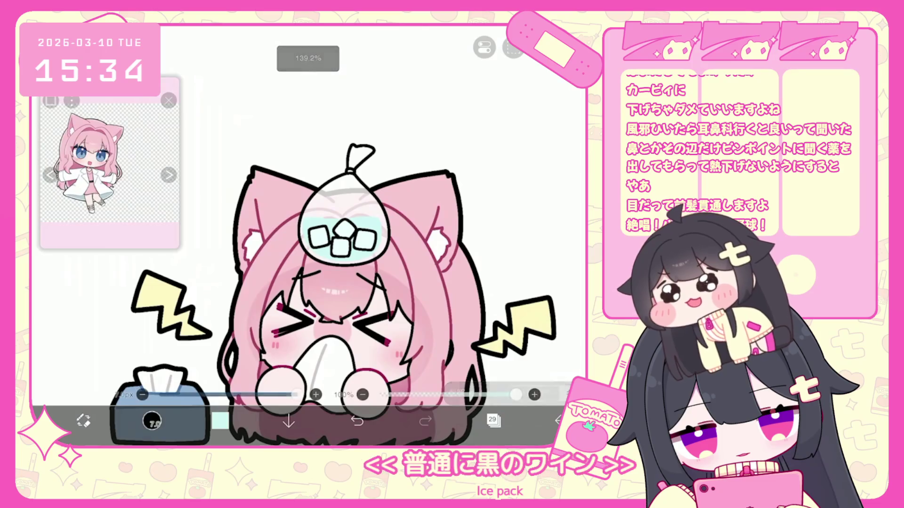
left_click(220, 421)
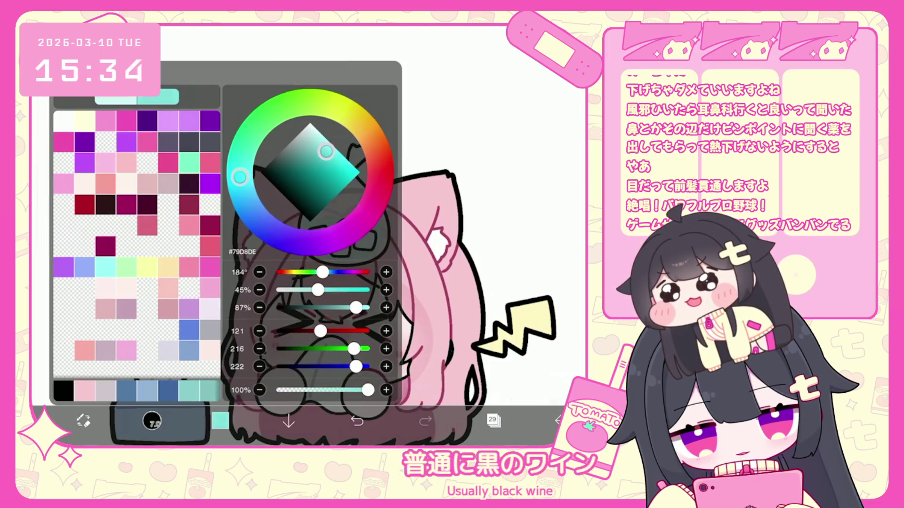
left_click(220, 421)
left_click_drag(249, 207, 283, 240)
left_click_drag(297, 193, 359, 244)
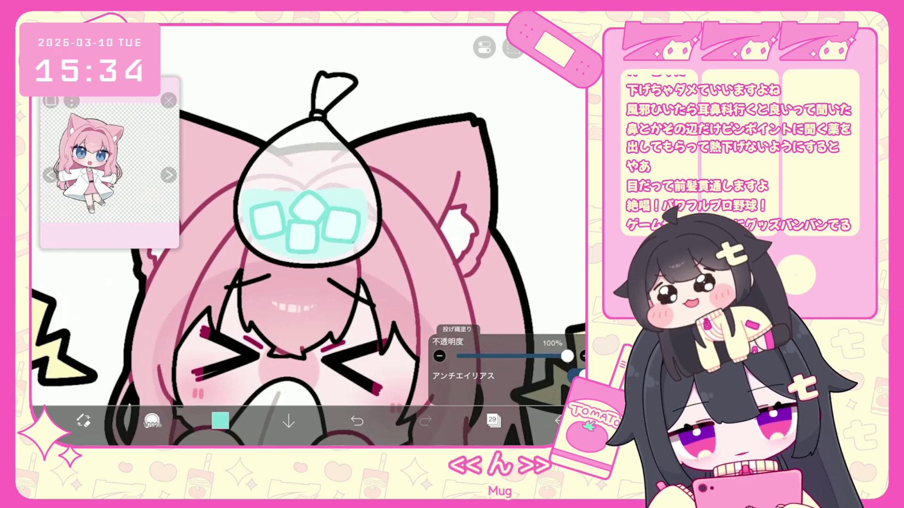
scroll(308, 236, "down", 5)
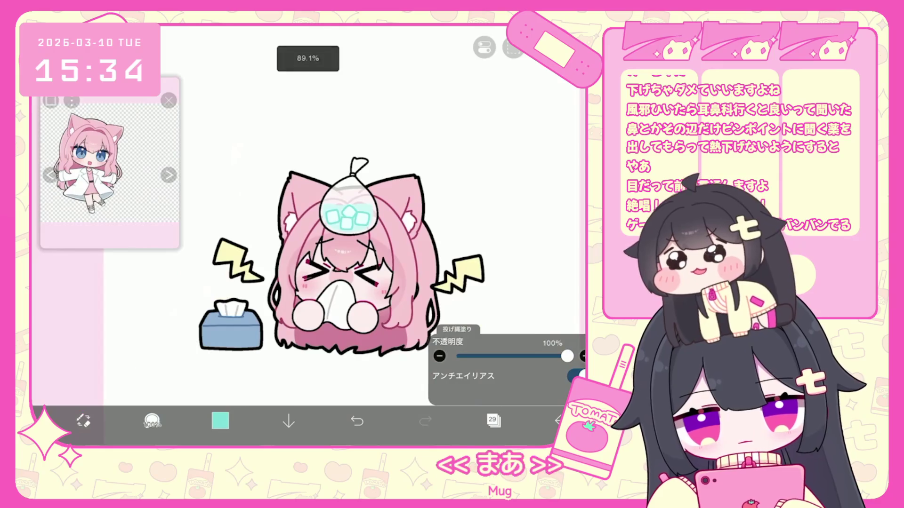
scroll(346, 245, "down", 1)
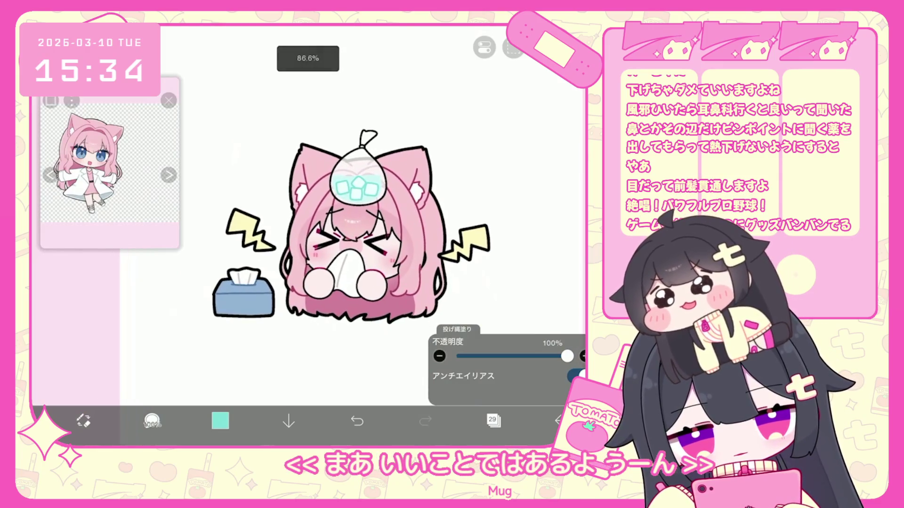
scroll(353, 221, "down", 2)
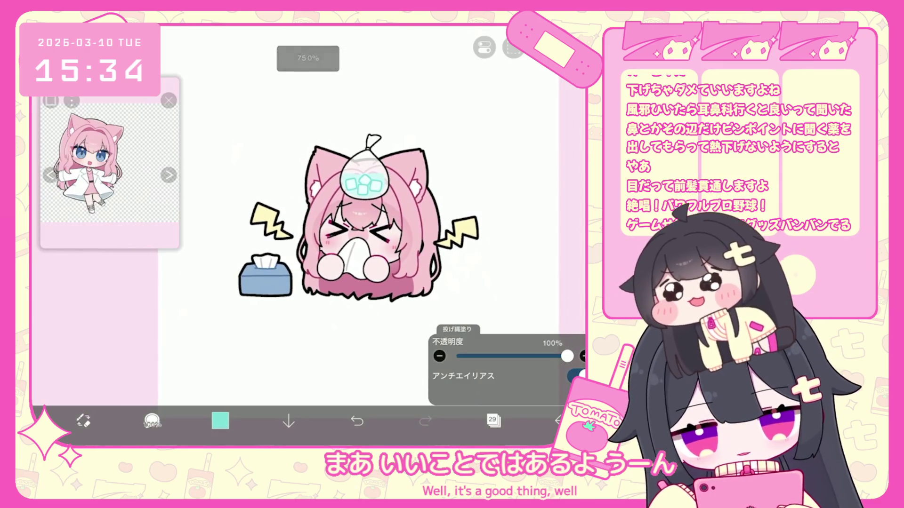
Set layer 25 to 90% opacity and select the ice-bag outline shape on layer 28.
left_click(493, 421)
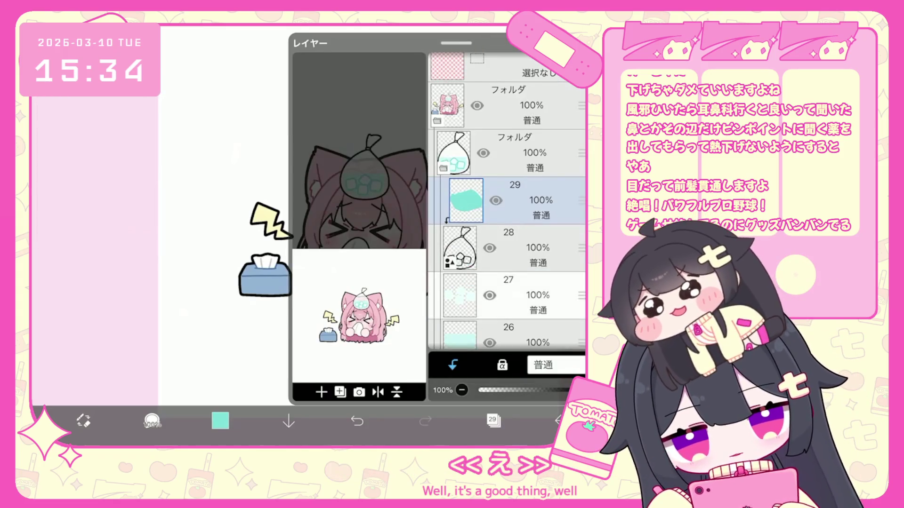
scroll(507, 203, "down", 2)
left_click(506, 292)
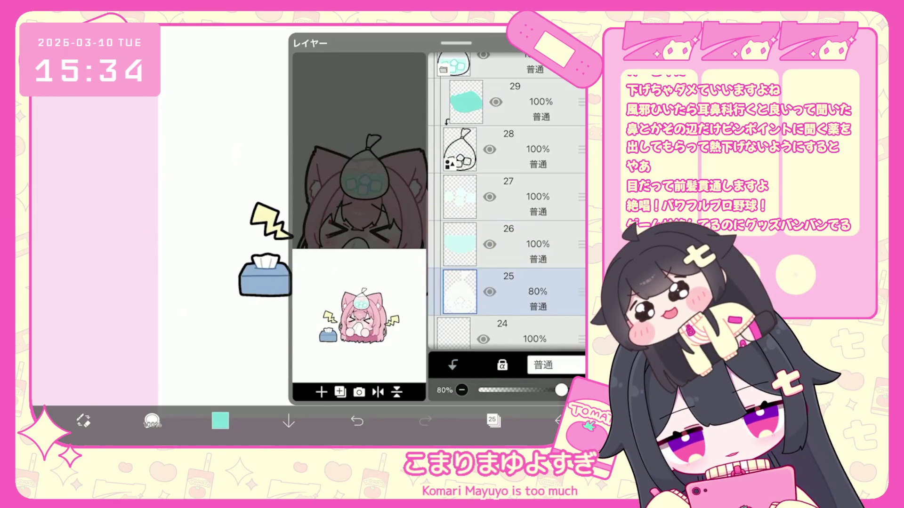
left_click_drag(564, 389, 569, 389)
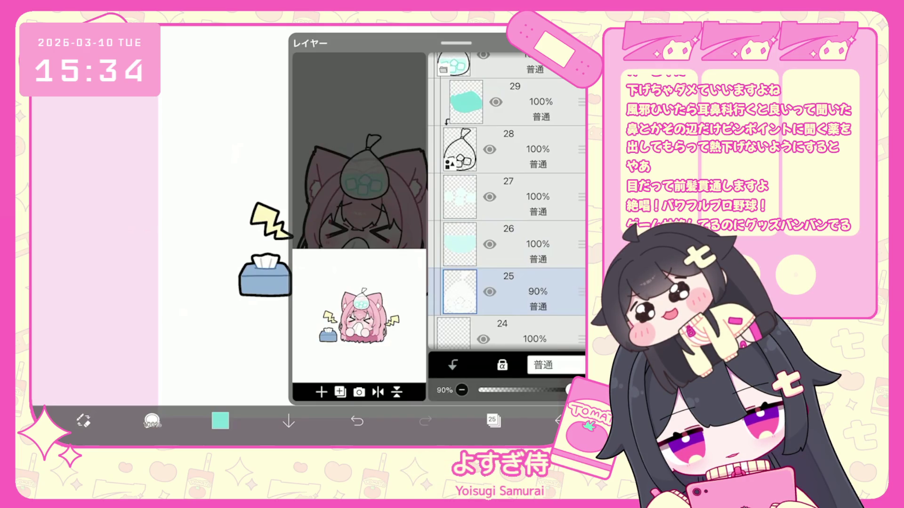
left_click(493, 420)
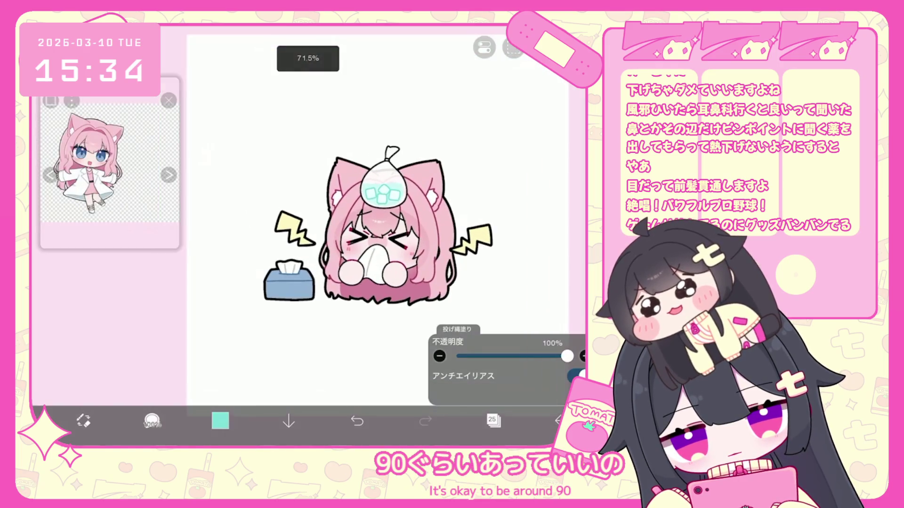
left_click(493, 421)
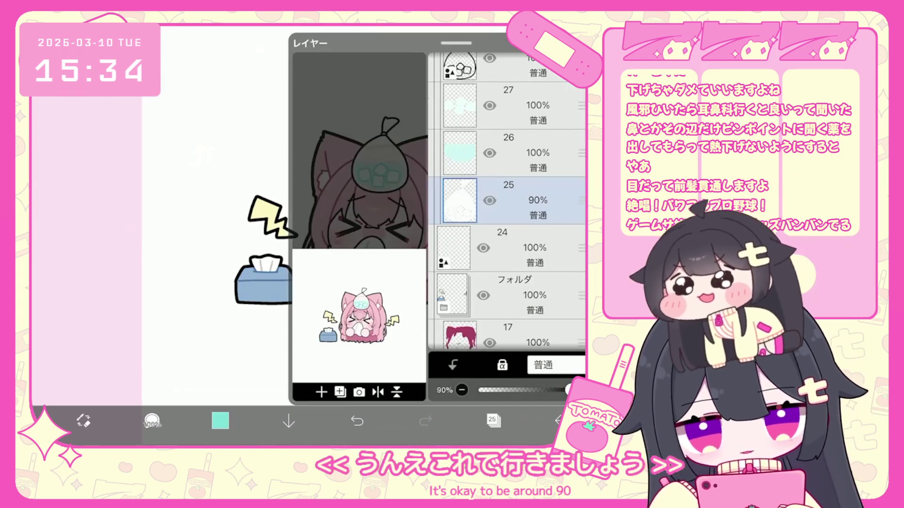
left_click(518, 176)
left_click(493, 420)
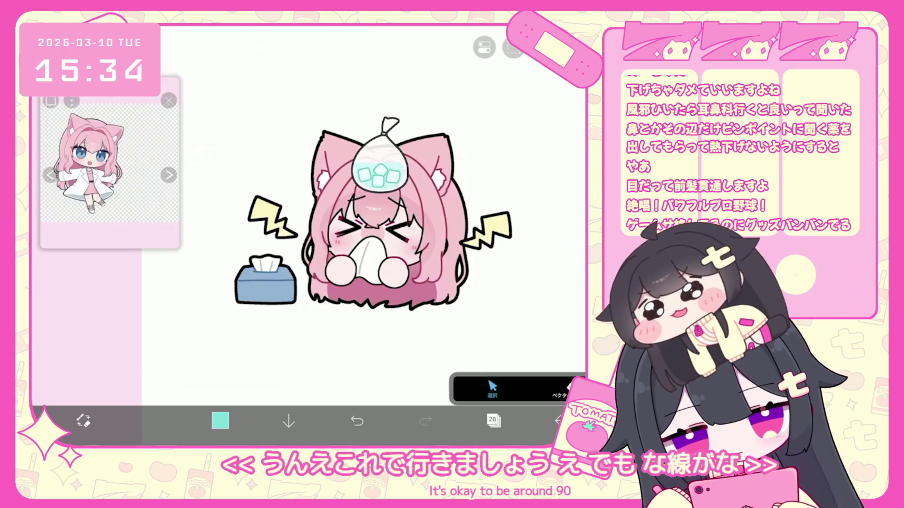
left_click(380, 156)
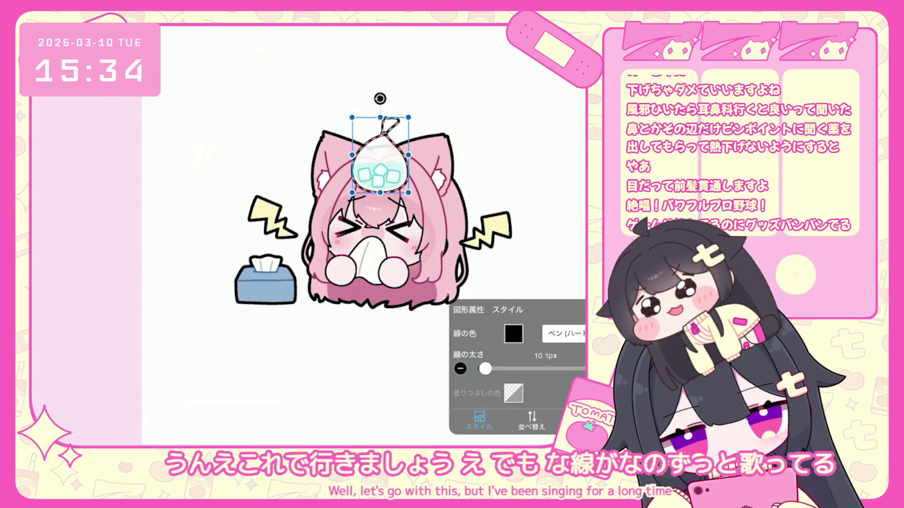
key("Escape")
scroll(375, 203, "down", 3)
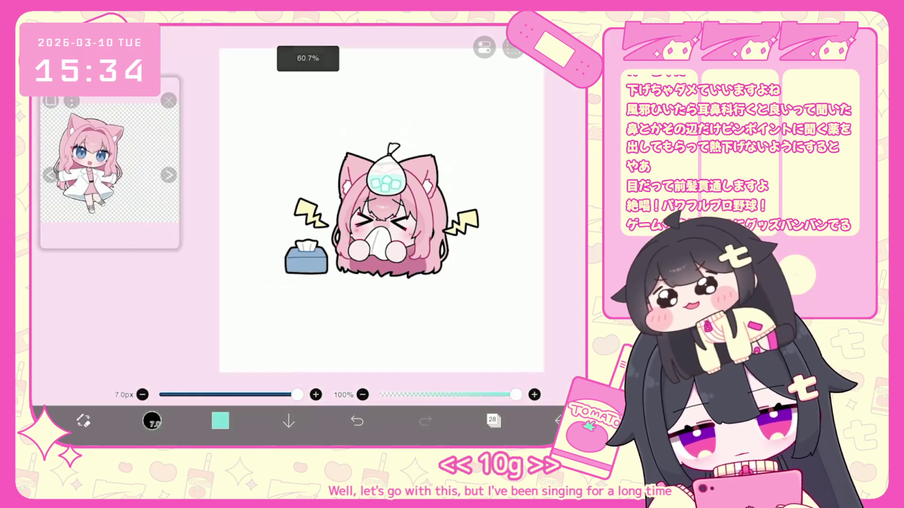
scroll(375, 202, "up", 1)
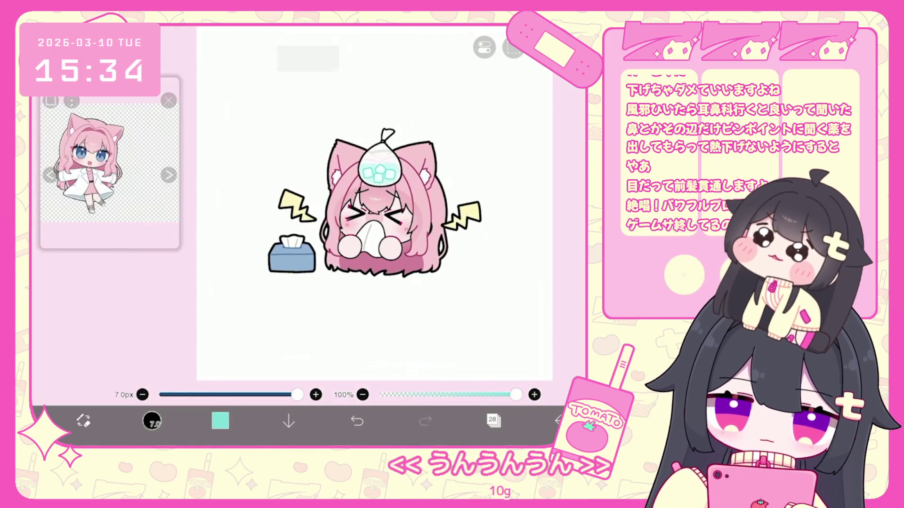
scroll(375, 203, "up", 1)
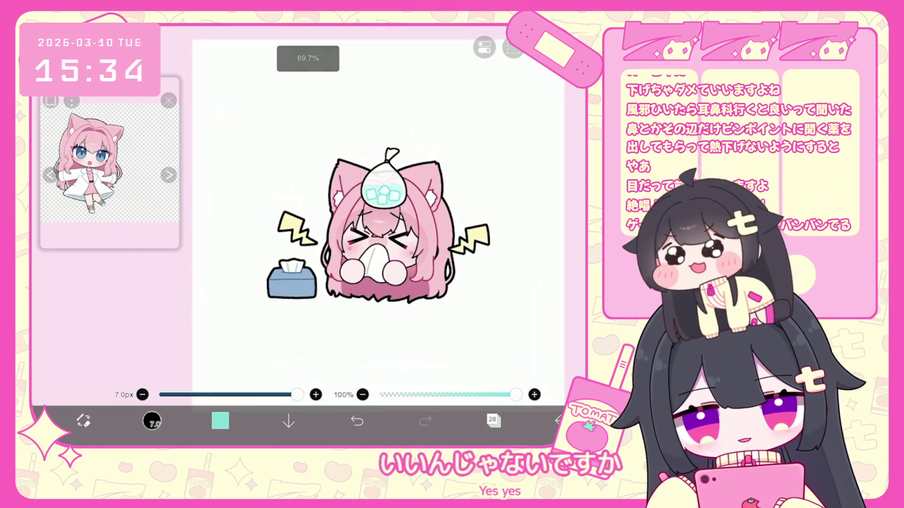
left_click(493, 421)
left_click(509, 105)
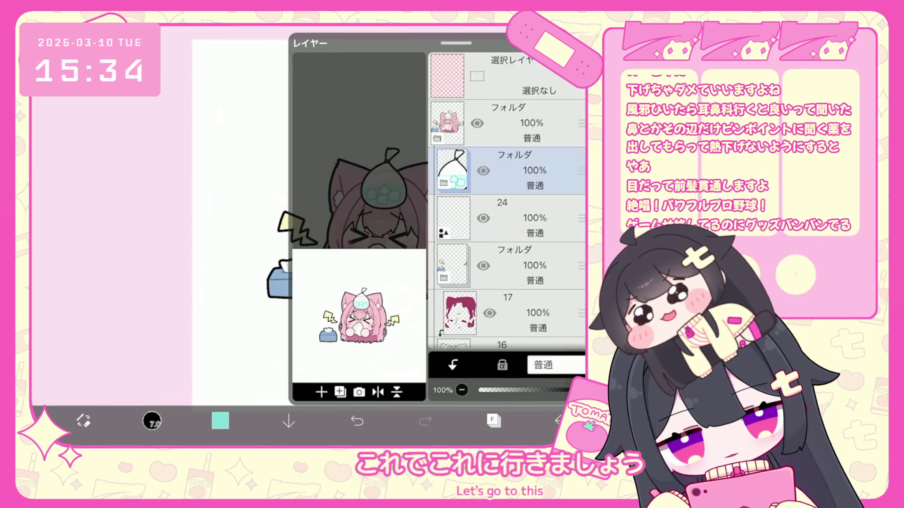
scroll(506, 203, "down", 3)
left_click(509, 280)
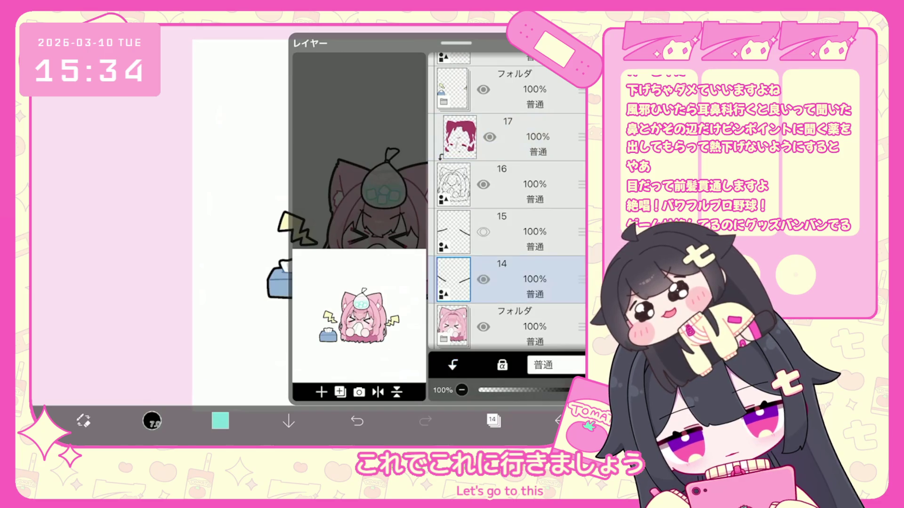
left_click(493, 421)
left_click(493, 421)
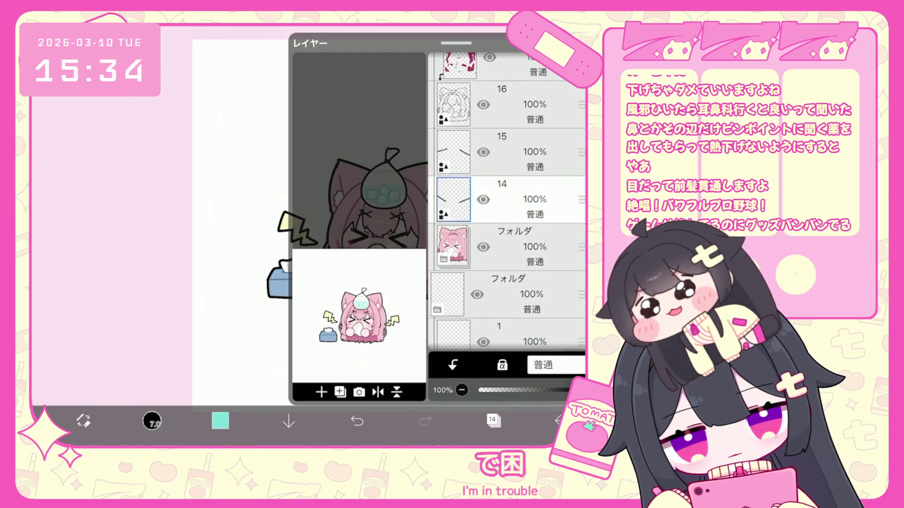
left_click(494, 421)
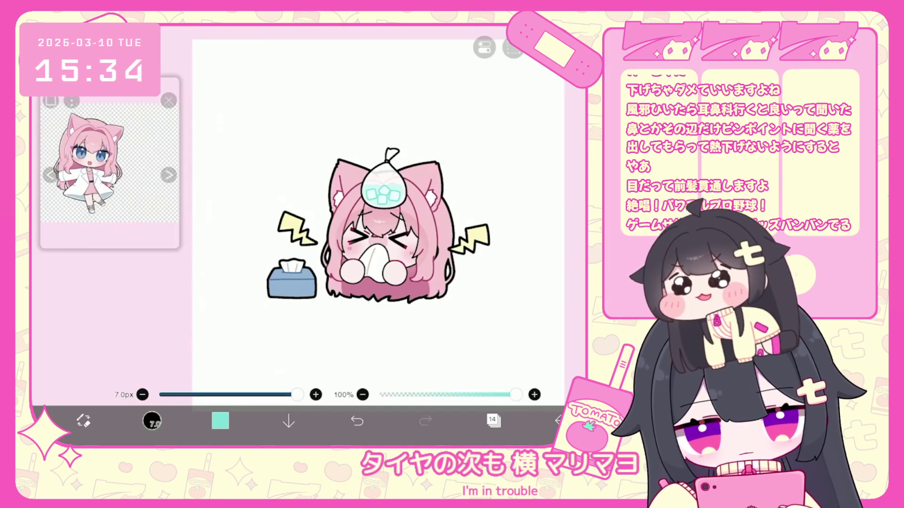